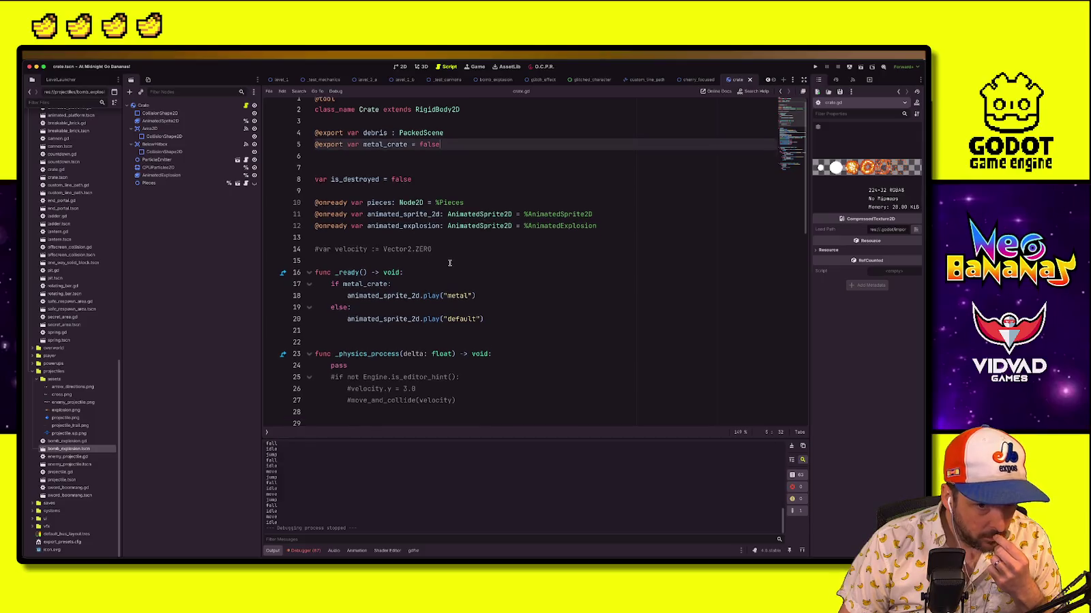
Step: Scroll through crate.gd from _ready down past _physics_process
click(479, 266)
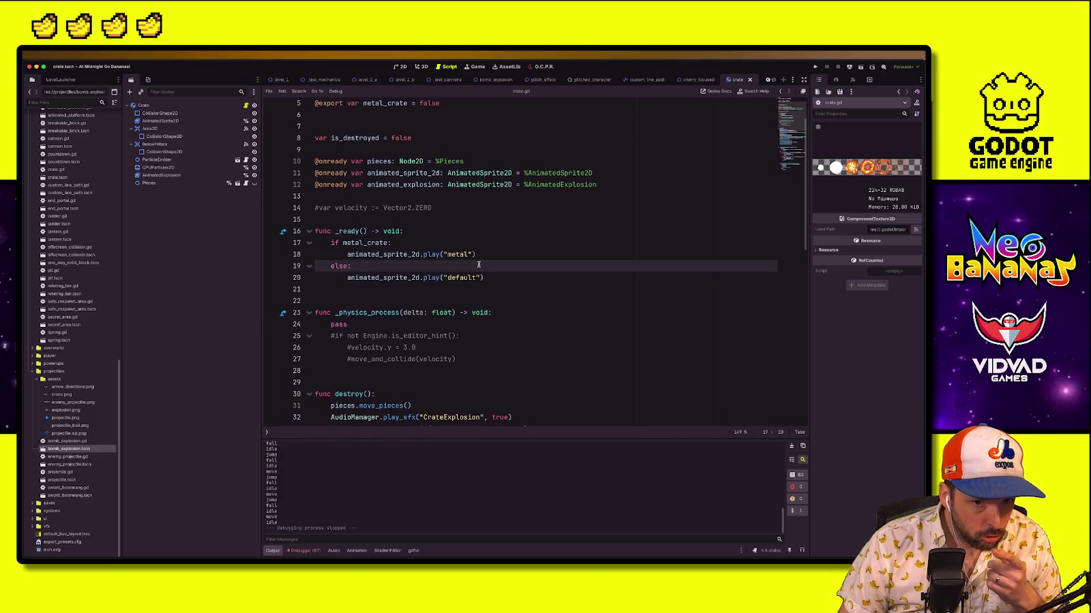
scroll(477, 263, down, 3)
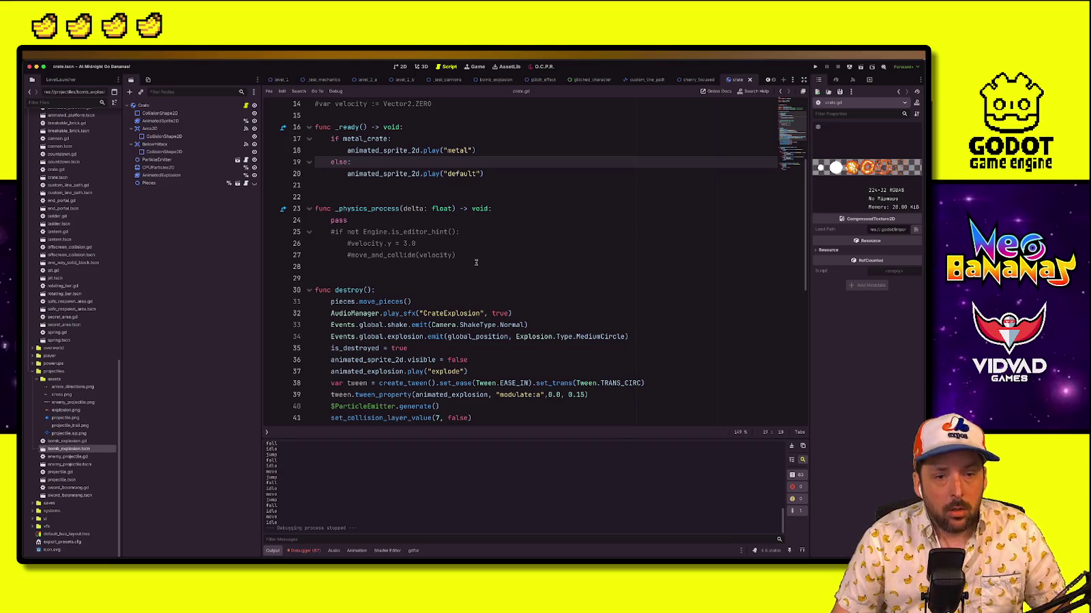
click(476, 264)
scroll(450, 273, down, 10)
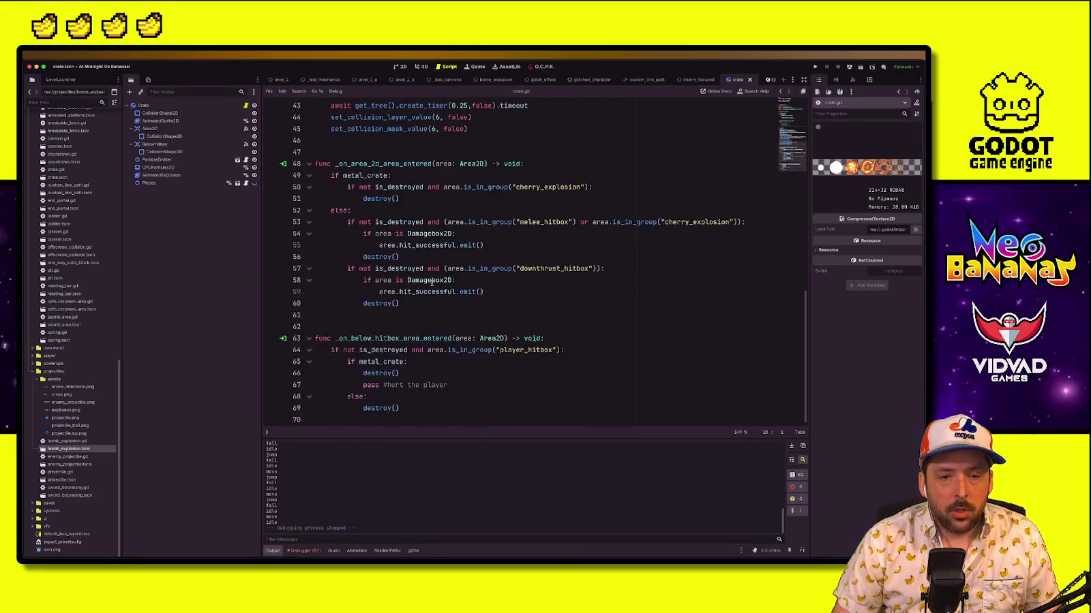
click(436, 140)
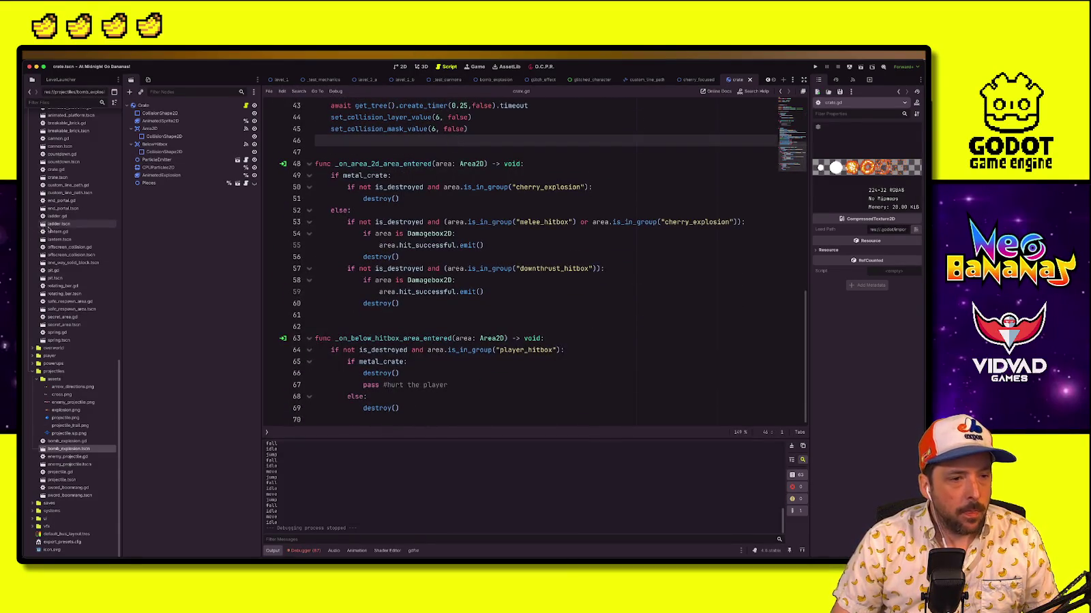
scroll(60, 230, up, 10)
Step: Collapse the level_mechanics, levels, fruits, fruit_powers and projectiles folders in FileSystem
click(37, 381)
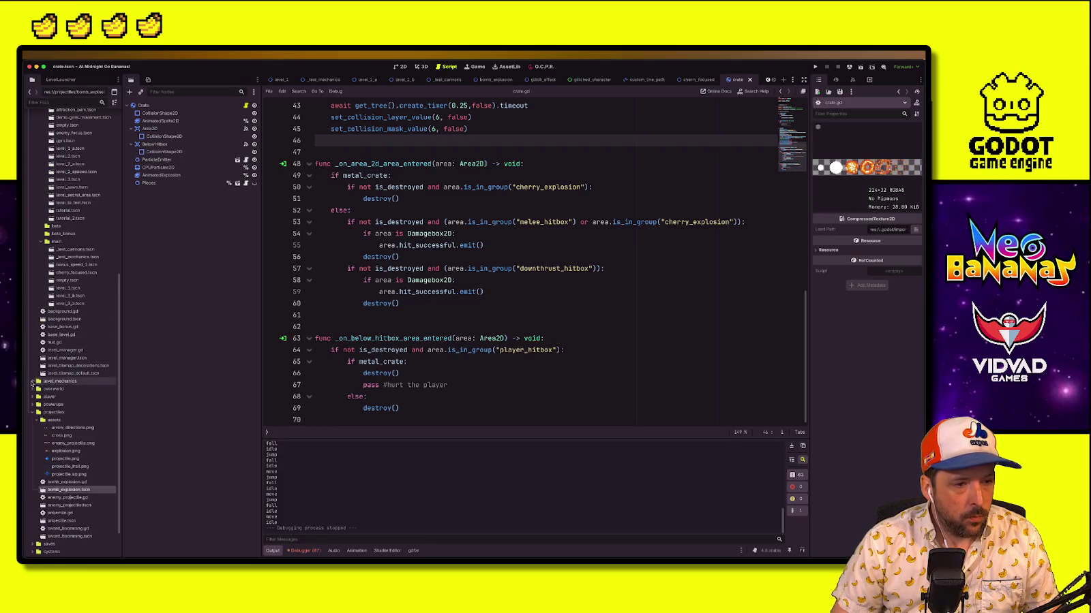
scroll(59, 320, up, 4)
scroll(59, 321, up, 3)
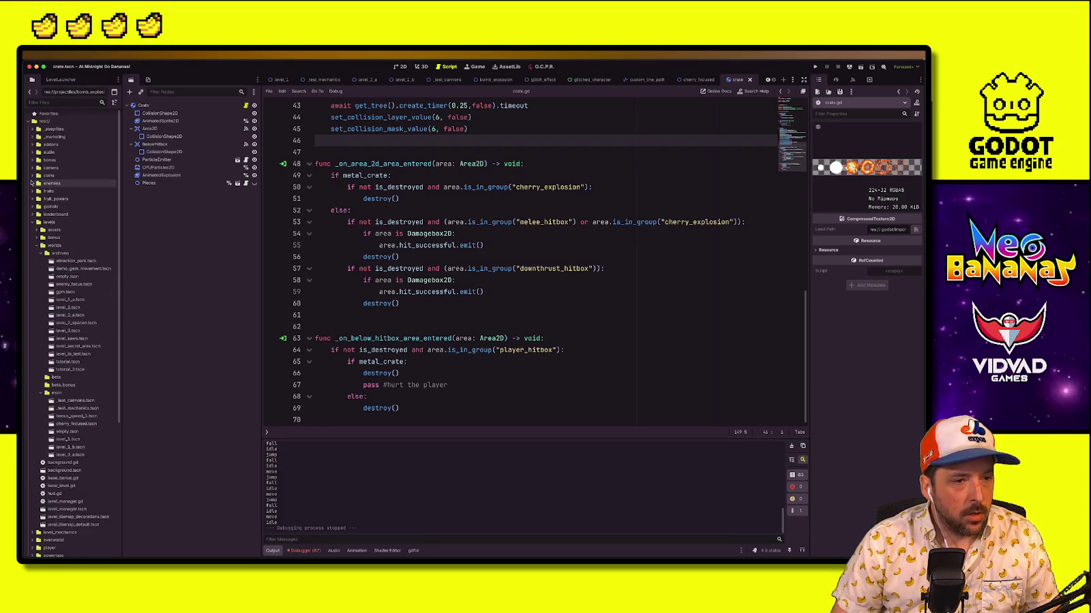
click(30, 223)
click(31, 193)
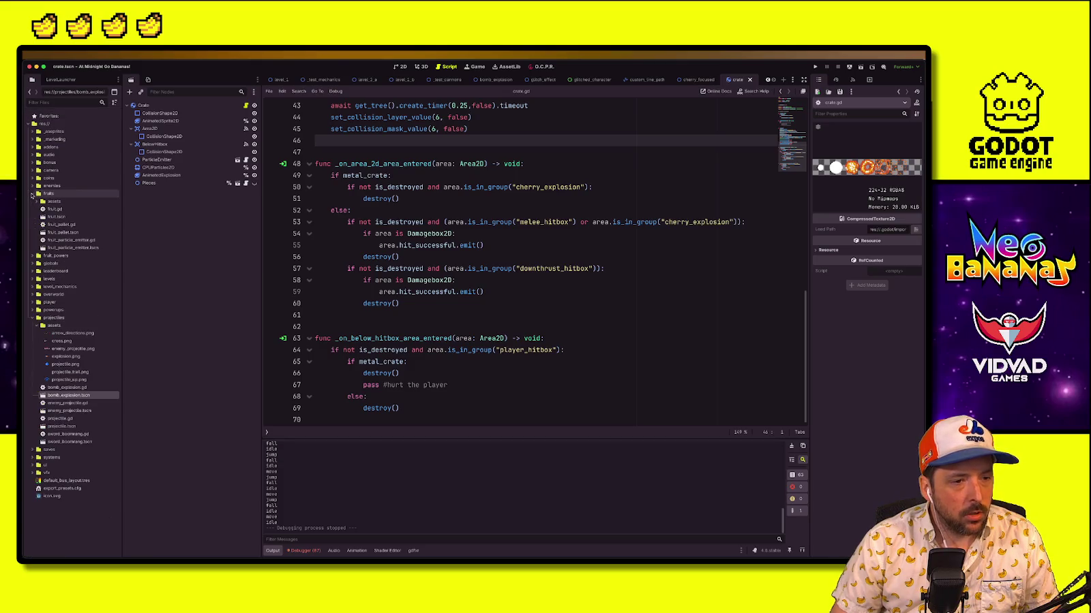
click(31, 194)
click(31, 202)
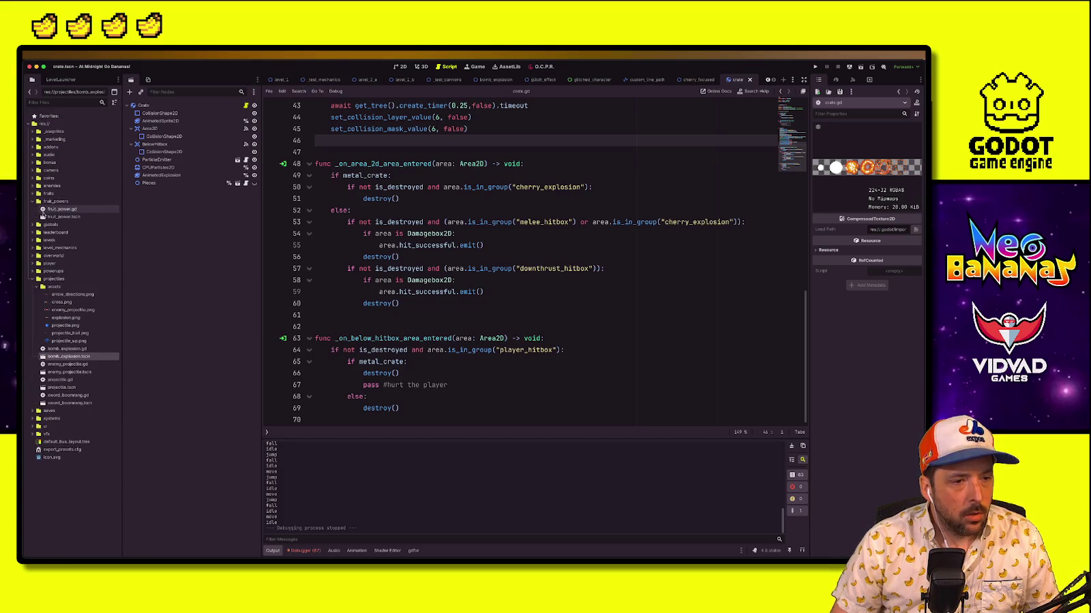
click(31, 201)
click(35, 271)
Step: Expand the powerups folder and open cherry.tscn with its cherry.gd script
click(32, 263)
click(32, 255)
double_click(55, 271)
click(590, 242)
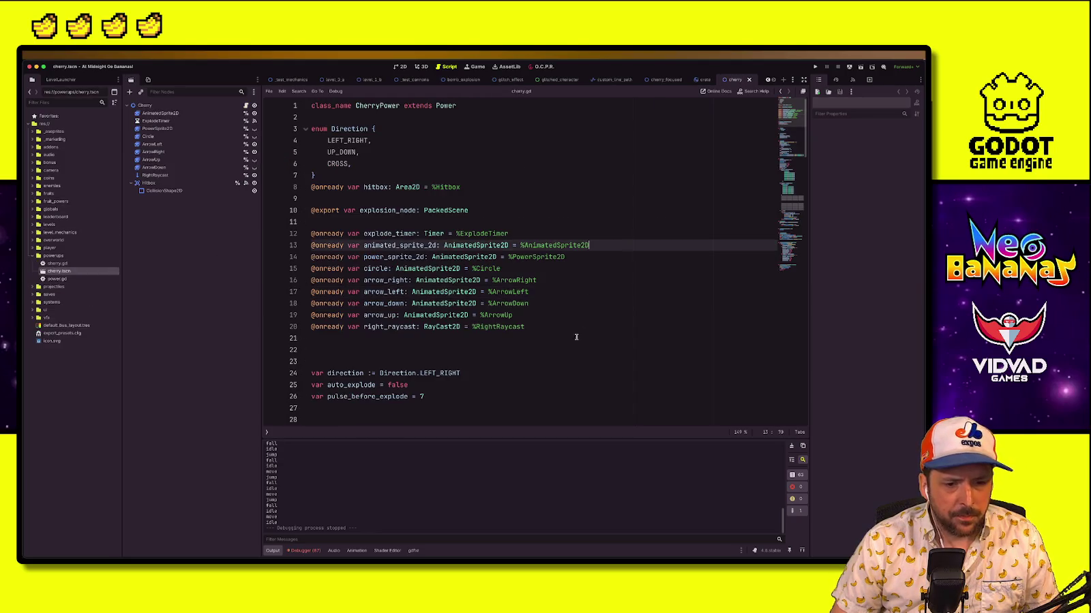
Step: Review cherry.gd down to its explosion-spawning lines 112–116
scroll(572, 328, down, 12)
scroll(567, 333, down, 10)
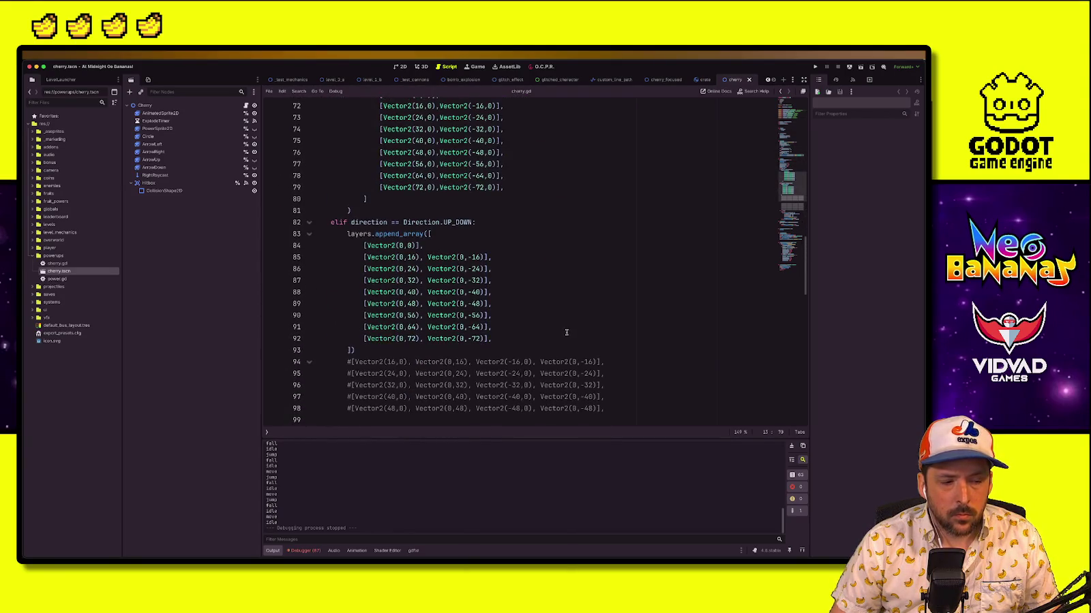
click(546, 318)
scroll(545, 320, down, 9)
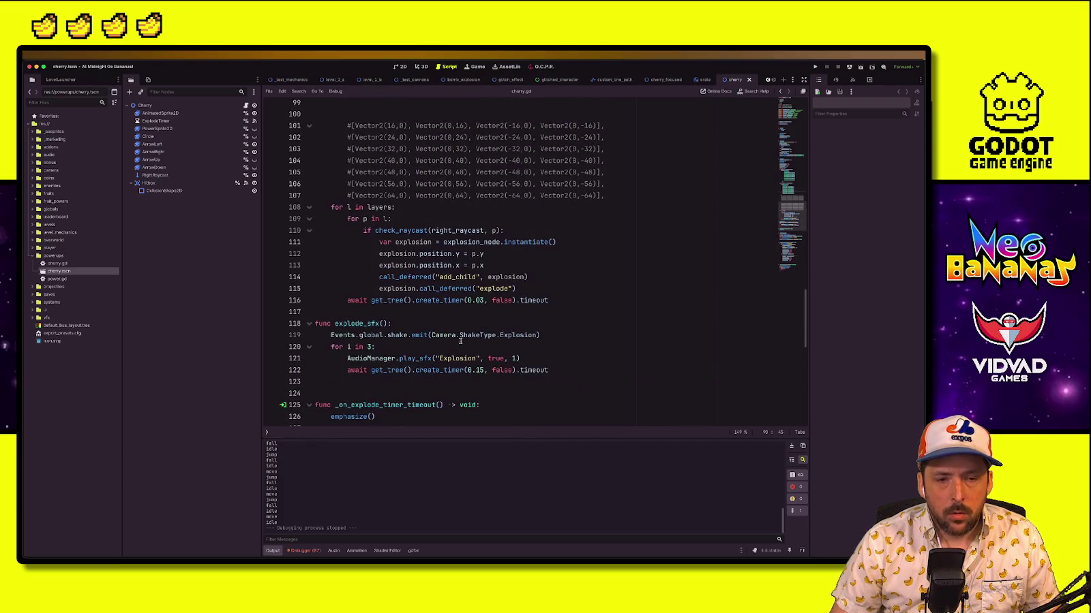
mouse_move(560, 300)
mouse_down()
mouse_move(393, 253)
mouse_move(368, 207)
mouse_up()
click(368, 207)
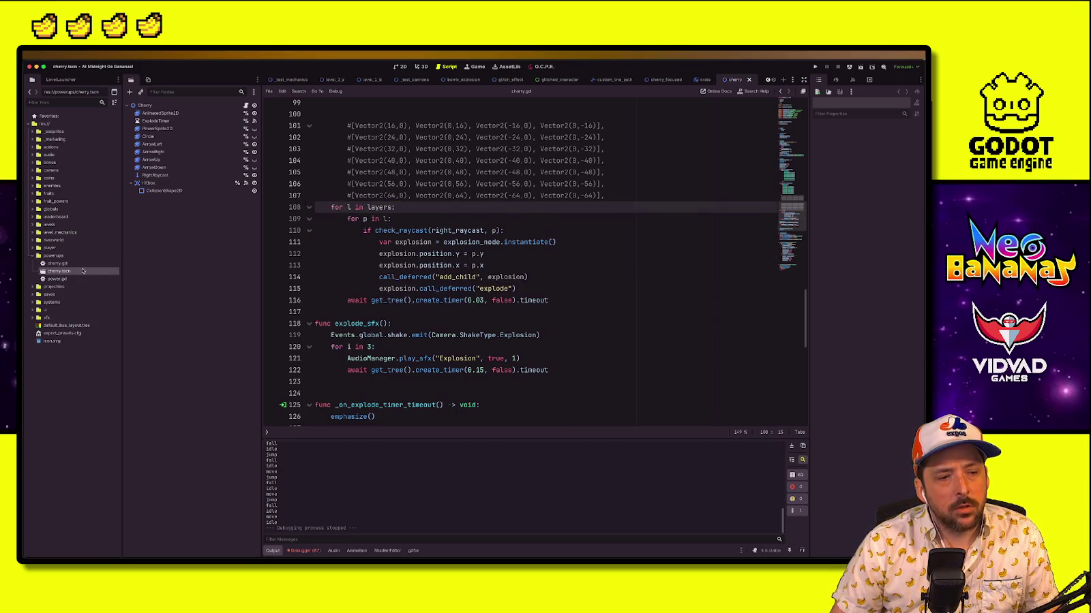
Step: Look at the power.gd base script, then return to cherry.gd
double_click(66, 279)
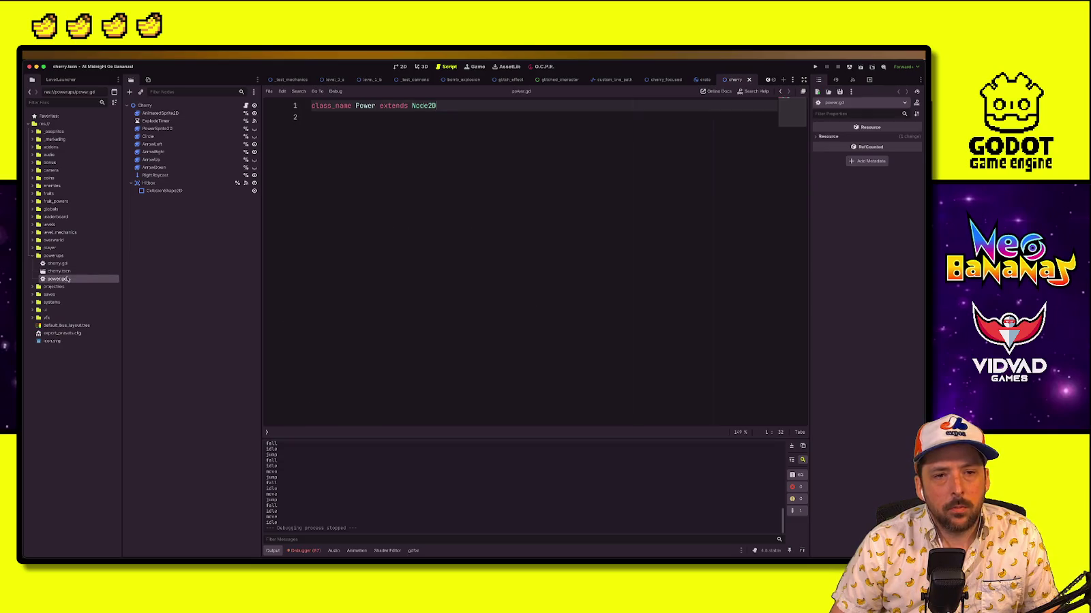
click(61, 271)
click(314, 278)
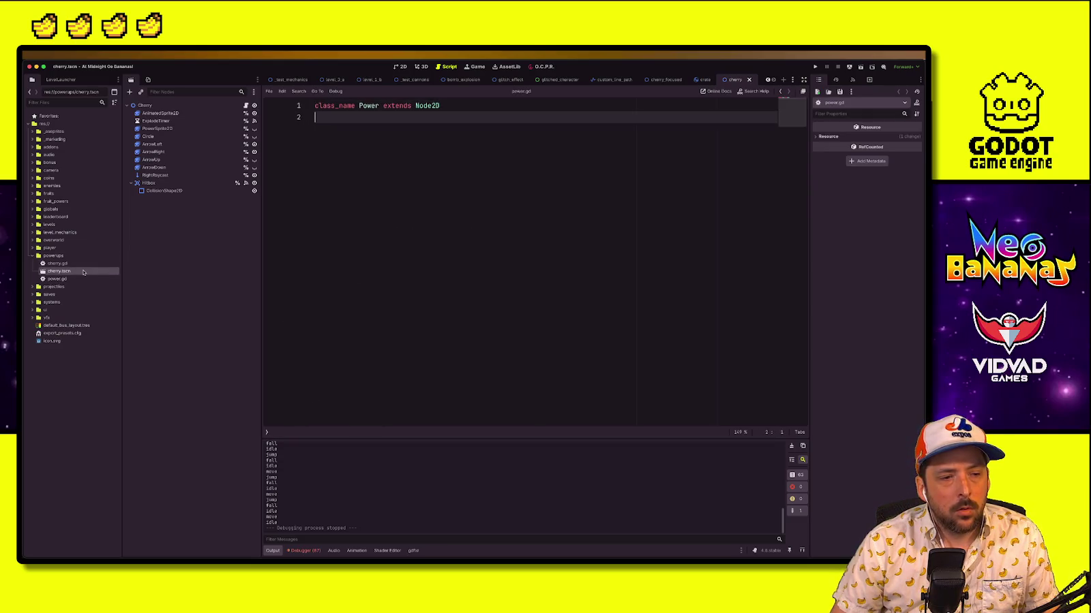
double_click(86, 264)
Step: Re-read cherry.gd lines 107–114, then focus the FileSystem filter box
click(482, 280)
mouse_move(792, 217)
mouse_down()
mouse_move(792, 99)
mouse_move(791, 207)
mouse_up()
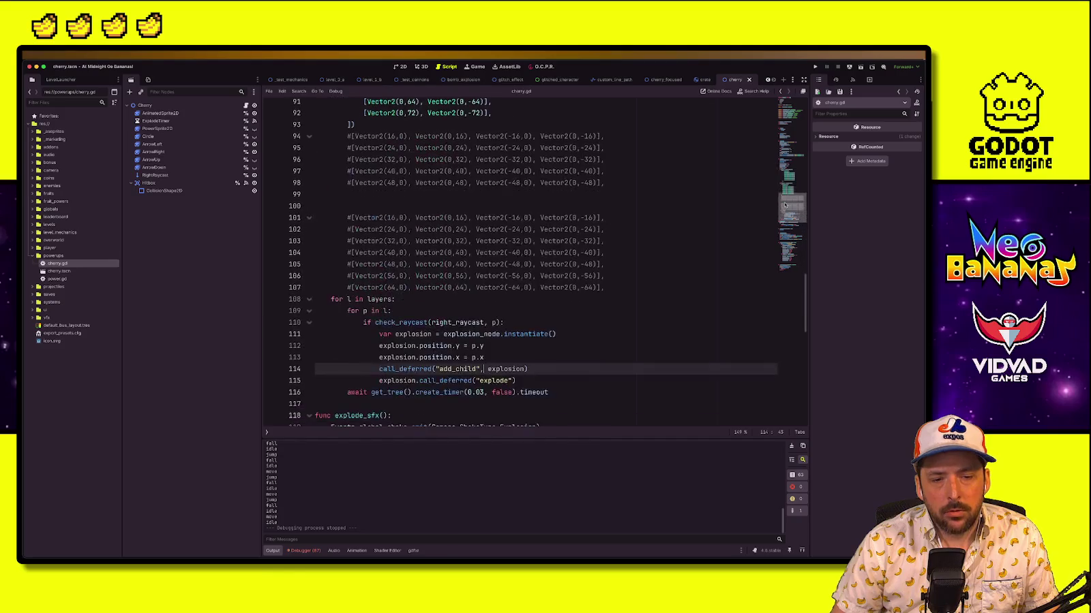
click(550, 258)
click(614, 287)
scroll(618, 286, down, 1)
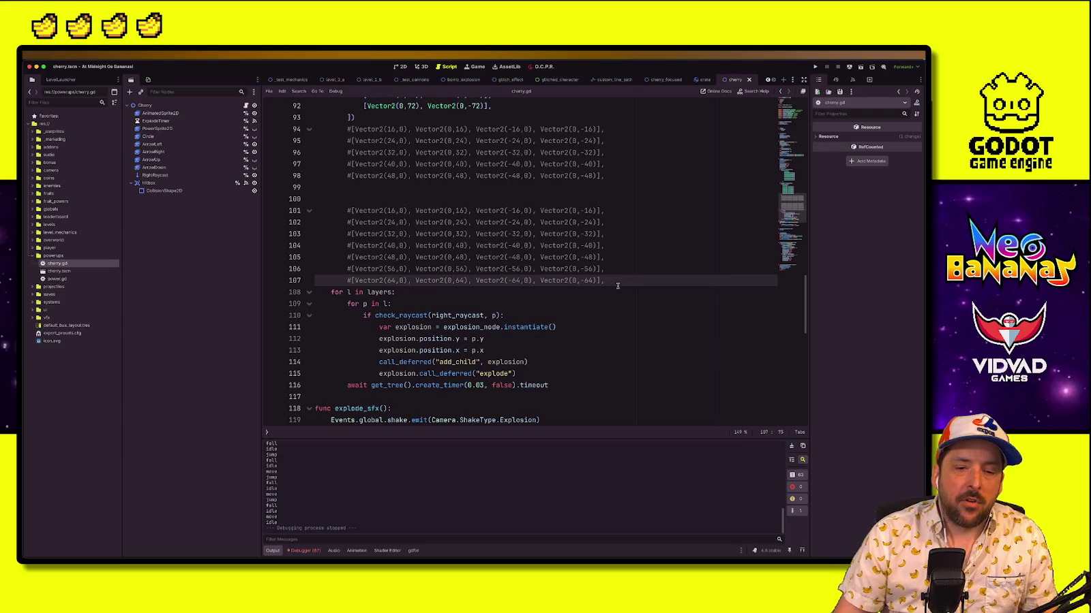
click(605, 301)
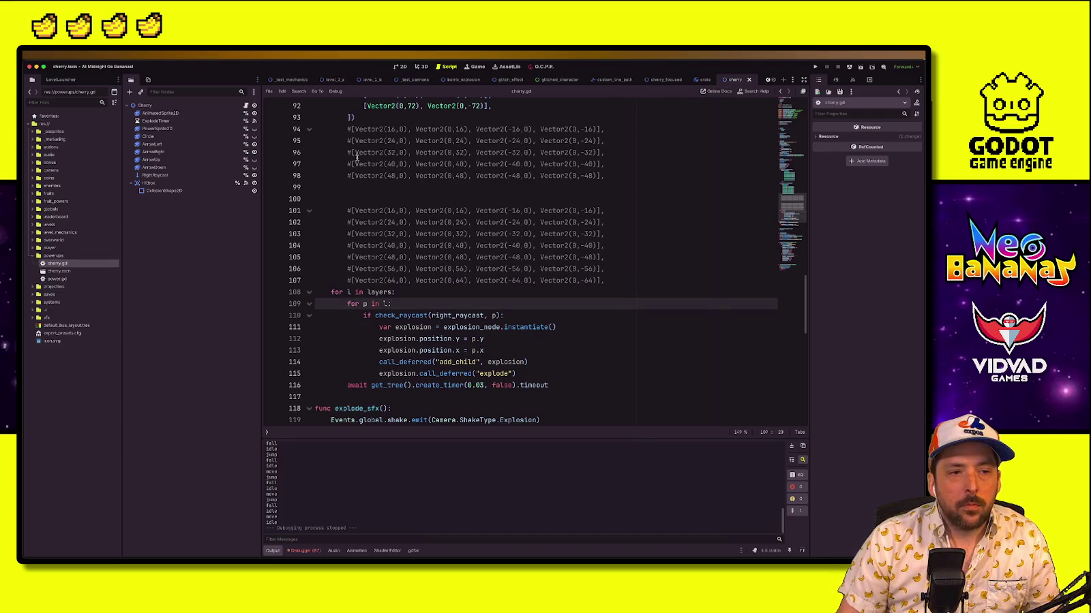
double_click(448, 152)
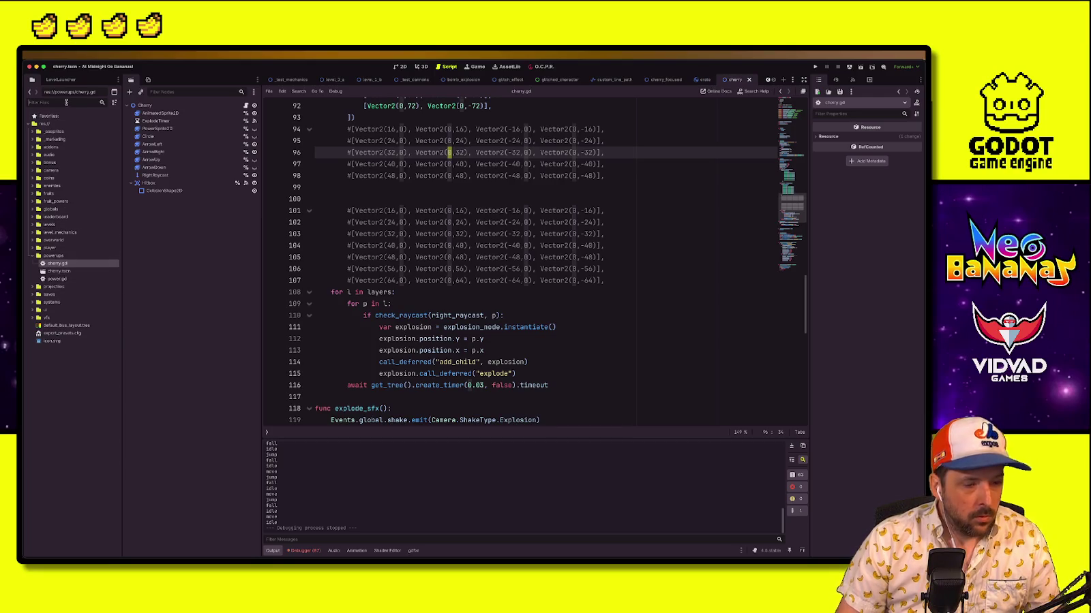
click(67, 103)
Step: Filter files for 'bomb' and open bomb_explosion.tscn in the 2D view
text(bomb)
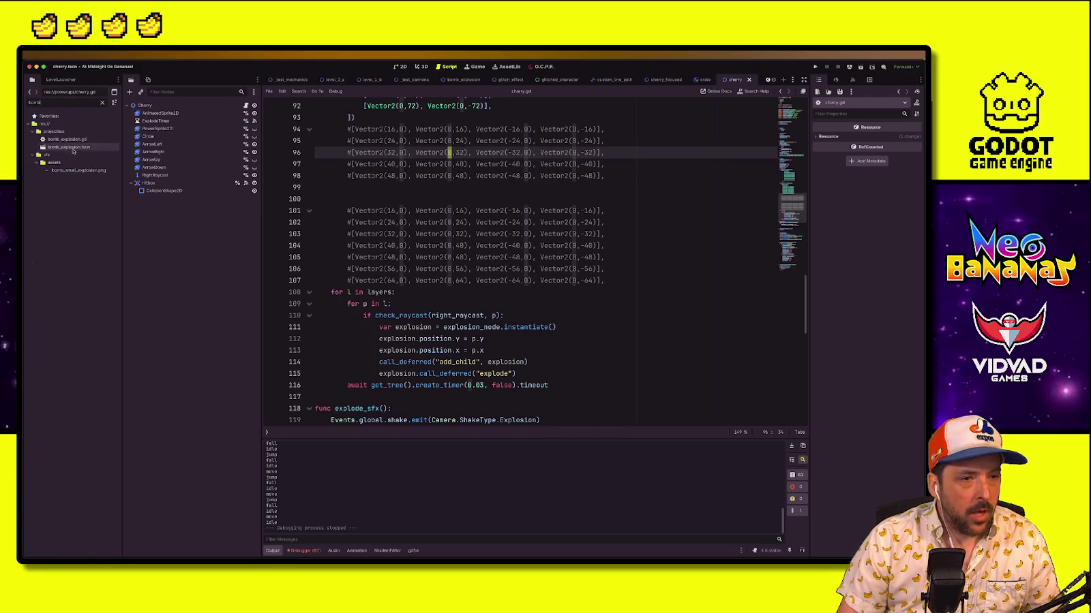
double_click(68, 147)
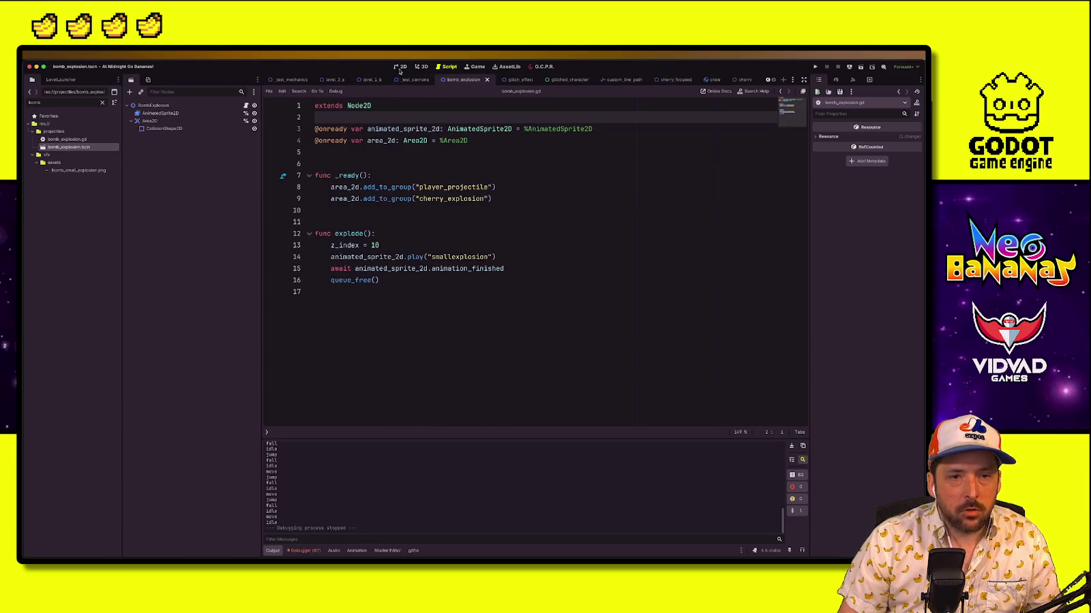
click(400, 66)
Step: Inspect the scene nodes and preview the AnimatedSprite2D's bigexplosion animation
click(153, 105)
right_click(174, 105)
click(191, 119)
key(Escape)
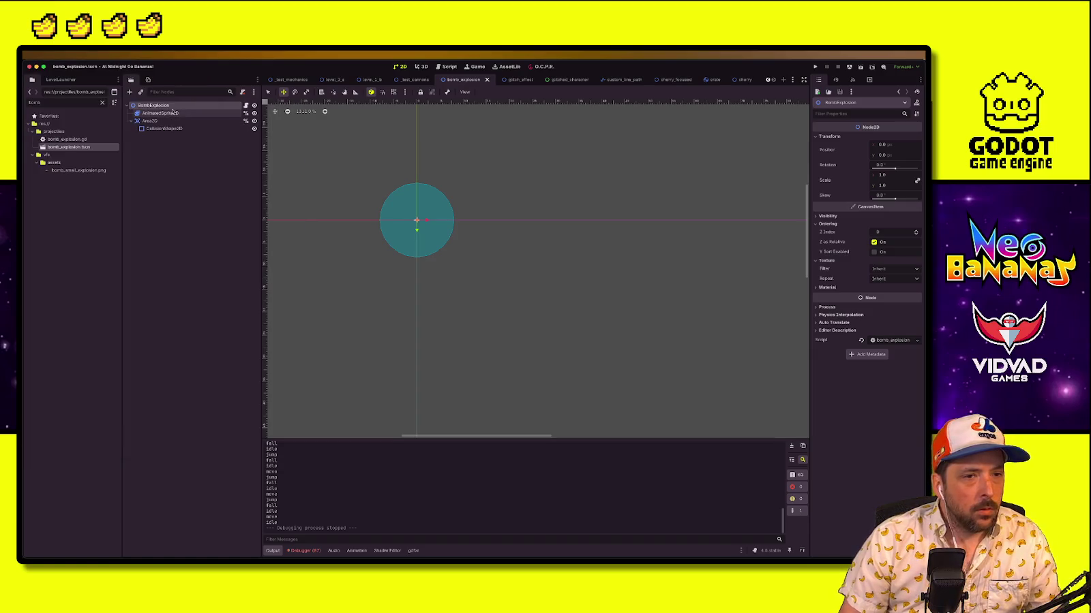
click(160, 113)
click(284, 475)
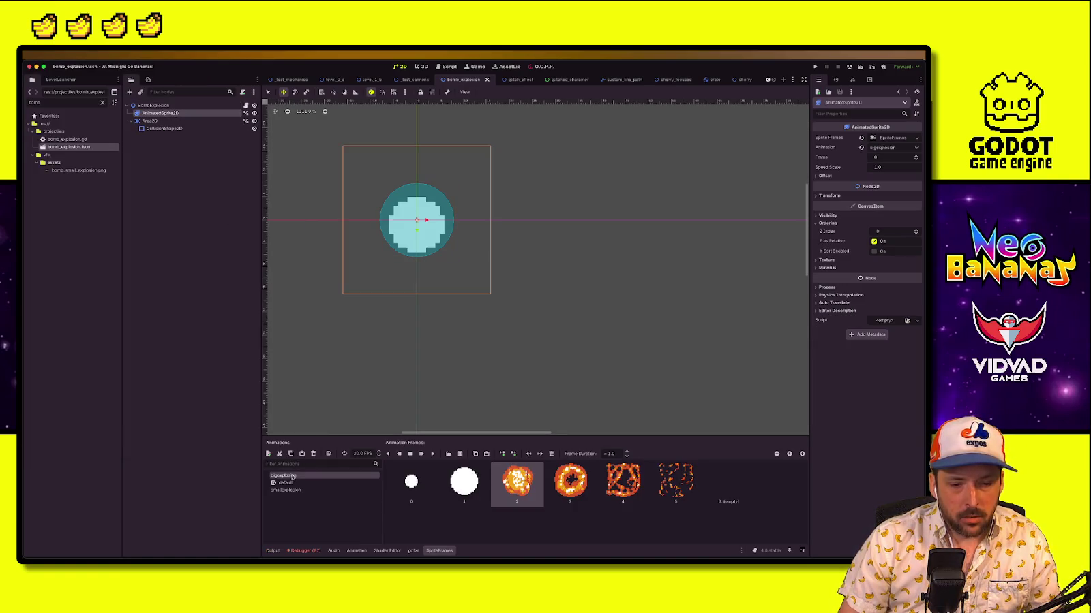
click(432, 453)
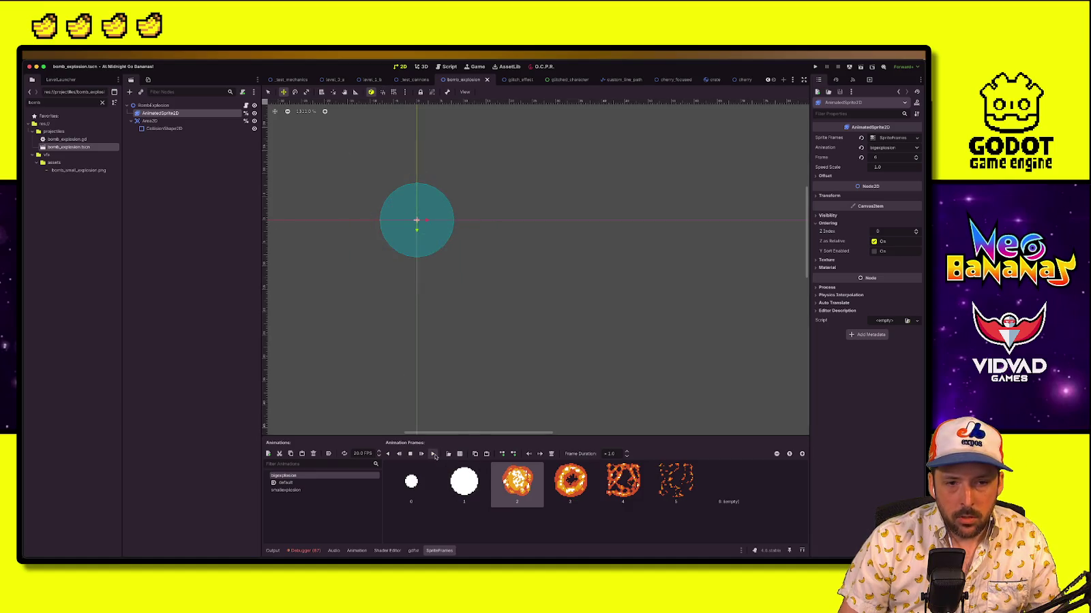
Step: Rename CollisionShape2D to SmallCollisionShape and duplicate it with Ctrl+D
click(171, 121)
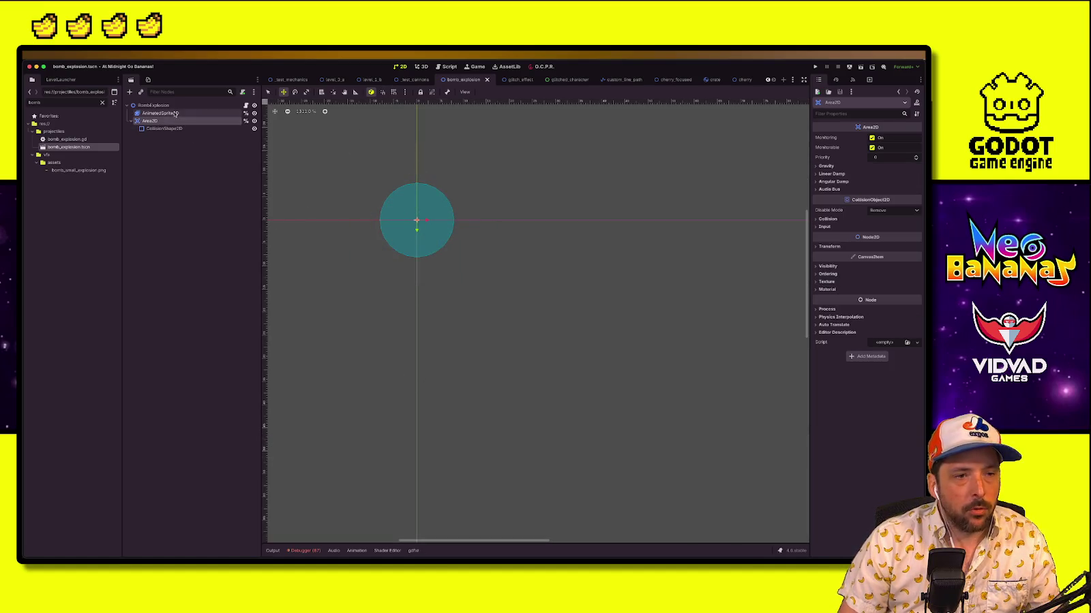
click(171, 129)
click(184, 129)
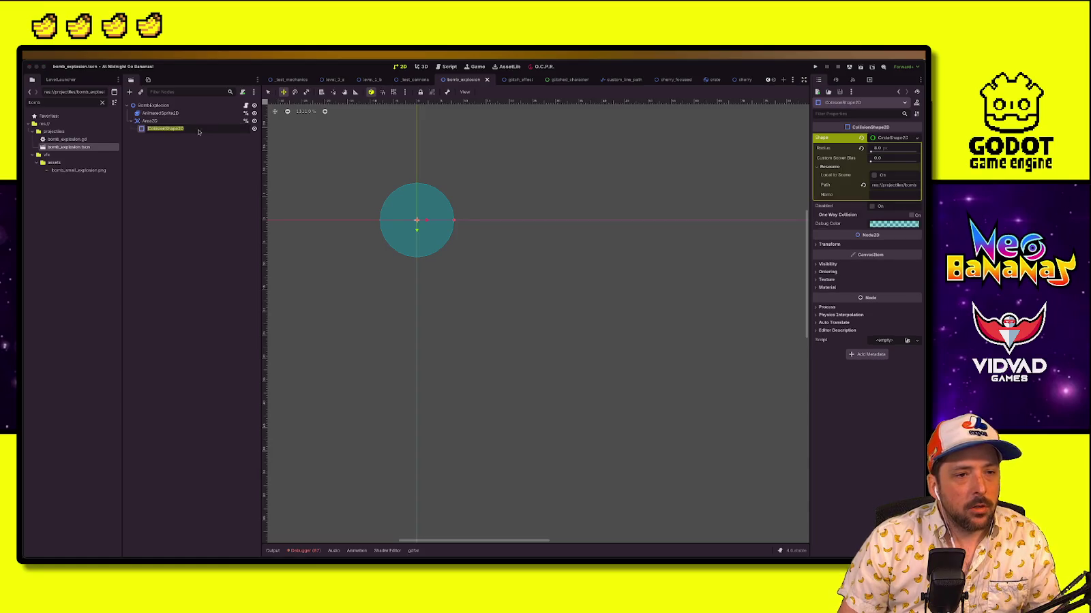
text(SmallColli)
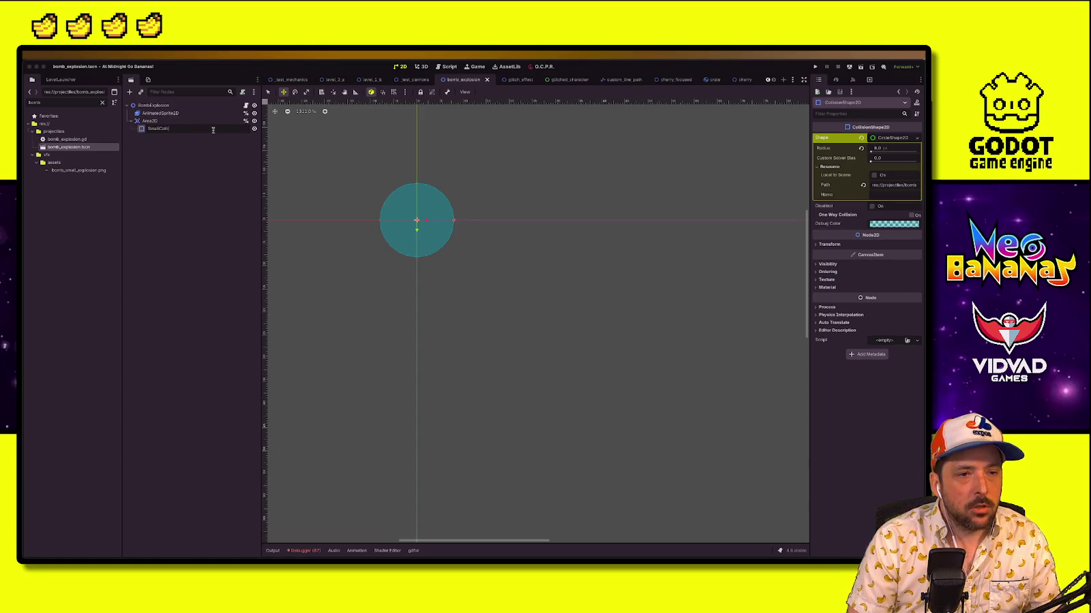
text(e)
key(Return)
key(ctrl+d)
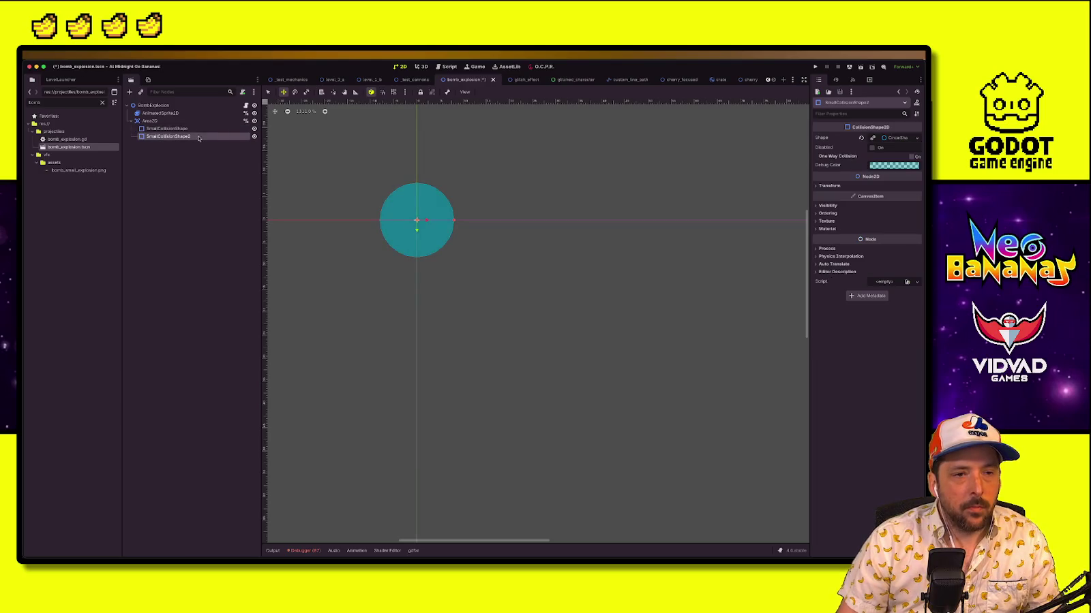
Step: Give SmallCollisionShape2 its own new CircleShape2D of radius 16, then open BombExplosion's script
click(861, 138)
click(916, 138)
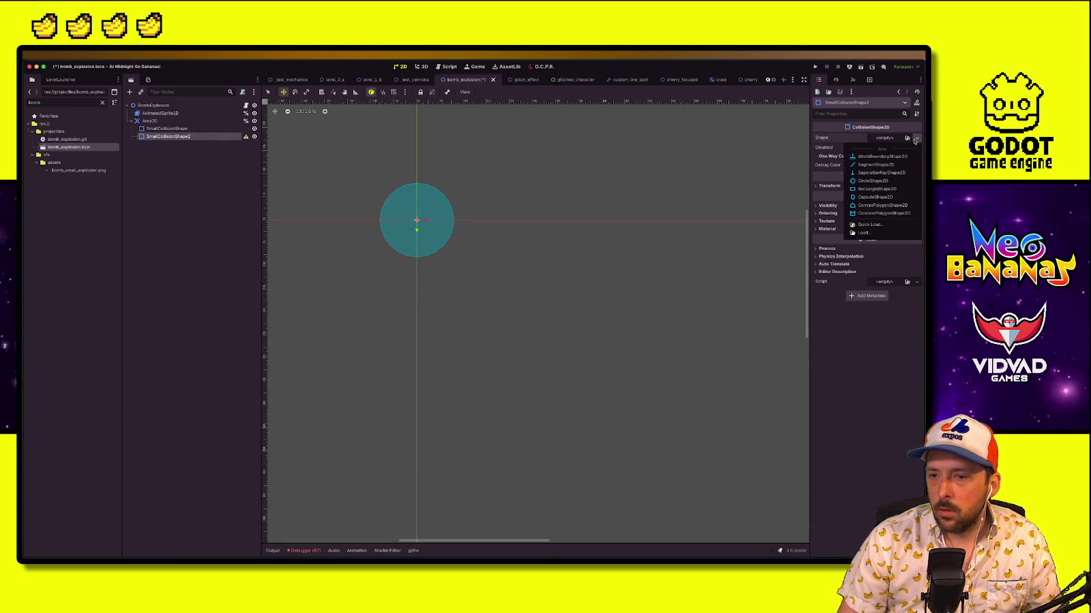
click(883, 180)
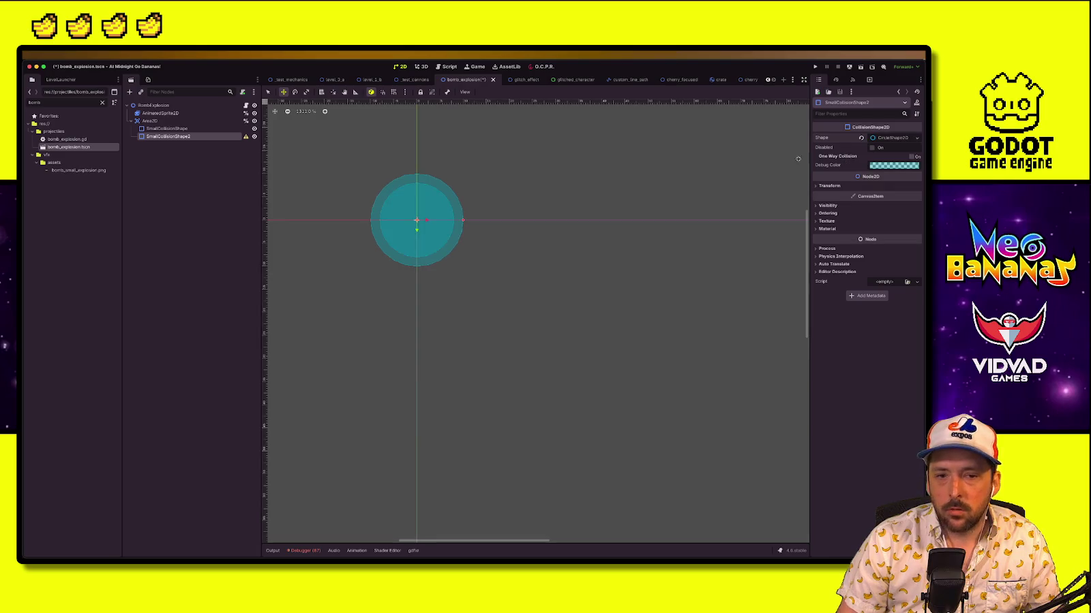
click(895, 137)
click(886, 148)
text(16)
key(Return)
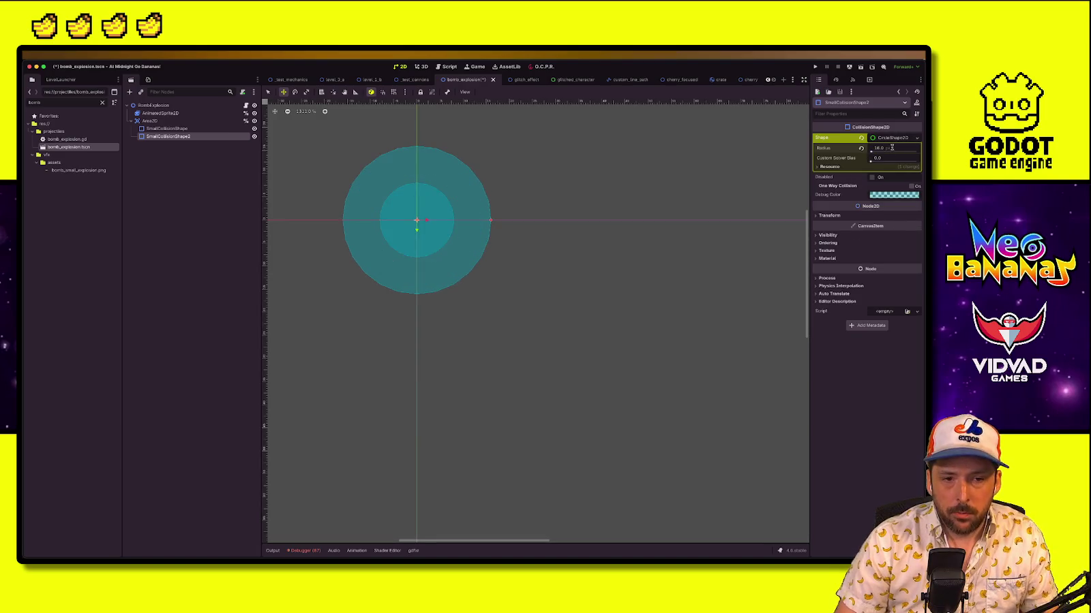
click(154, 105)
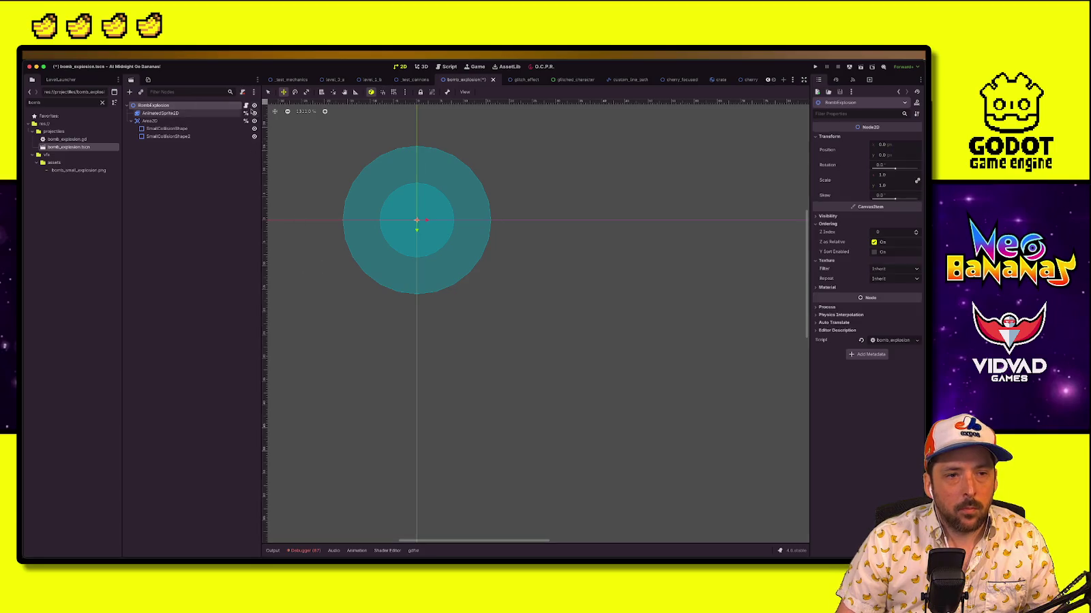
click(246, 105)
Step: Rename SmallCollisionShape2 to BigCollisionShape and save the scene
double_click(168, 136)
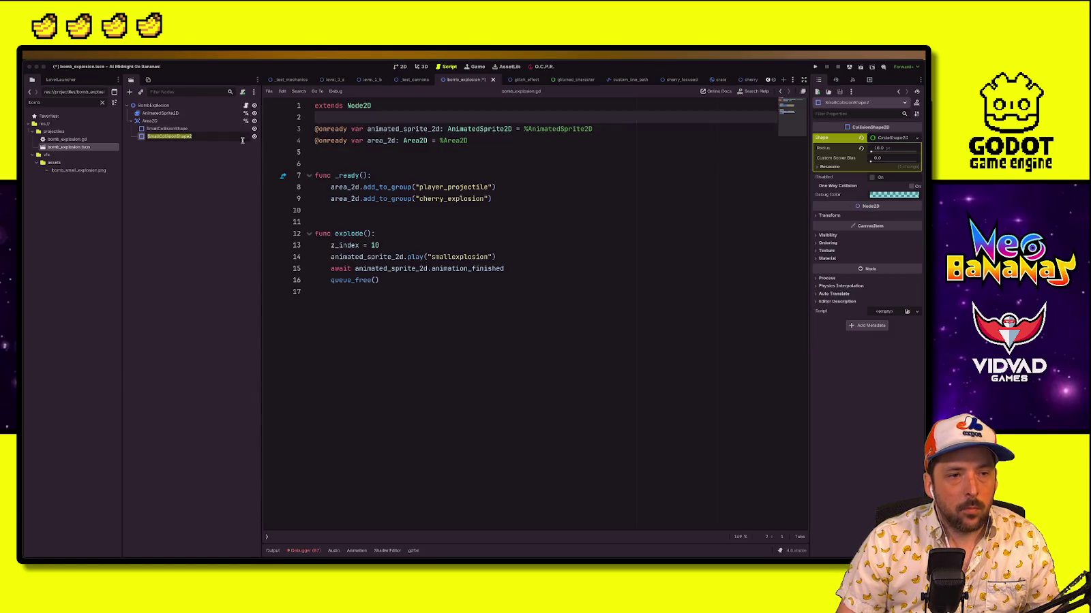
text(Big)
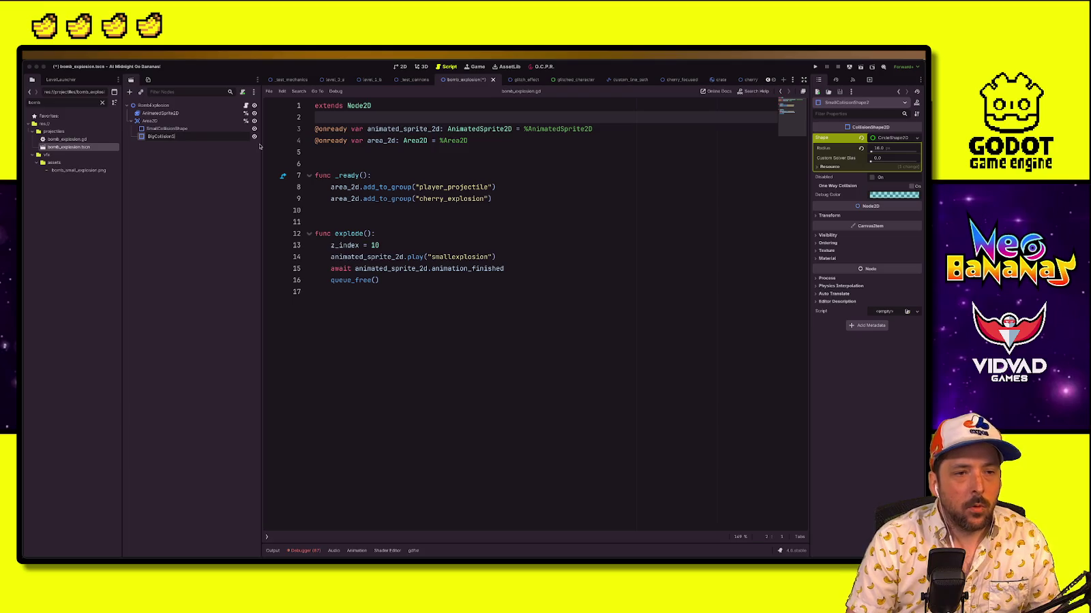
key(Return)
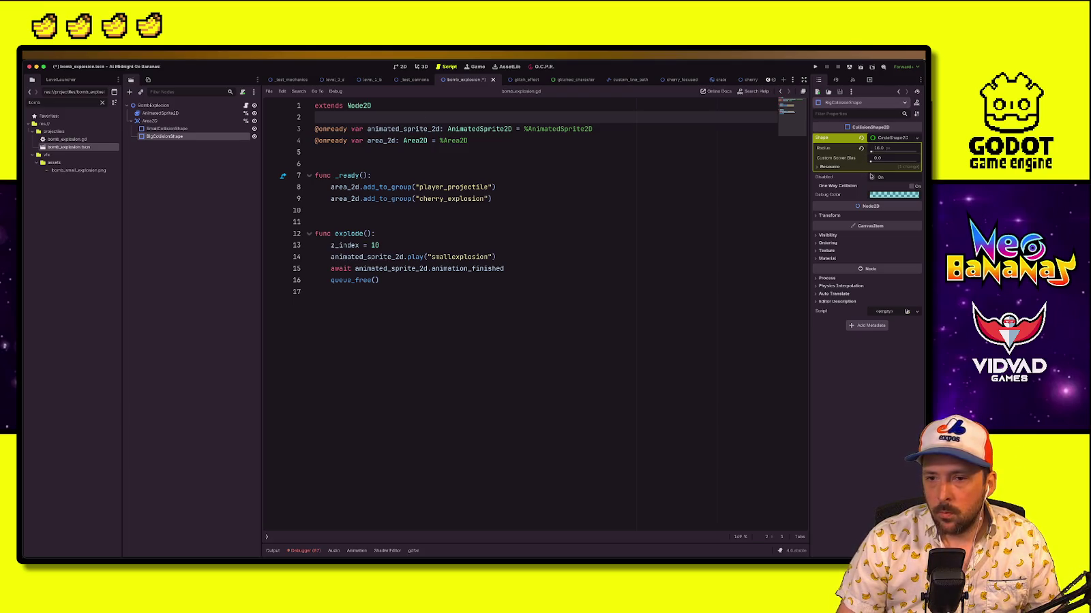
key(ctrl+s)
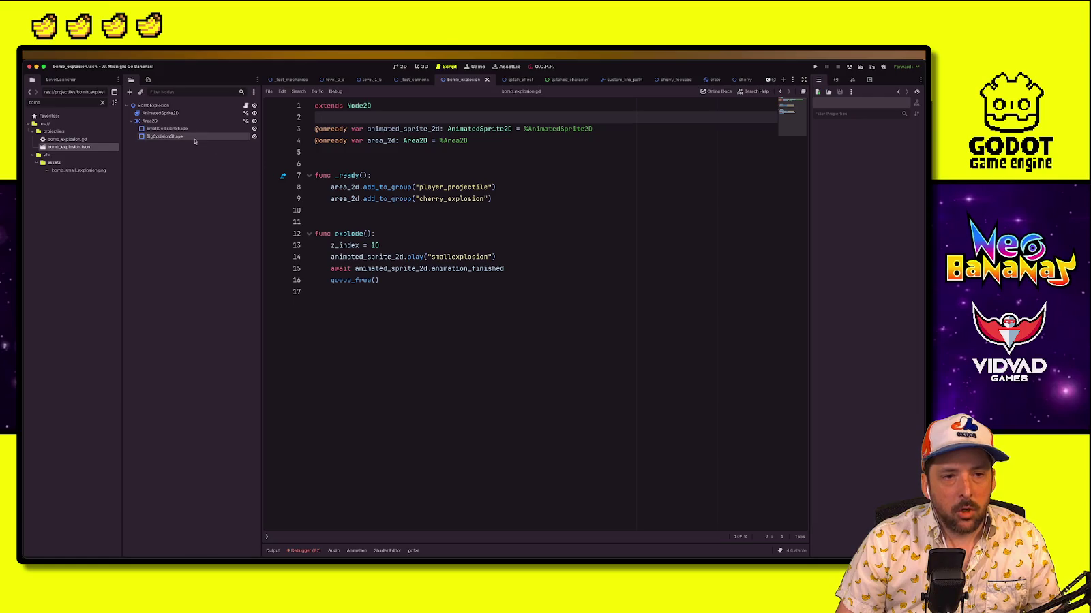
Step: Make both collision shapes unique names and drag them into the script as variables
right_click(205, 129)
click(273, 311)
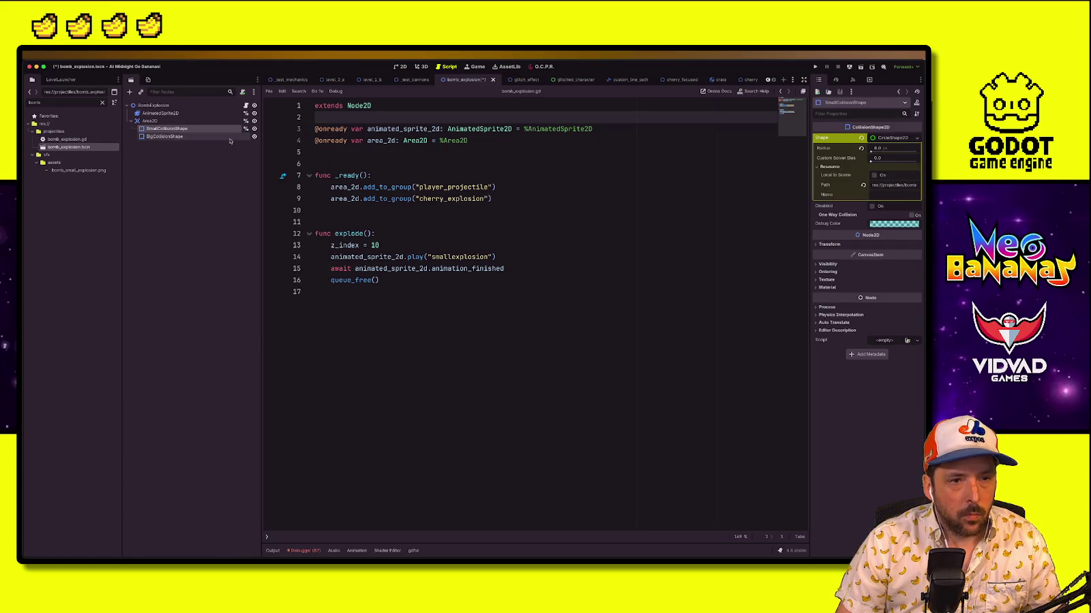
right_click(204, 136)
click(269, 312)
shift+click(167, 128)
drag(167, 128, 312, 153)
Step: Add func big_explode(): containing copies of explode()'s z_index and play lines
click(385, 324)
key(Return)
key(Return)
text(func big_explode())
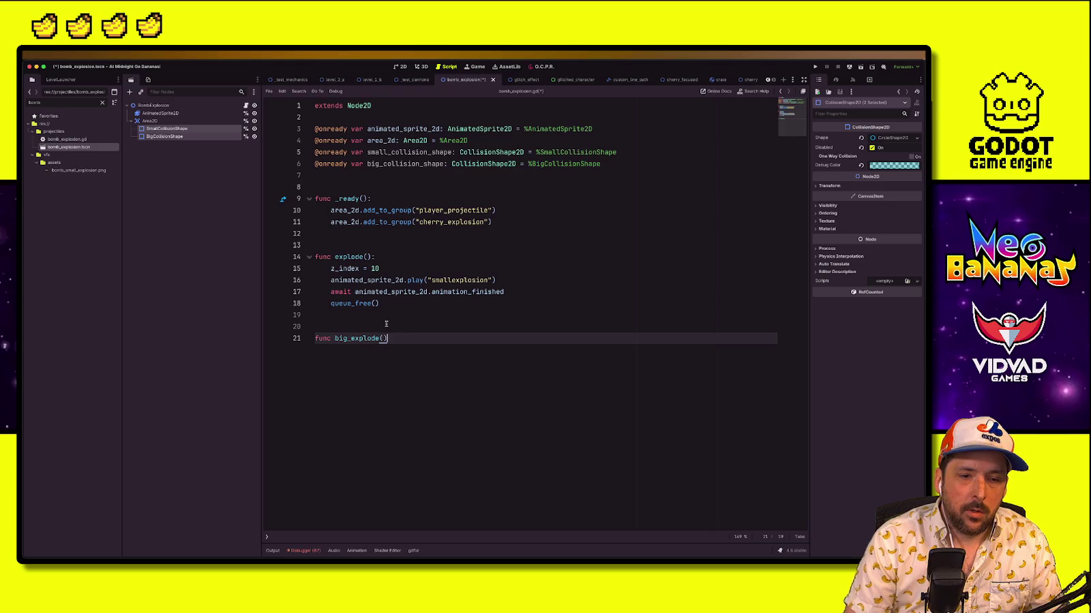
text(:)
key(Return)
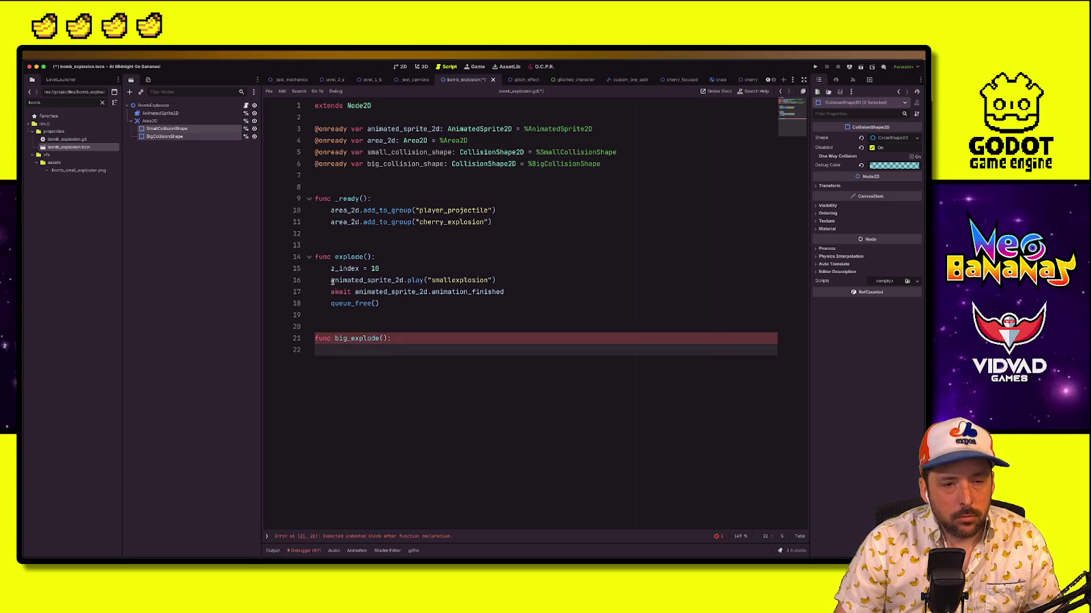
drag(298, 271, 315, 292)
key(ctrl+c)
click(347, 349)
key(ctrl+v)
click(347, 349)
key(BackSpace)
key(End)
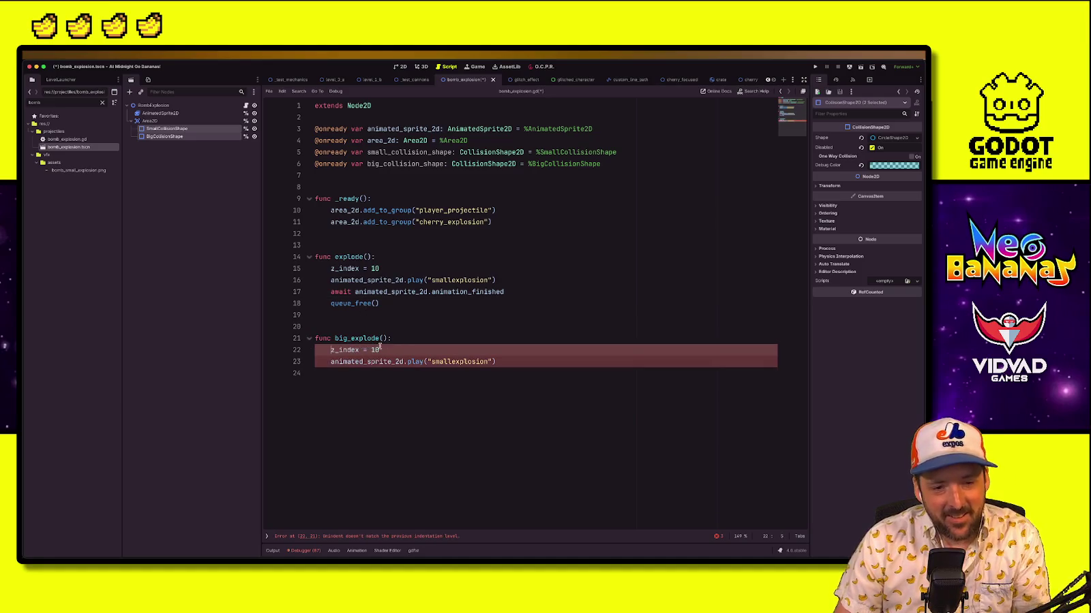
Step: Copy the await and queue_free lines into big_explode(), play 'bigexplosion', and save
drag(307, 292, 315, 315)
key(ctrl+c)
click(337, 374)
key(ctrl+v)
drag(453, 362, 431, 362)
text(big)
click(513, 362)
key(ctrl+s)
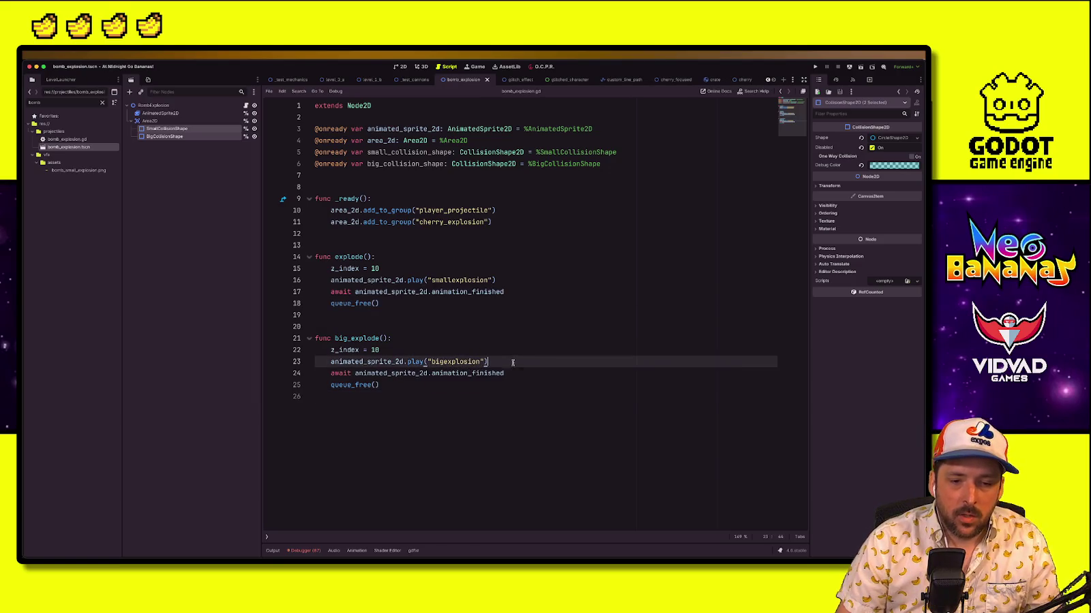
Step: Add small_collision_shape.disabled = true and big_collision_shape.disabled = false, then save
key(Return)
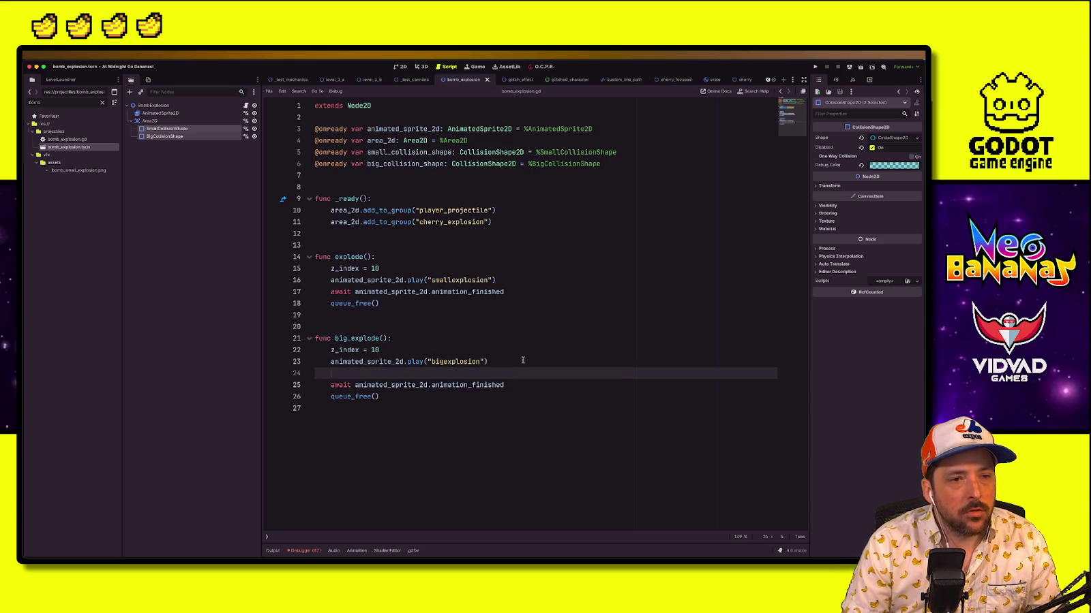
text(small)
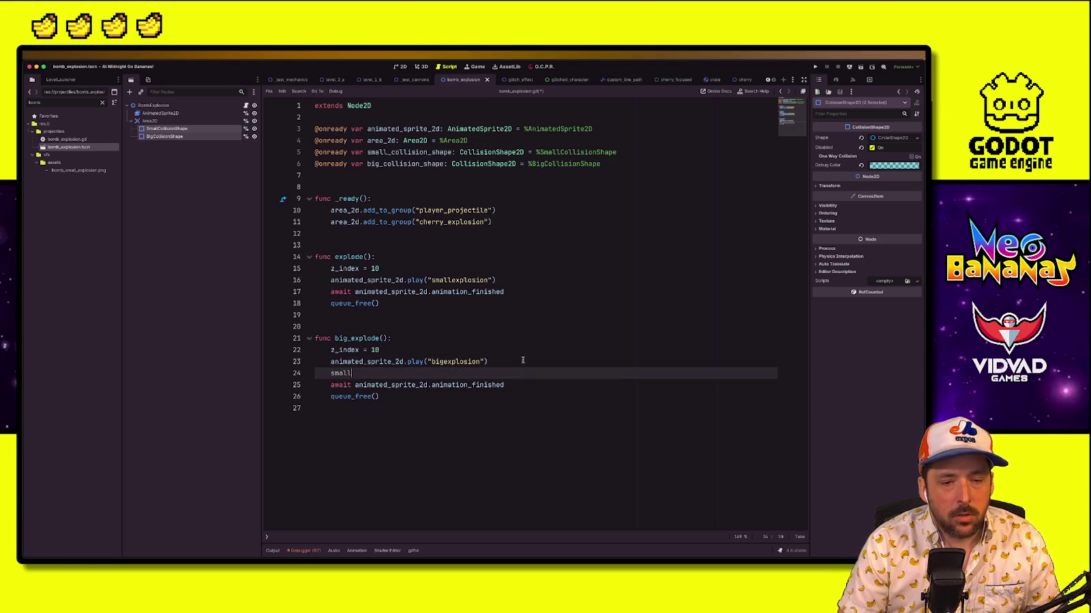
key(Return)
text(.d)
key(Down)
key(Return)
text(= true)
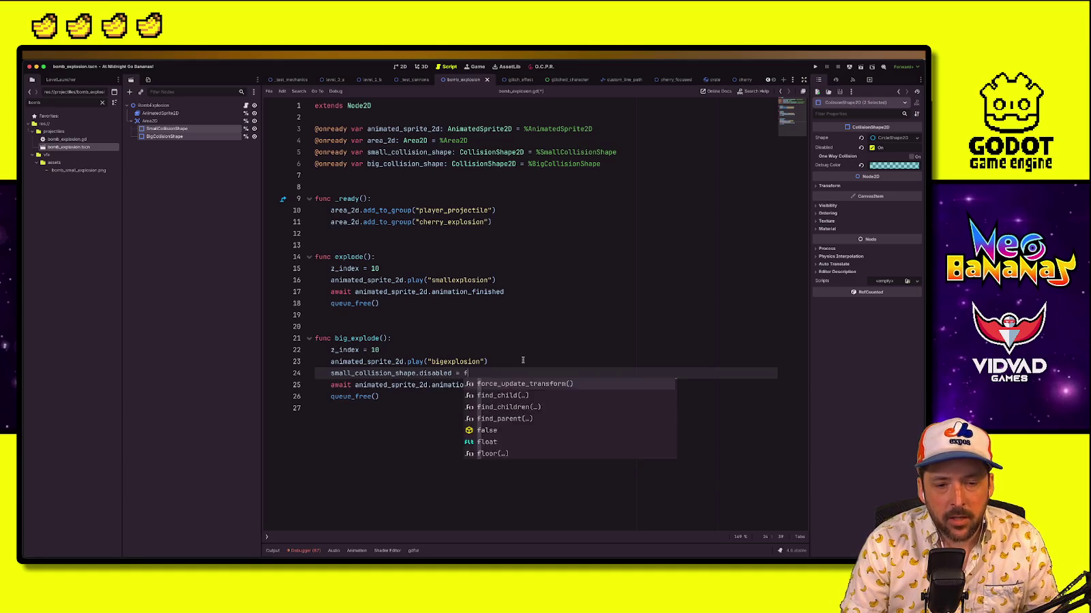
key(Return)
text(big_co)
key(Return)
text(.disabled = )
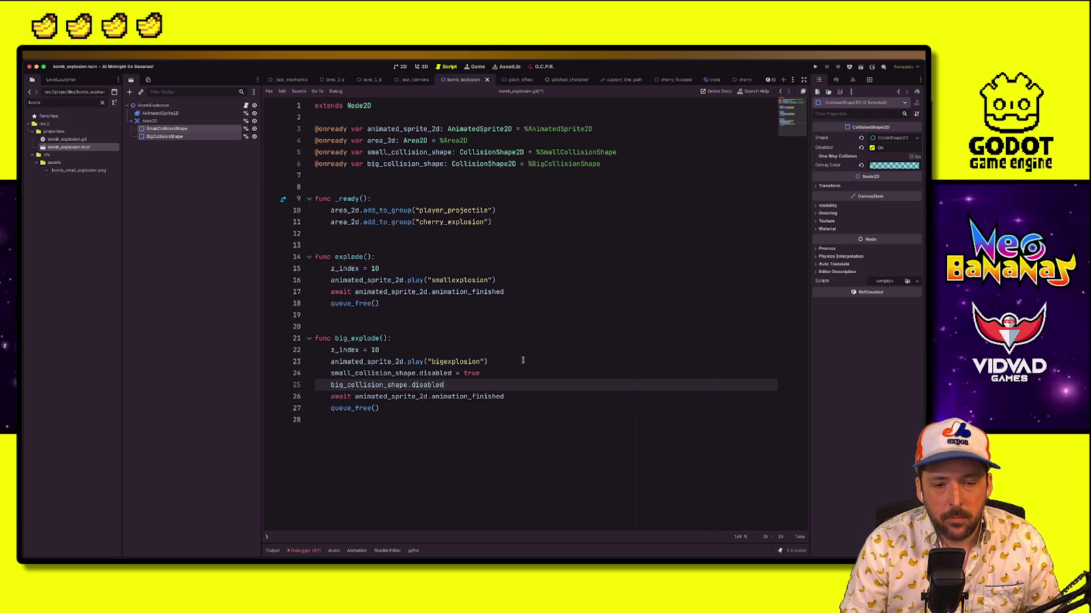
text(false)
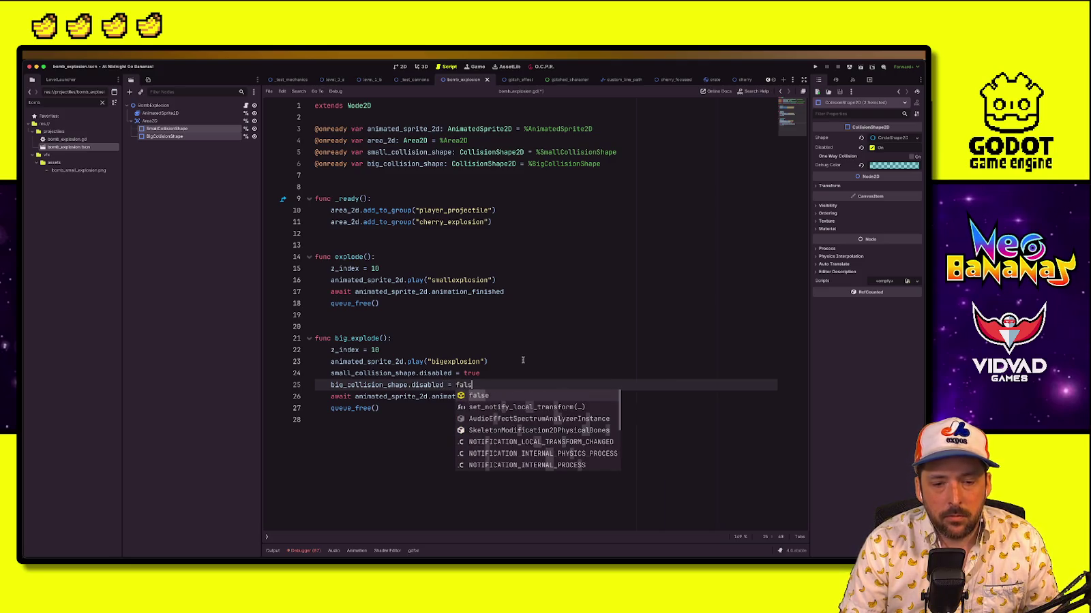
key(ctrl+s)
Step: Check the finished big_explode() lines, then switch to the crate scene's script
click(522, 359)
click(487, 399)
click(536, 385)
click(518, 396)
click(511, 385)
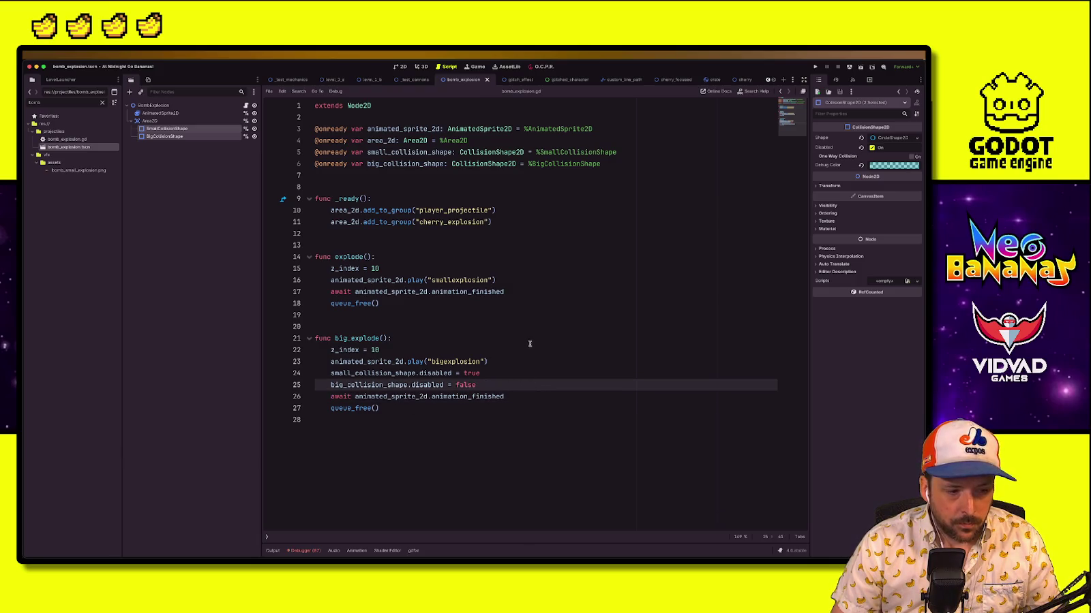
click(569, 359)
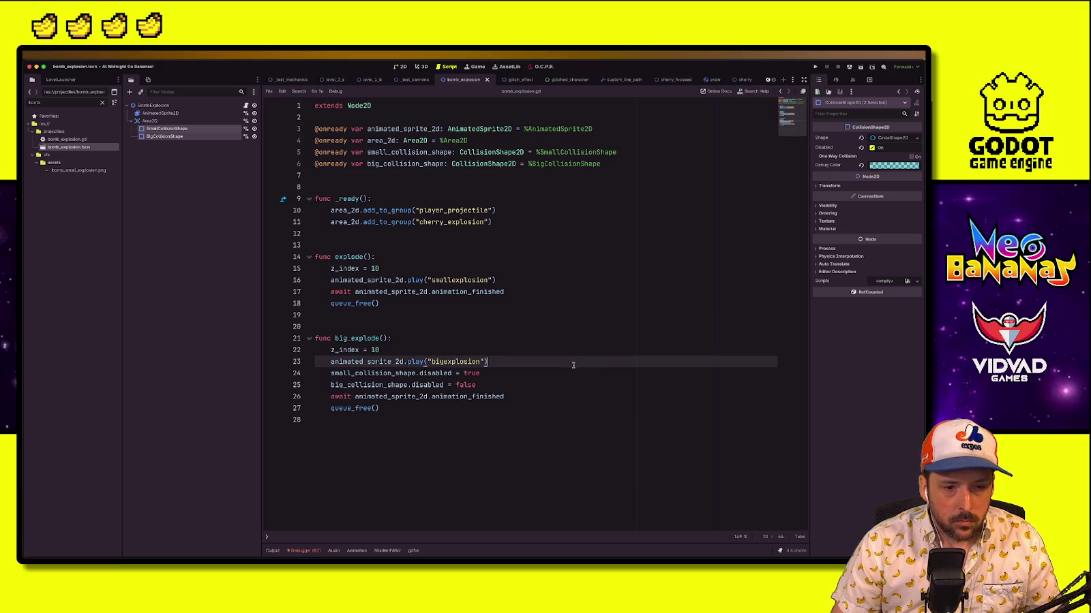
click(457, 341)
click(445, 314)
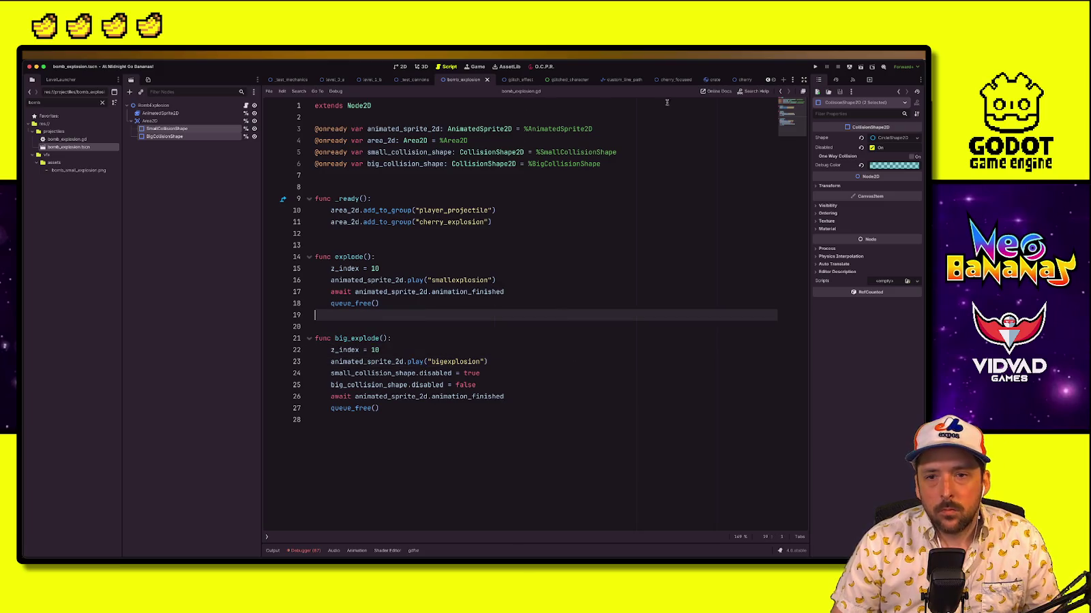
click(712, 82)
scroll(437, 236, up, 10)
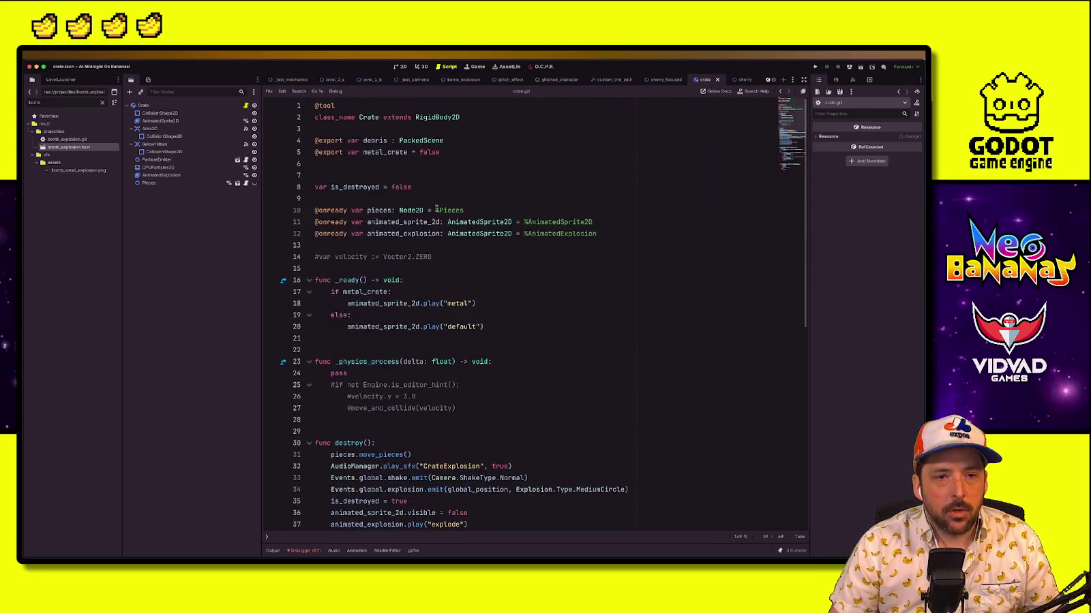
click(457, 141)
key(Return)
text(@export var e)
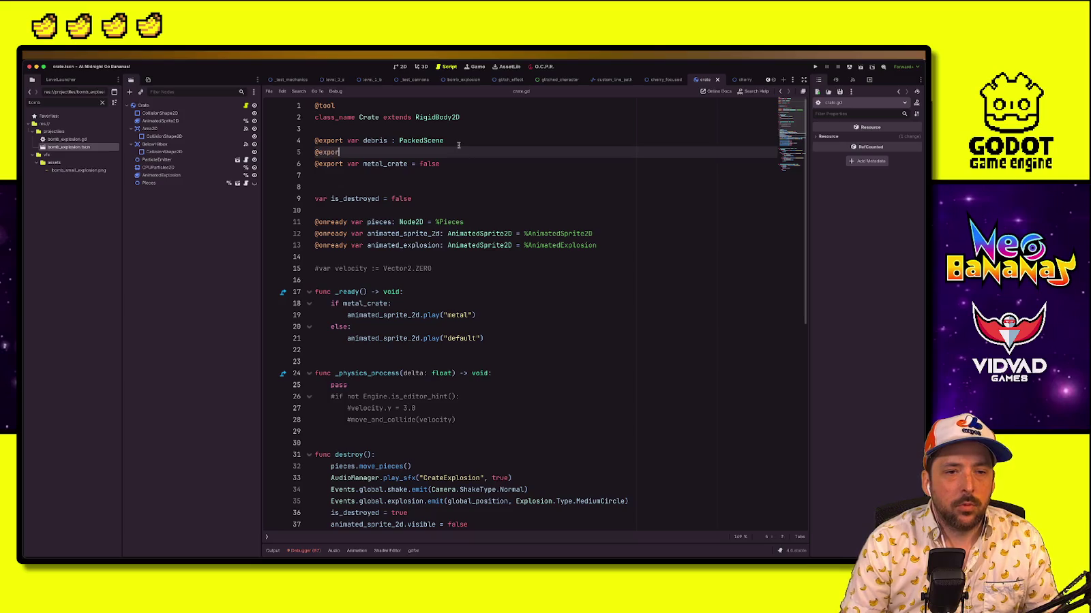
text(xplosion_node :)
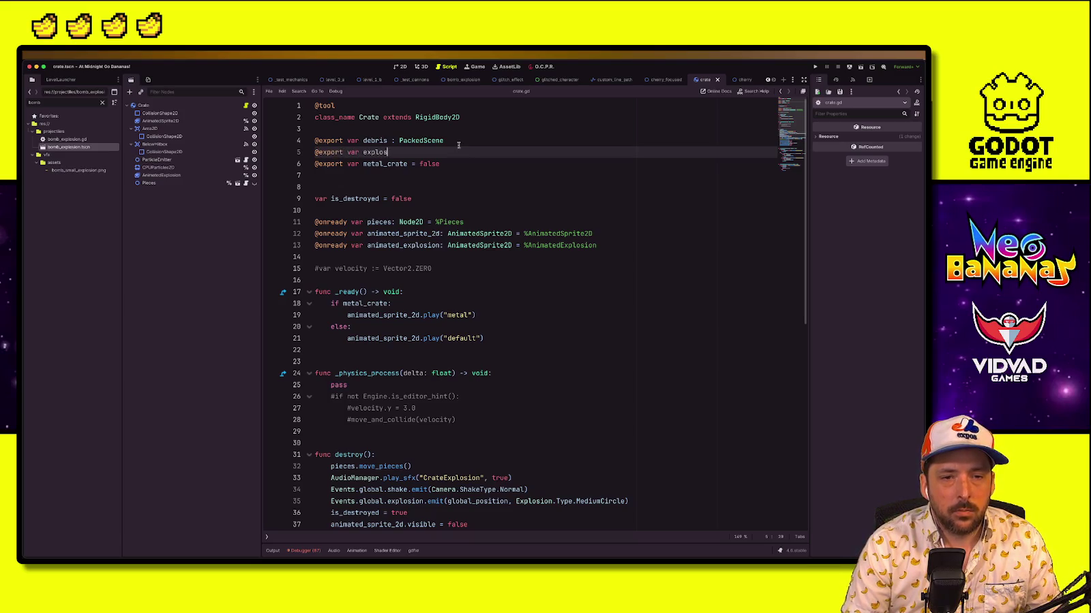
text( PackedScene)
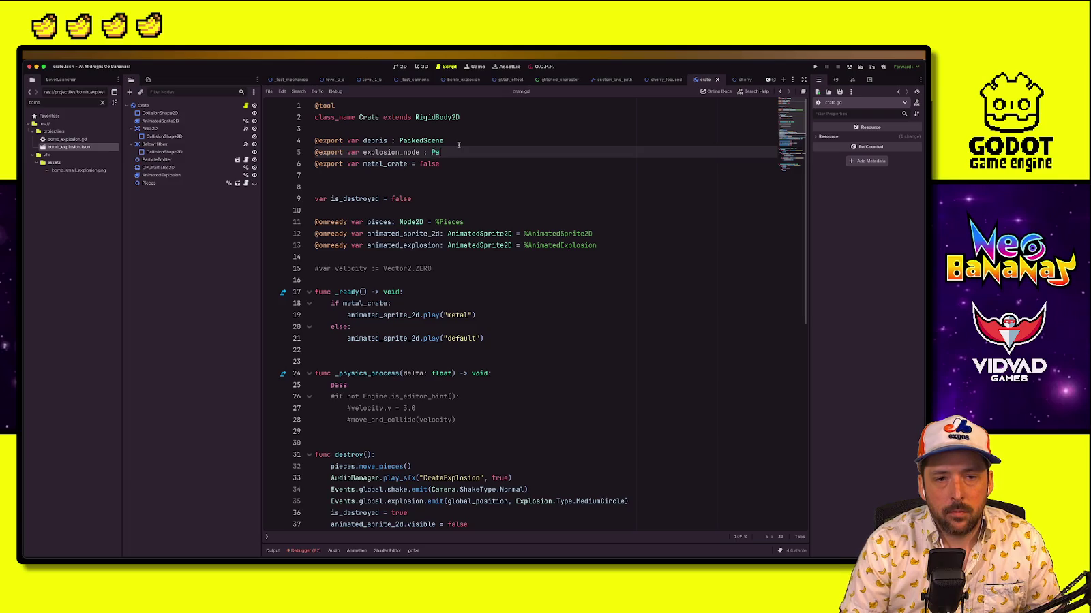
scroll(376, 225, down, 6)
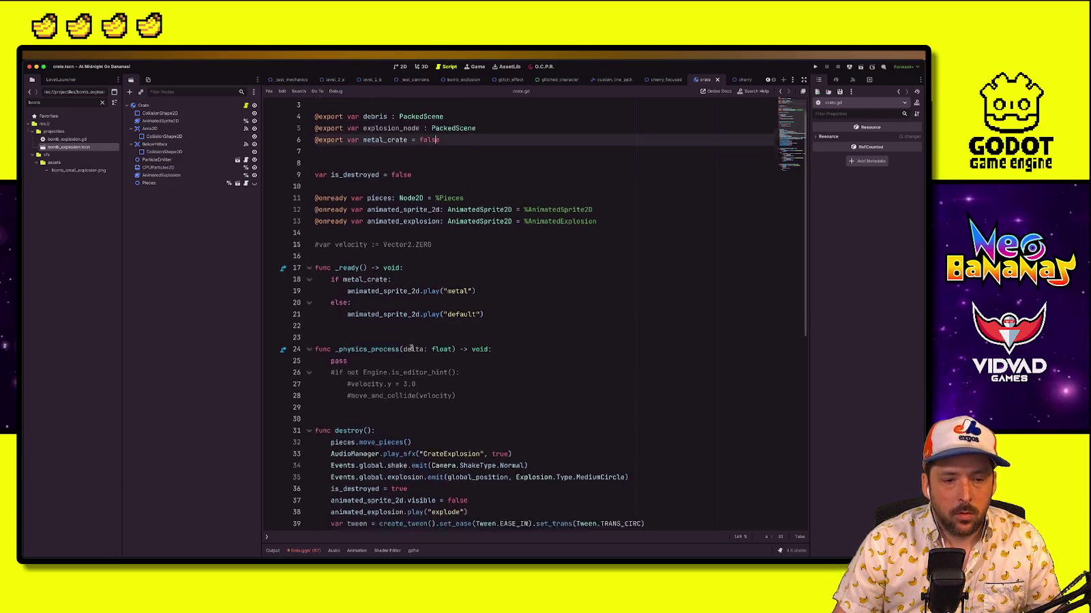
scroll(375, 225, down, 4)
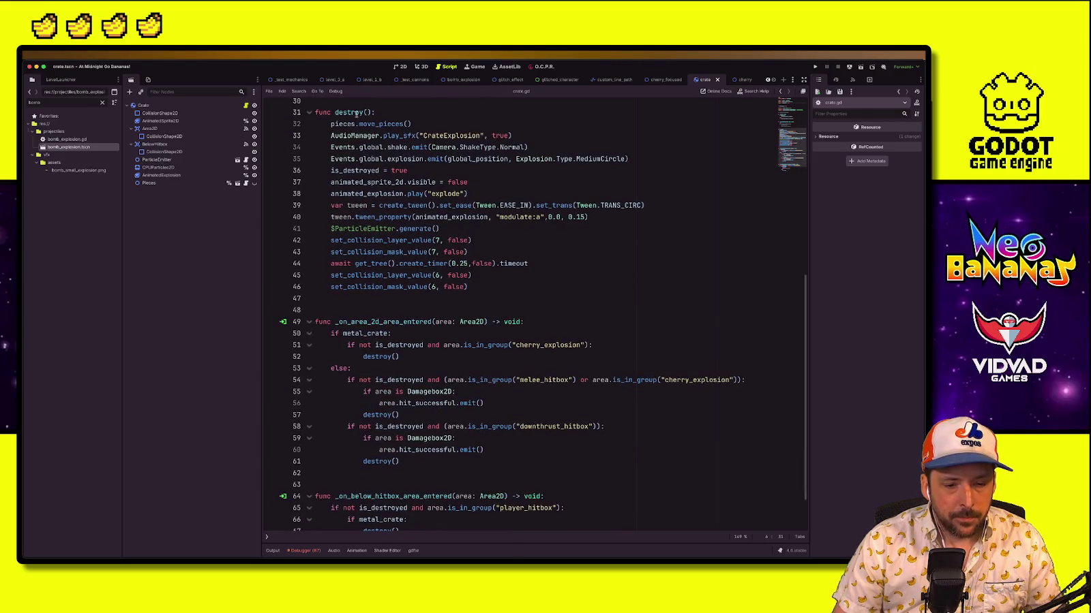
scroll(361, 153, up, 2)
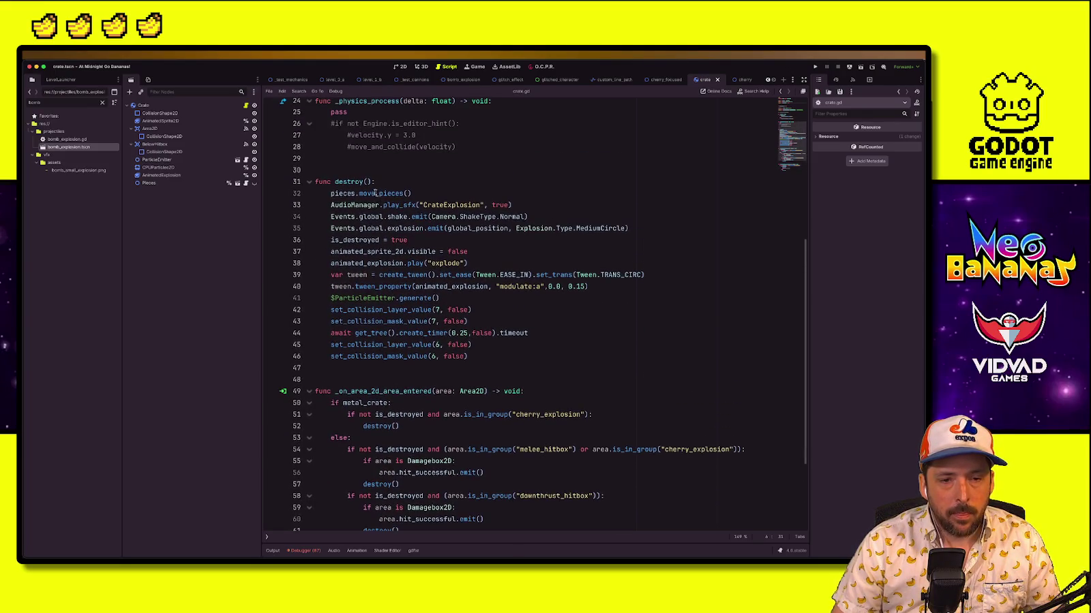
click(473, 262)
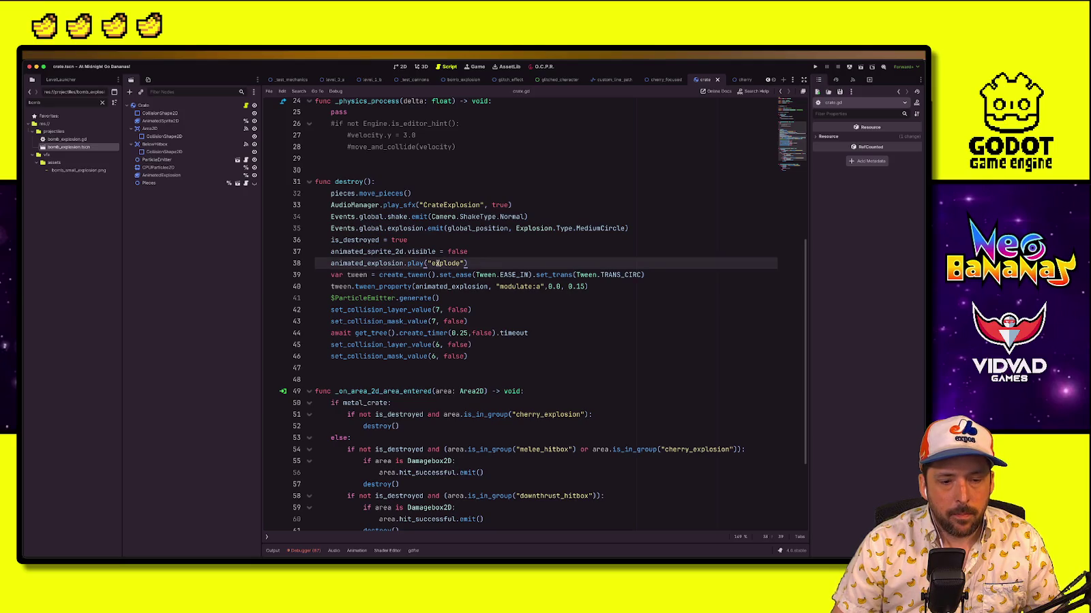
scroll(477, 328, down, 3)
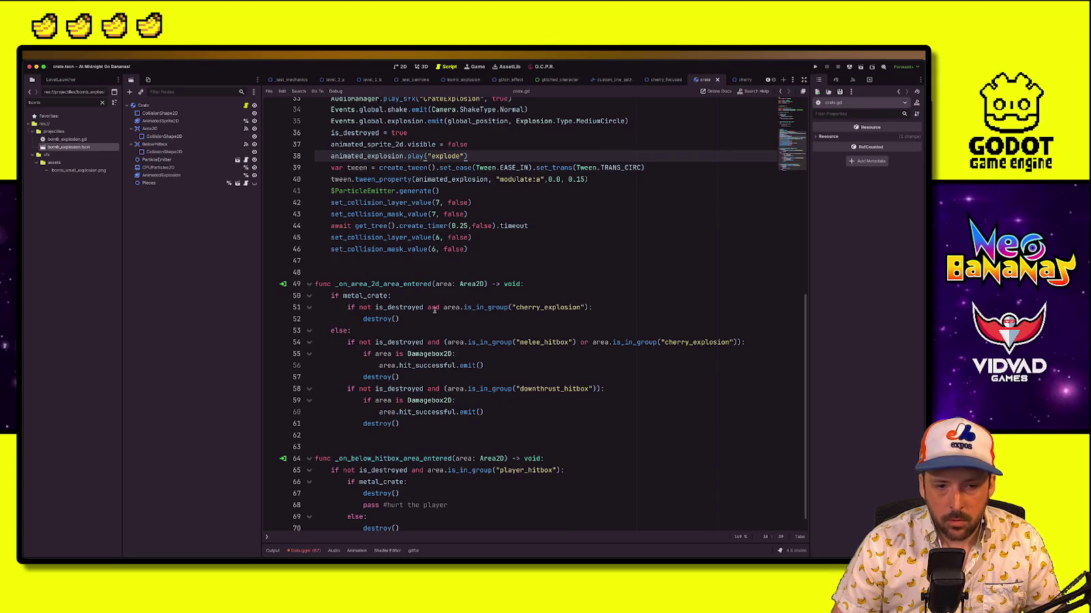
scroll(594, 364, down, 1)
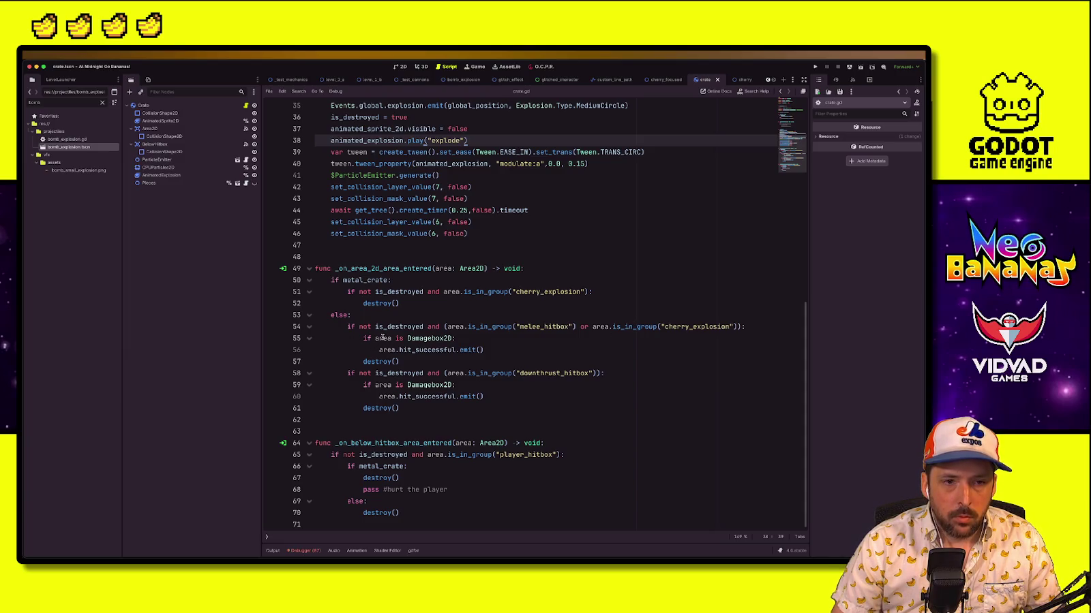
scroll(362, 340, up, 6)
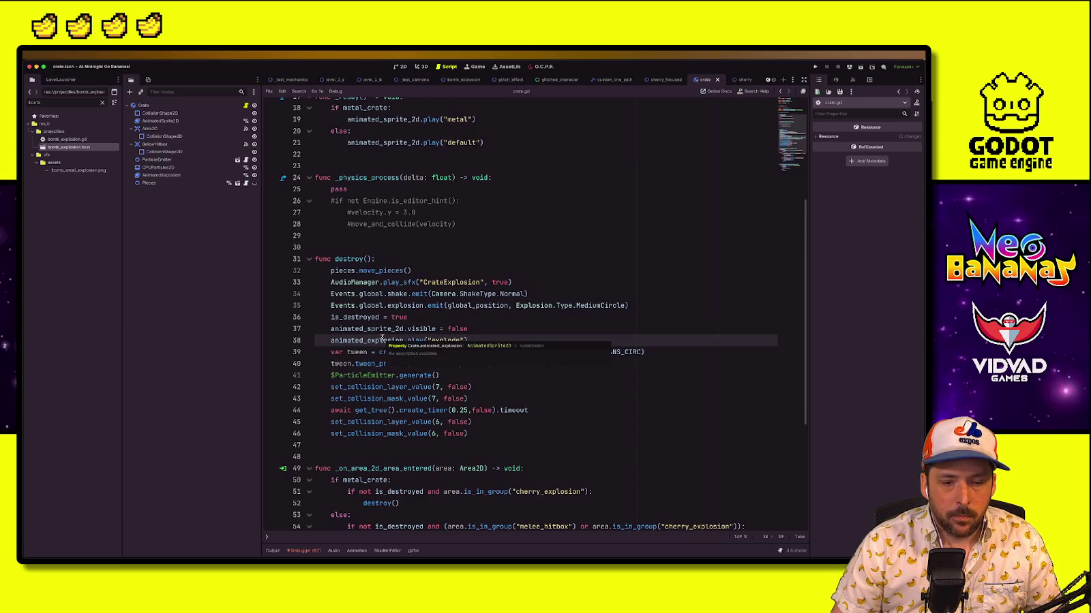
scroll(382, 338, down, 4)
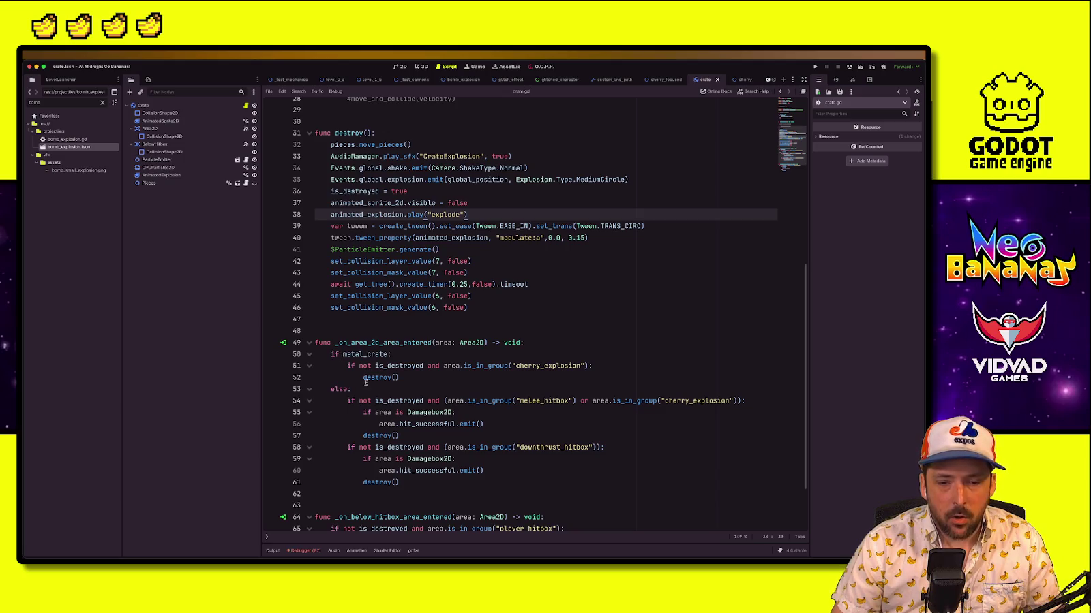
click(386, 375)
click(400, 152)
click(399, 134)
click(355, 318)
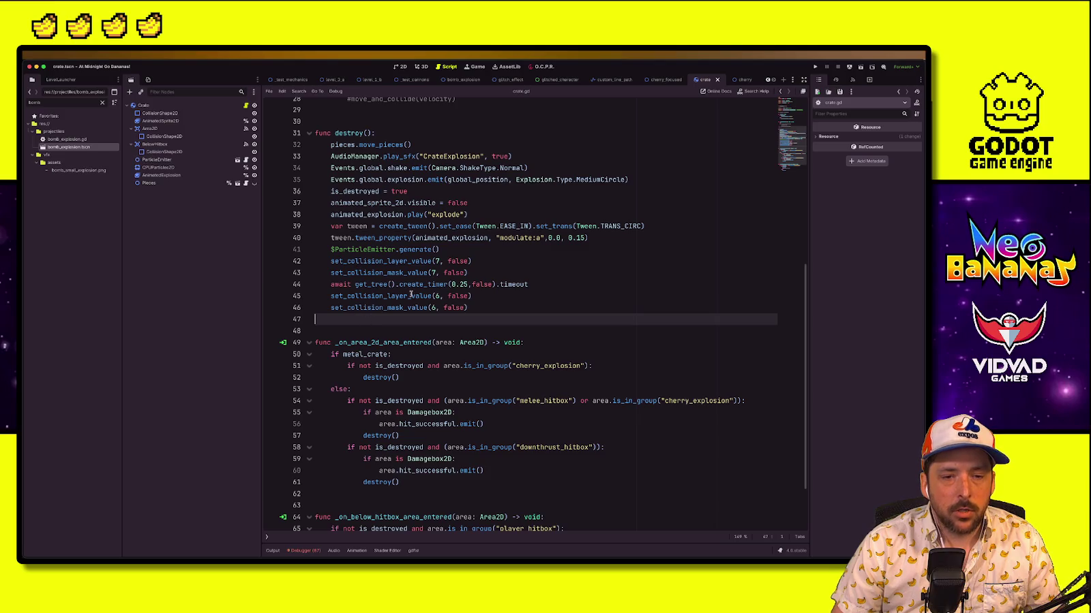
click(423, 193)
click(431, 145)
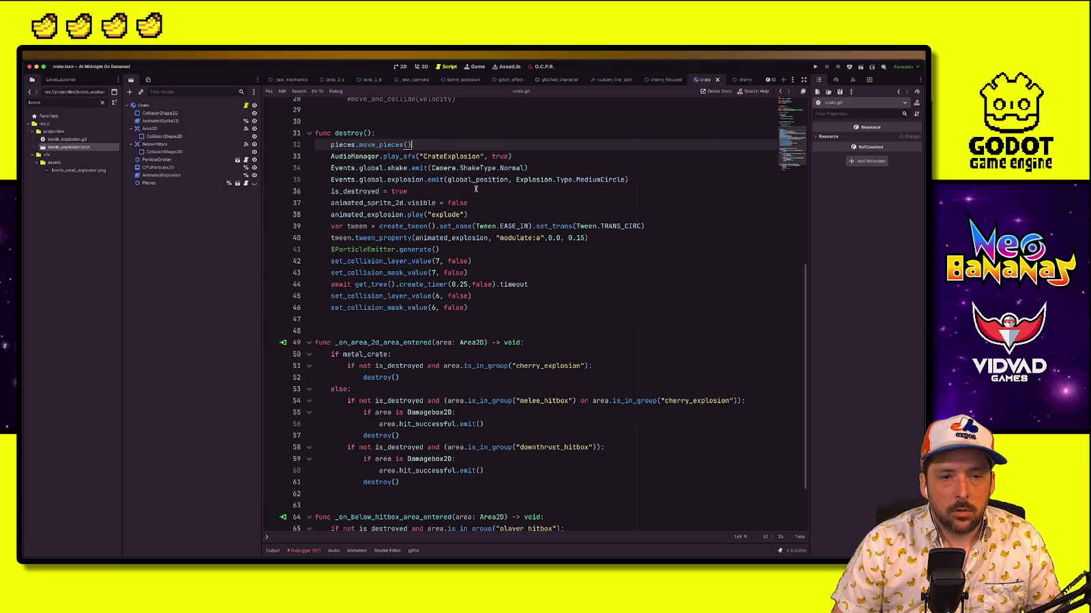
key(Return)
Step: Add an 'if metal_crate' check in destroy() and a new func explode(): below it
text(if me)
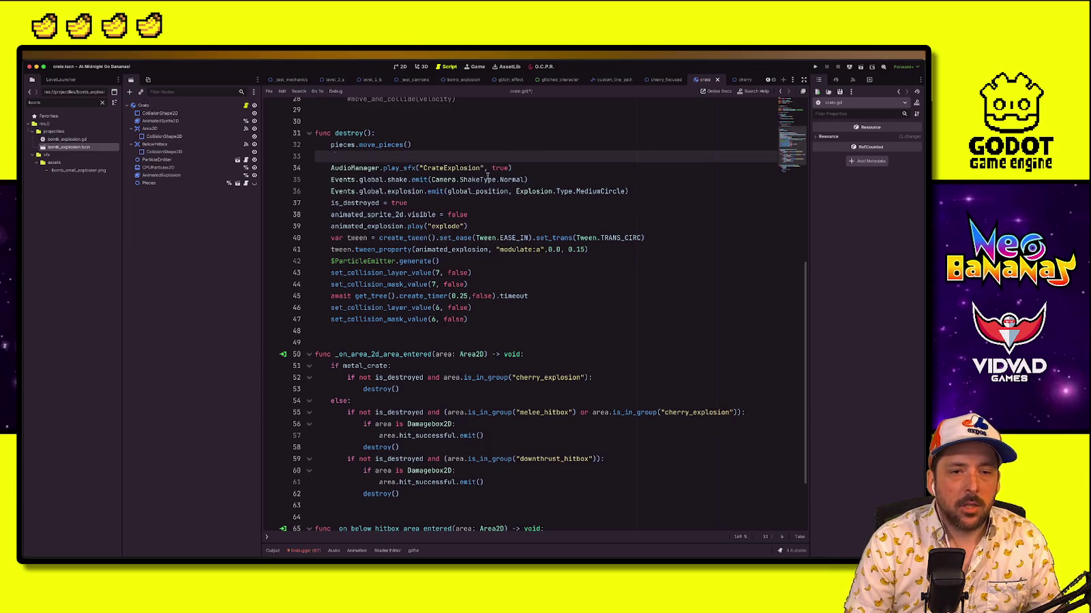
text(tal_crate())
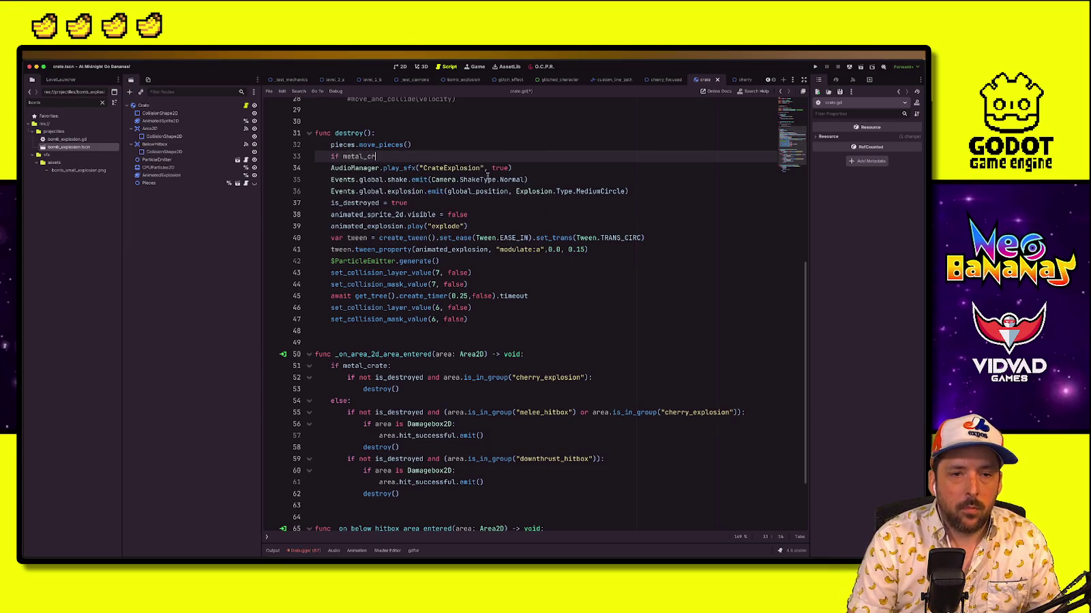
text(:)
key(Return)
key(BackSpace)
click(374, 342)
key(Return)
key(Return)
key(Return)
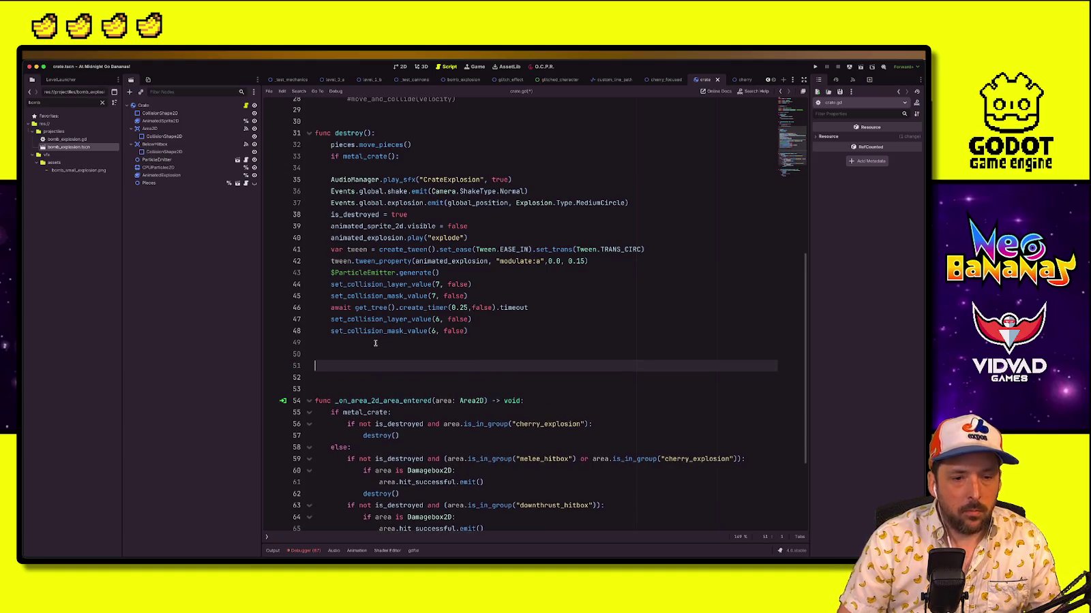
text(func)
text(ode():)
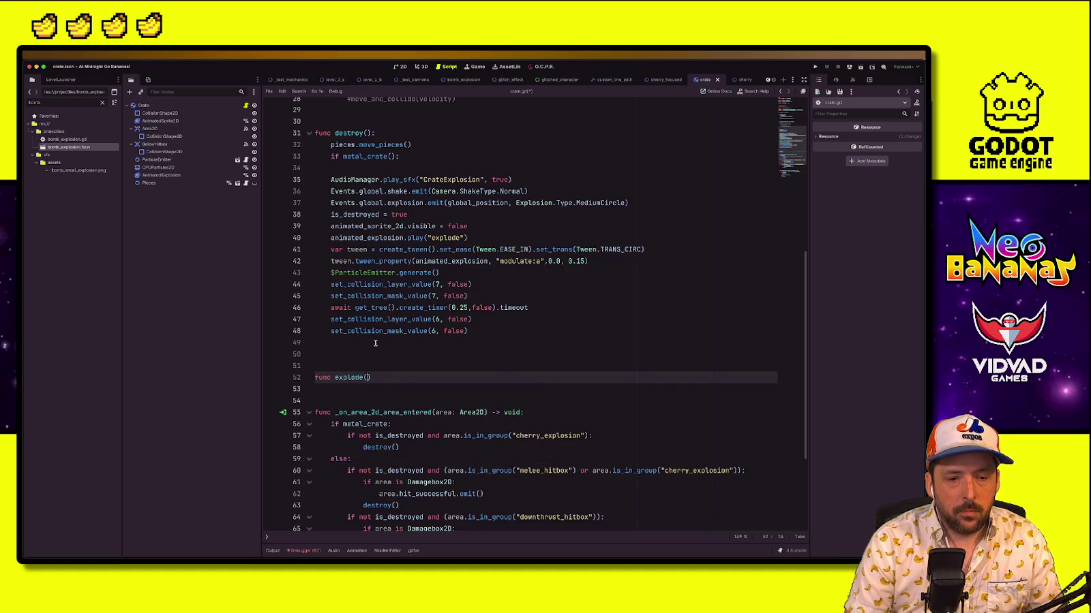
key(Return)
text(ss)
Step: Call explode() under the check, drop the parentheses after metal_crate, and delete explode()'s pass
click(448, 167)
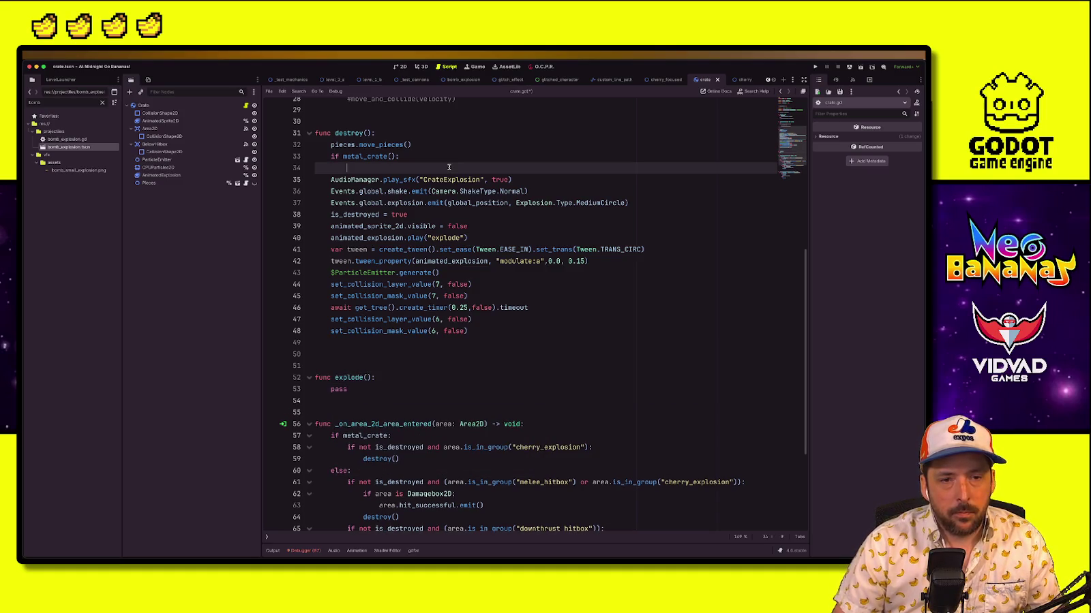
text(explode())
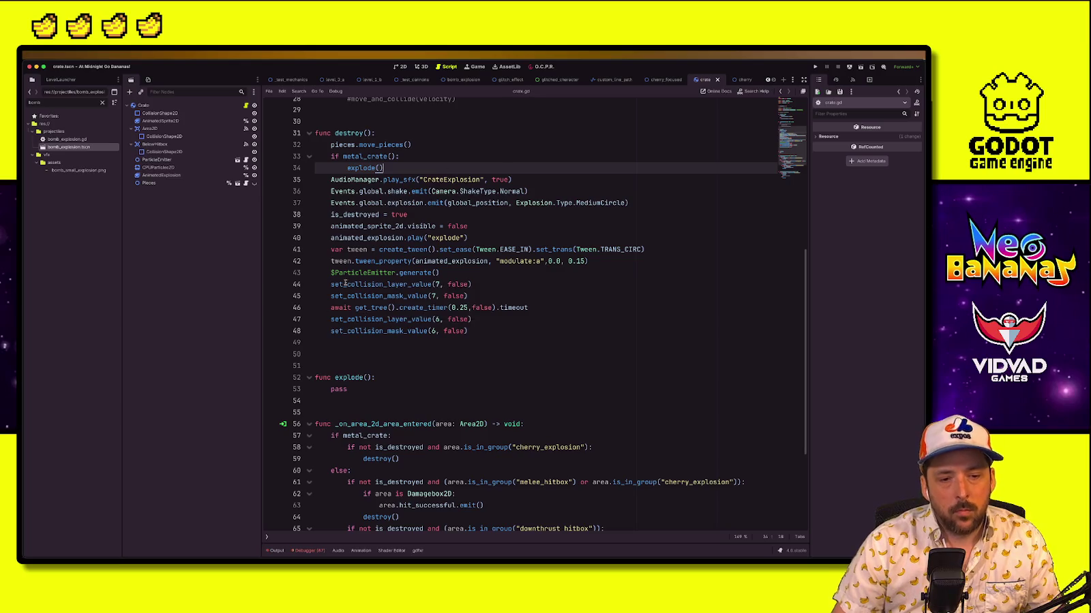
double_click(339, 394)
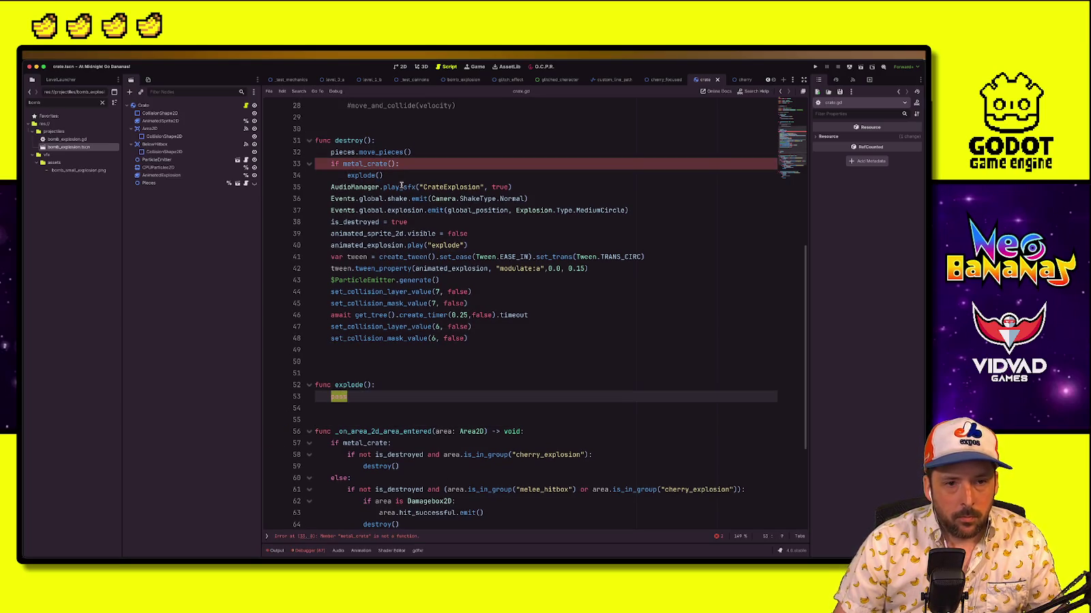
click(400, 164)
key(BackSpace)
key(BackSpace)
double_click(339, 396)
key(BackSpace)
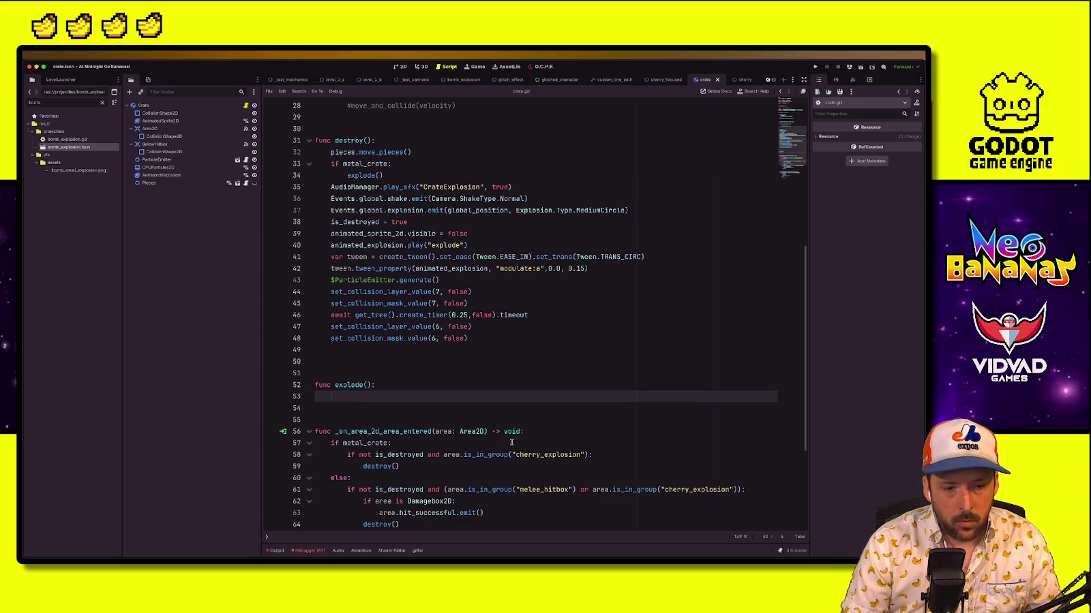
Step: Declare var explosion = explosion_node.instantiate() in explode()
text(var explo)
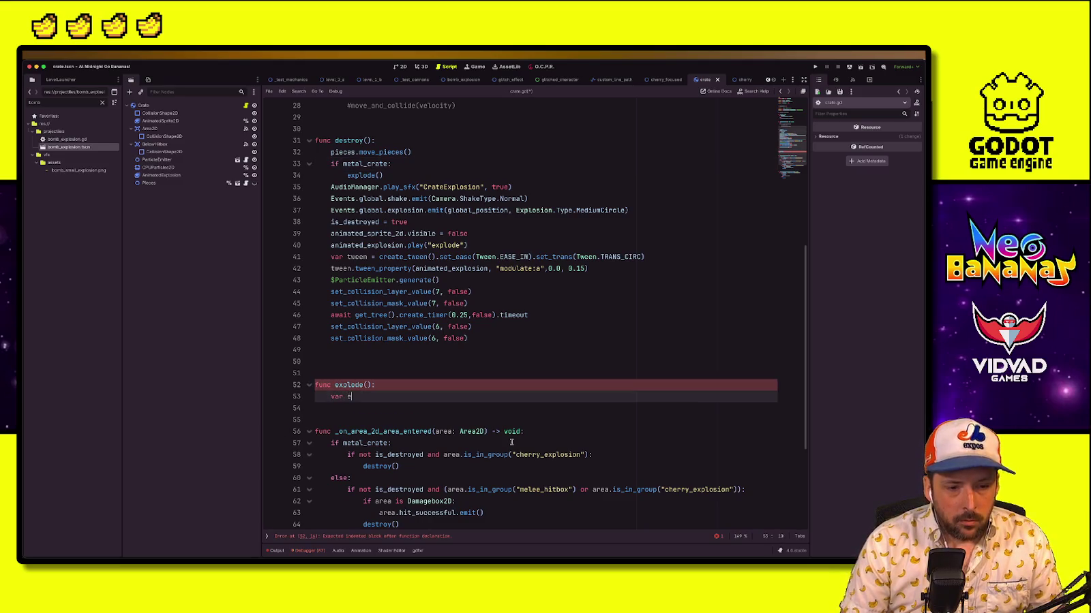
text(sion)
key(BackSpace)
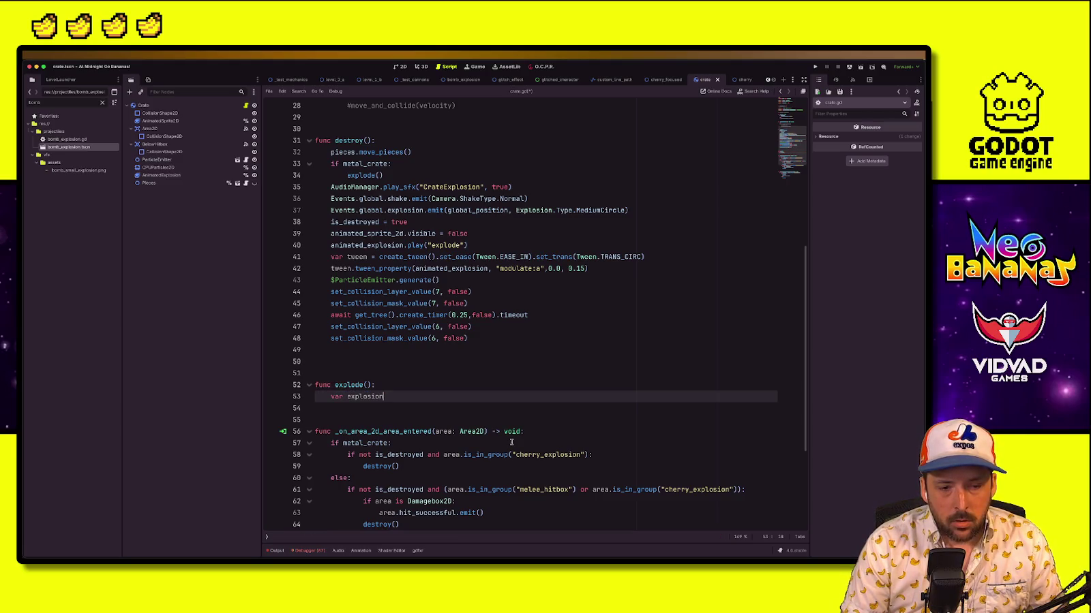
text(expl)
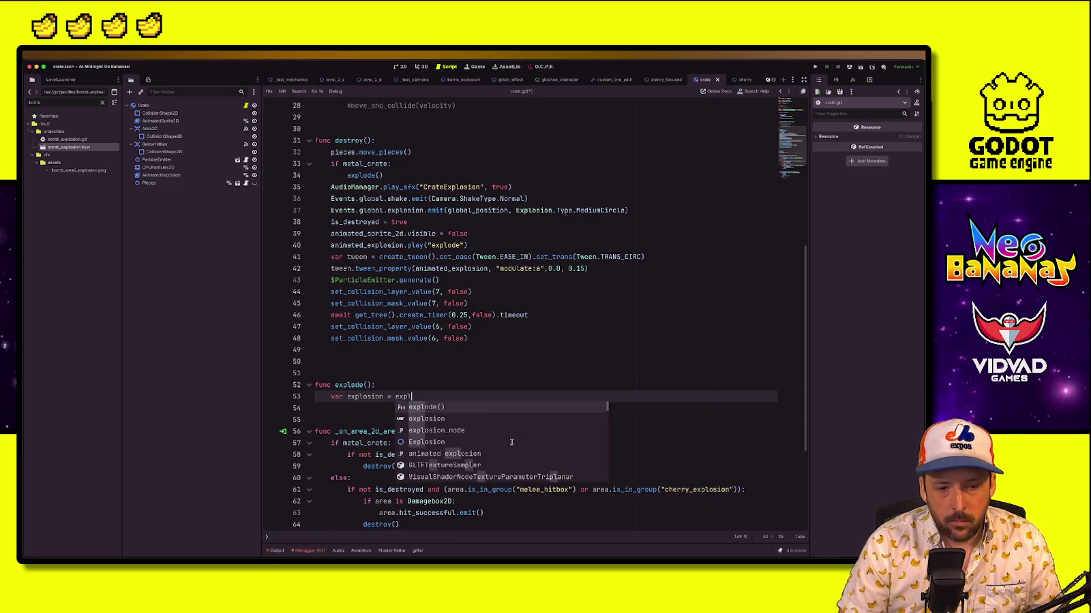
key(Return)
text(nstan)
key(Return)
text())
key(Return)
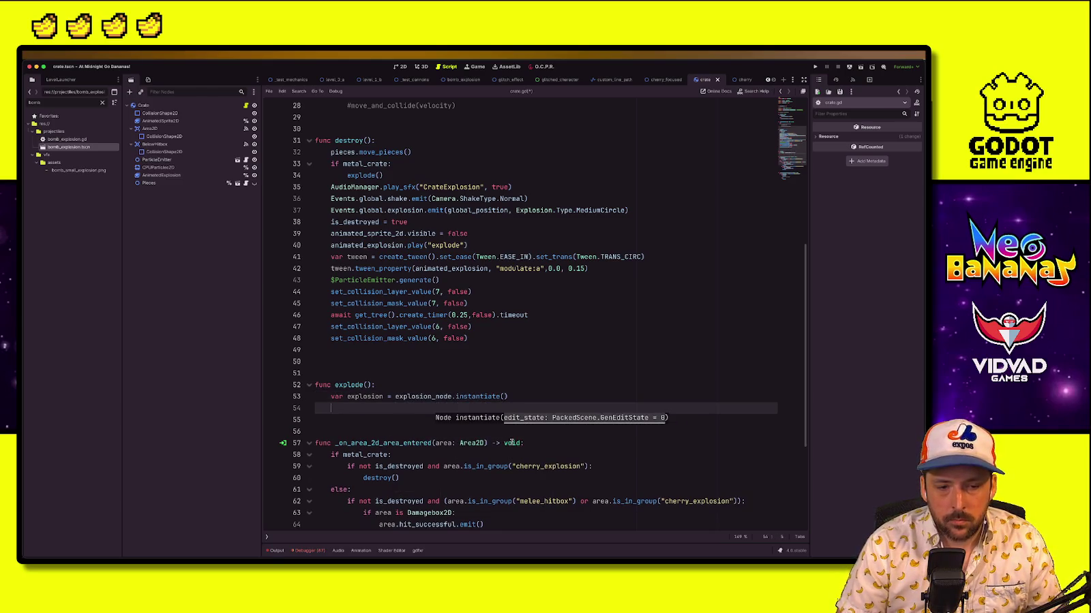
Step: Add the instantiated explosion as a child with add_child(explosion)
text(explosion.)
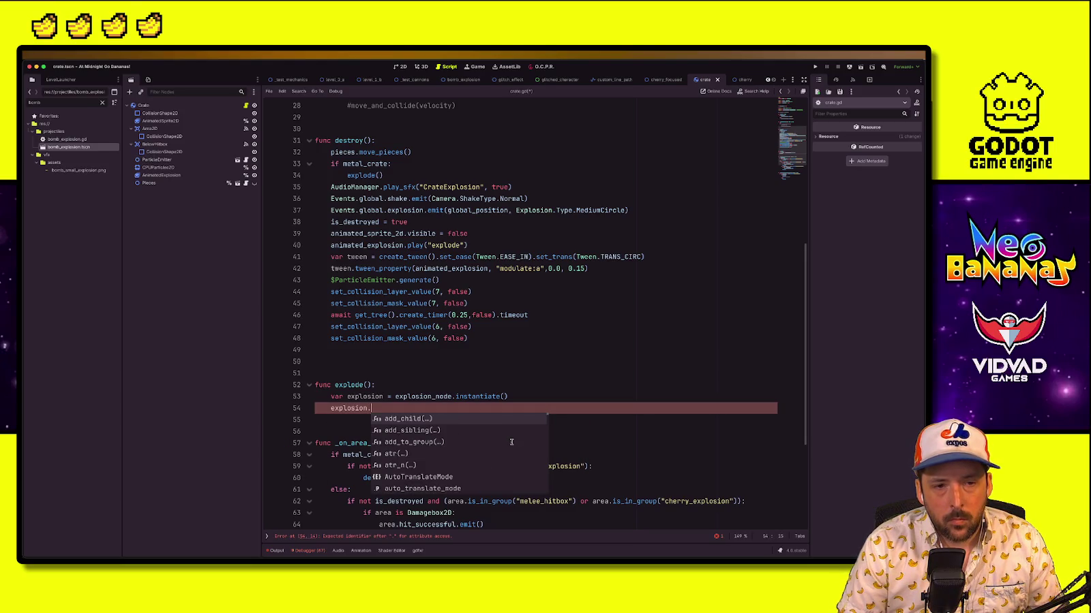
click(522, 350)
scroll(522, 351, up, 4)
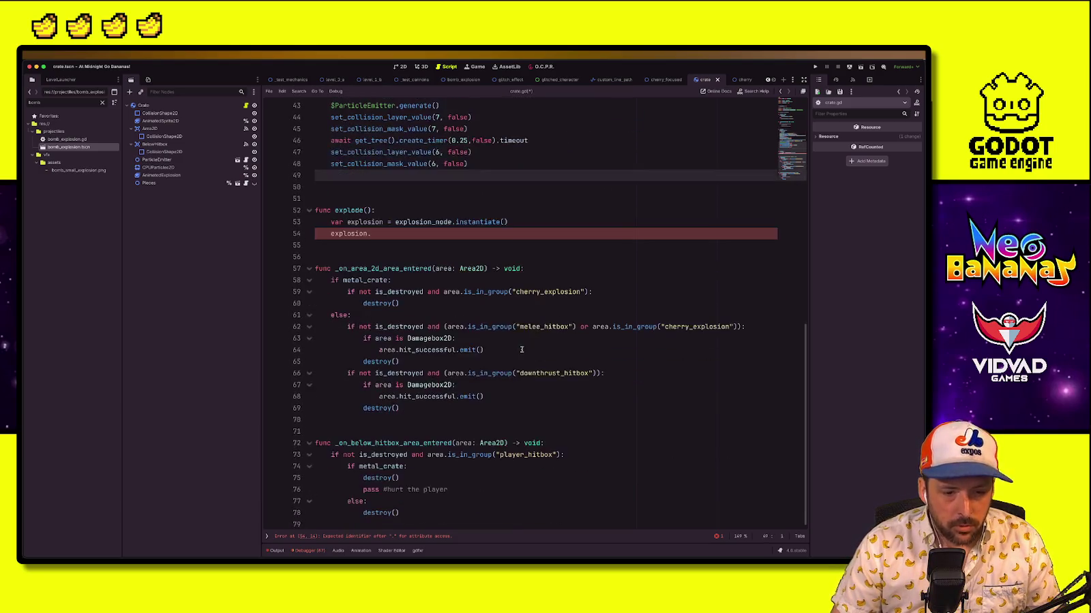
scroll(521, 350, up, 4)
scroll(384, 342, down, 9)
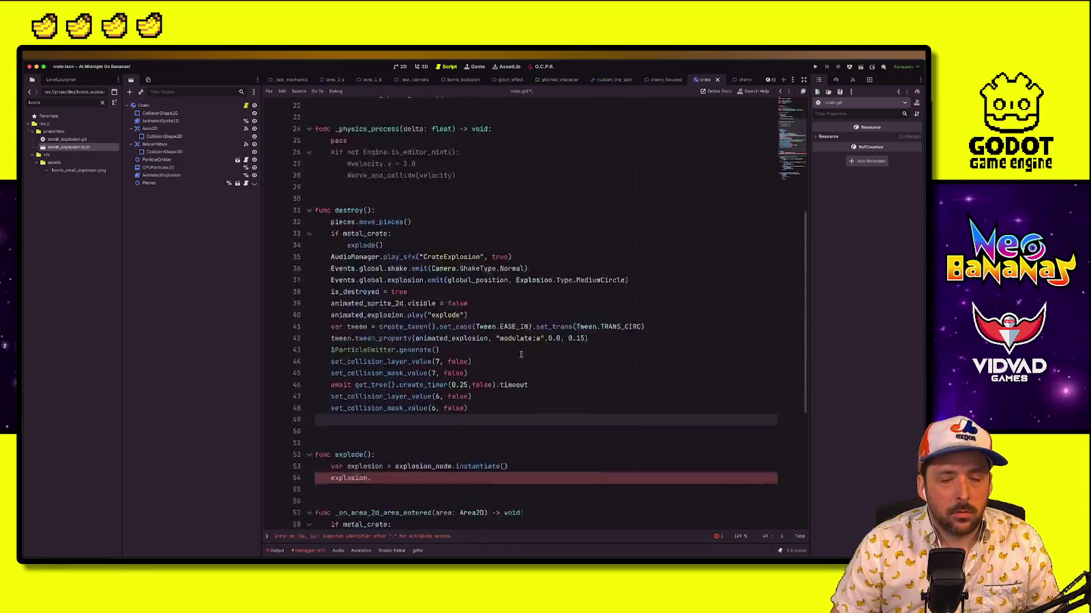
click(433, 379)
text(add_ch)
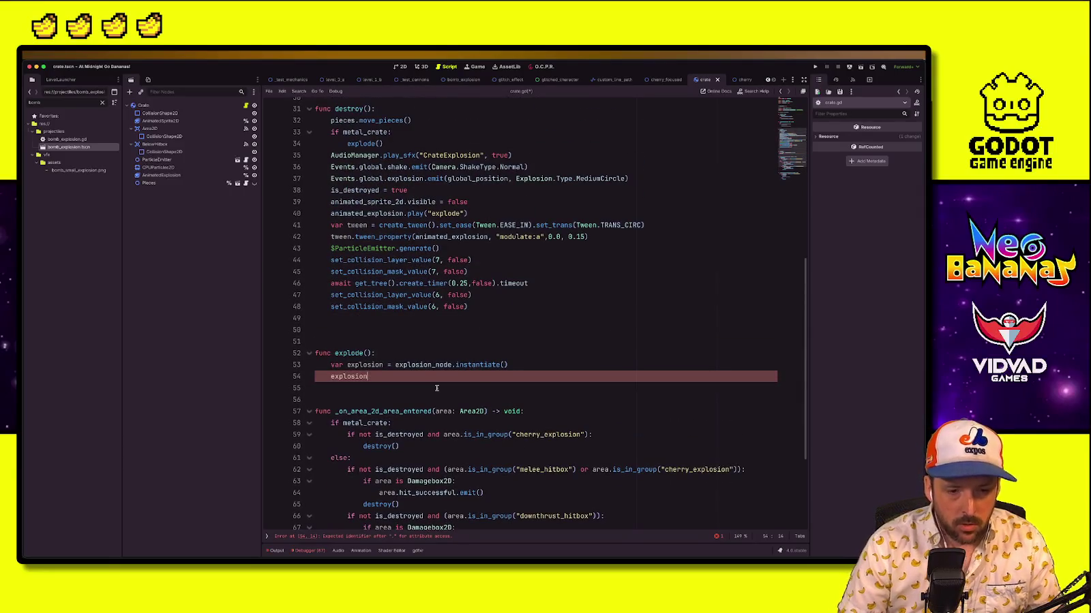
key(BackSpace)
key(BackSpace)
key(BackSpace)
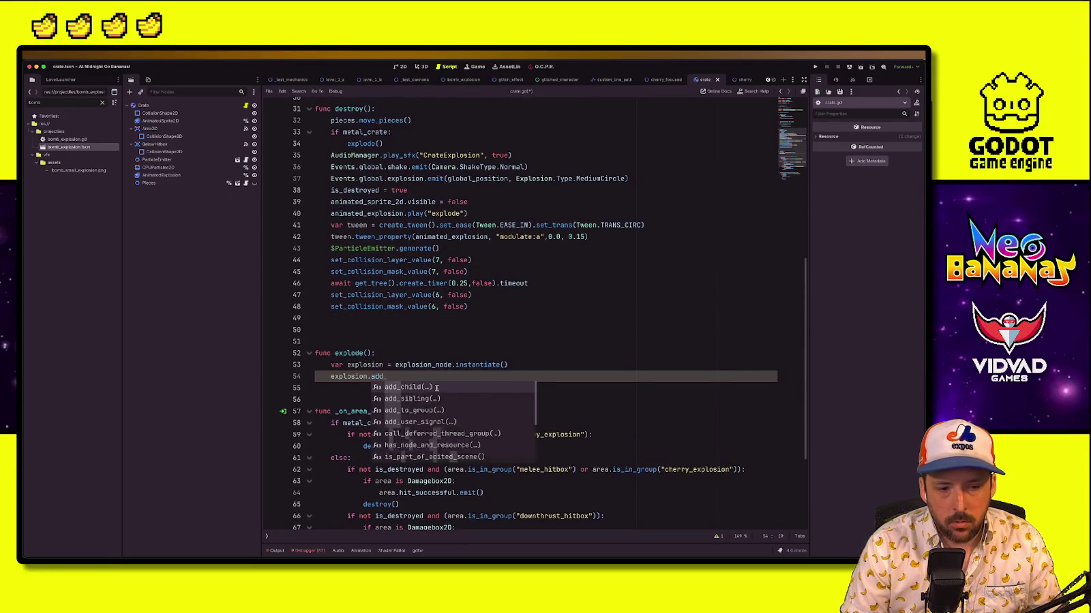
key(BackSpace)
key(BackSpace)
key(BackSpace)
text(d_child(expo)
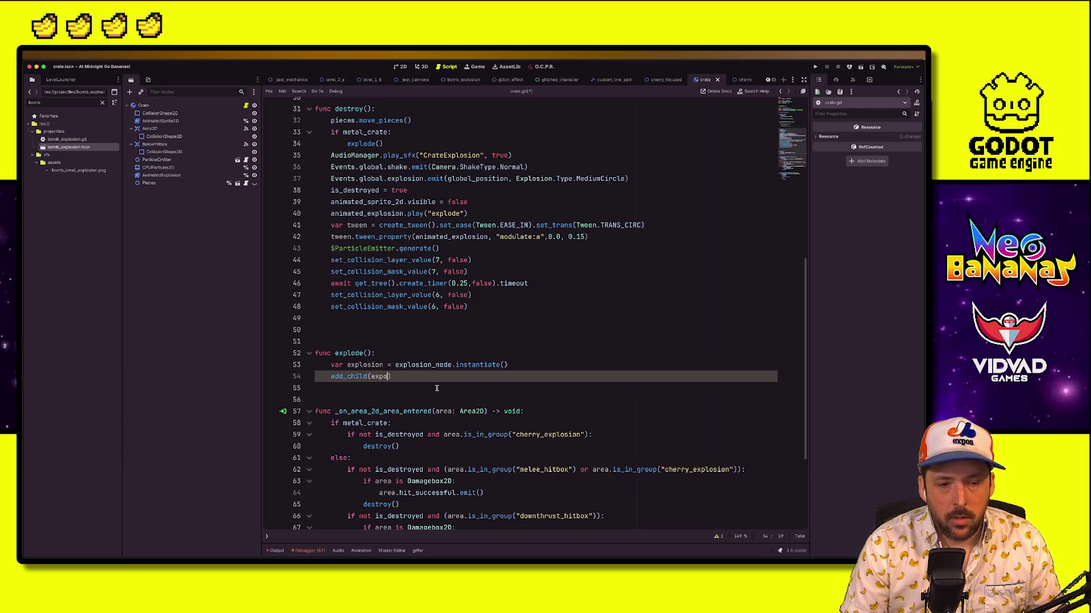
key(Return)
key(End)
key(Return)
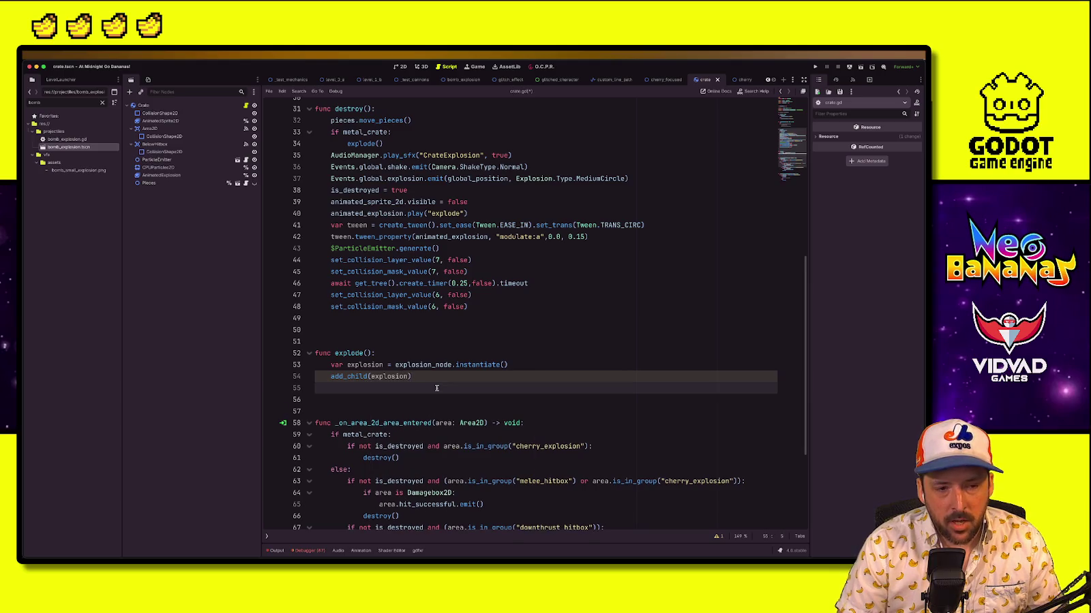
Step: Call explosion.big_explode() at the end of explode() and view the bomb_explosion script
text(explosion.big_explode())
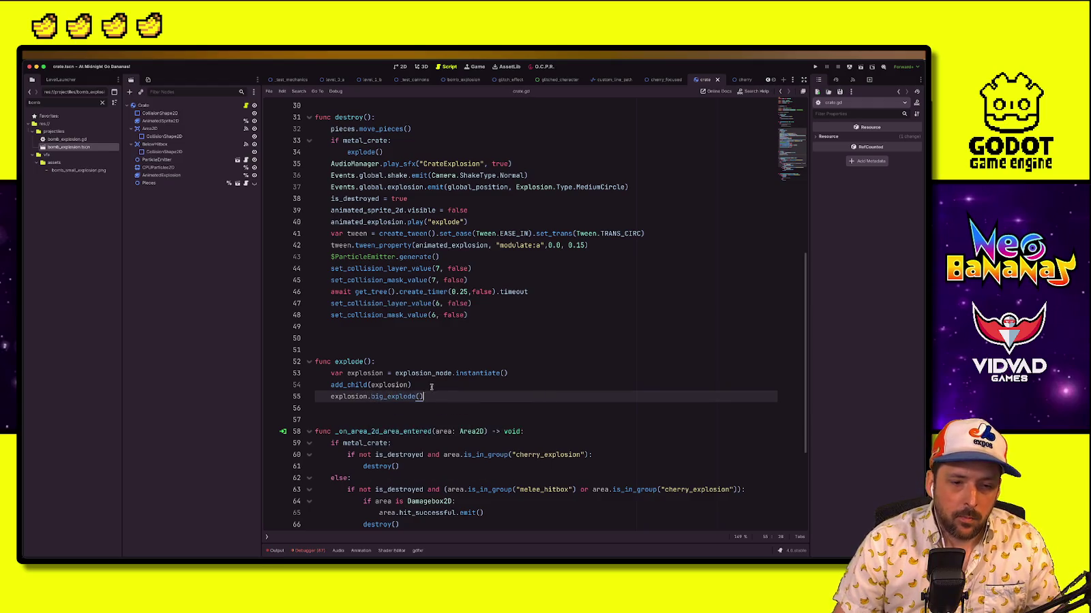
click(384, 376)
text(: B)
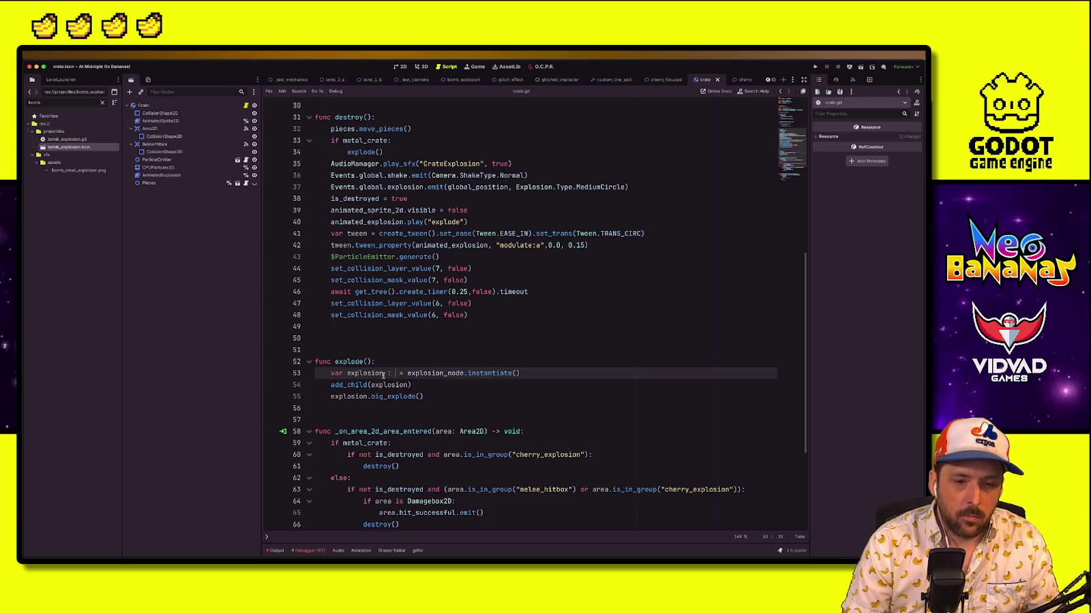
key(BackSpace)
key(BackSpace)
key(BackSpace)
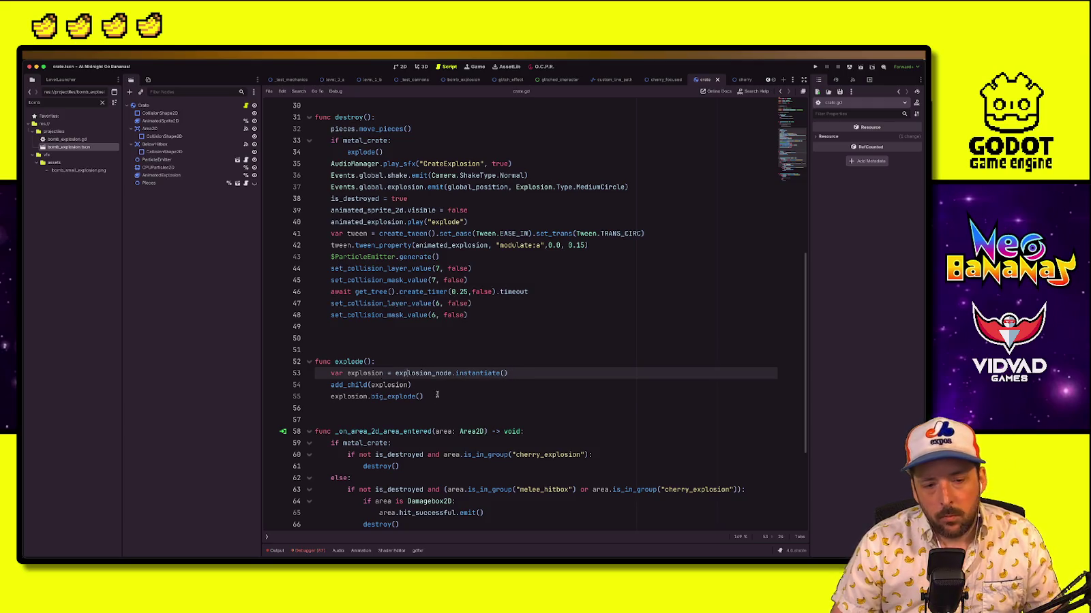
click(452, 326)
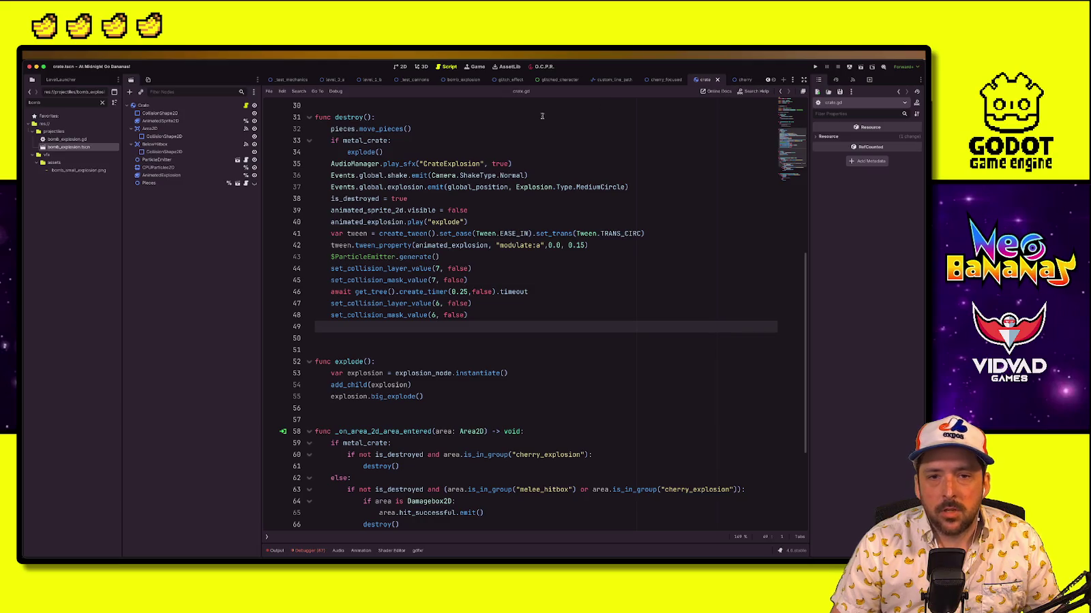
click(463, 79)
click(461, 210)
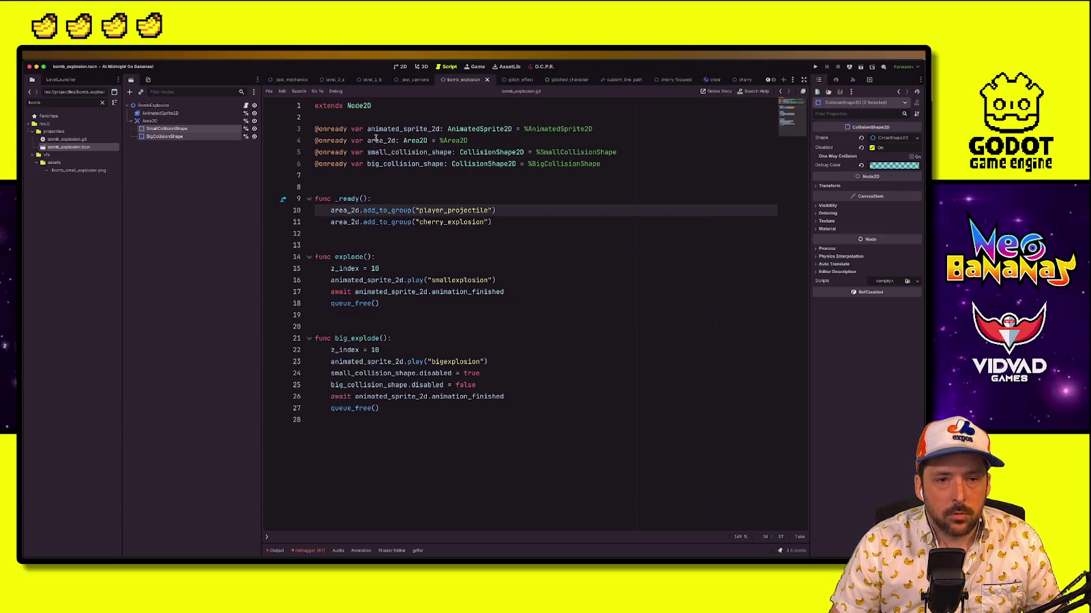
Step: Review the big_explode function, then switch to the cherry scene's script
click(431, 441)
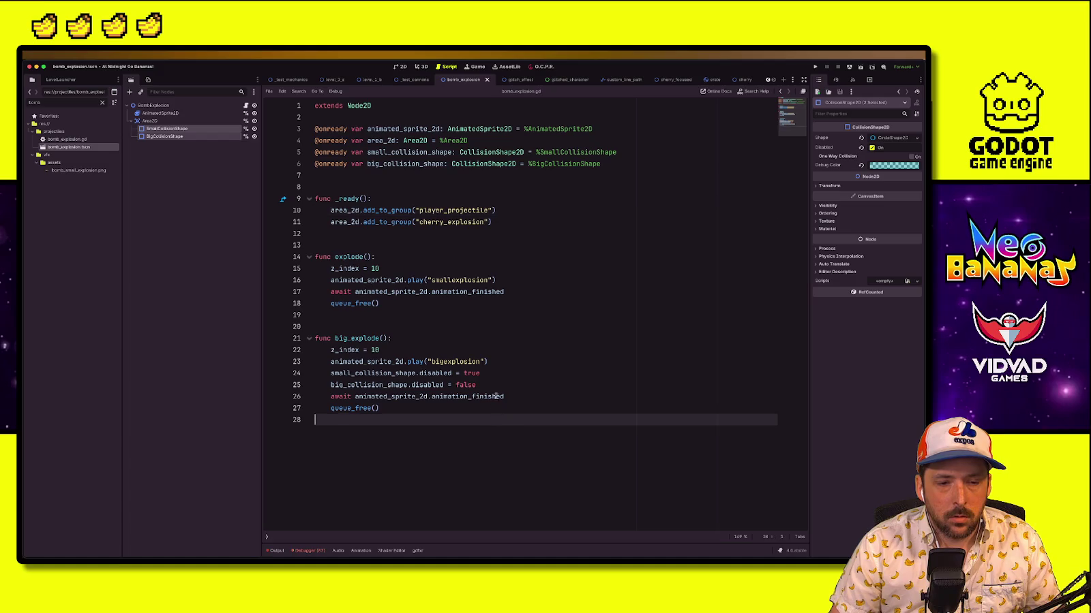
click(498, 373)
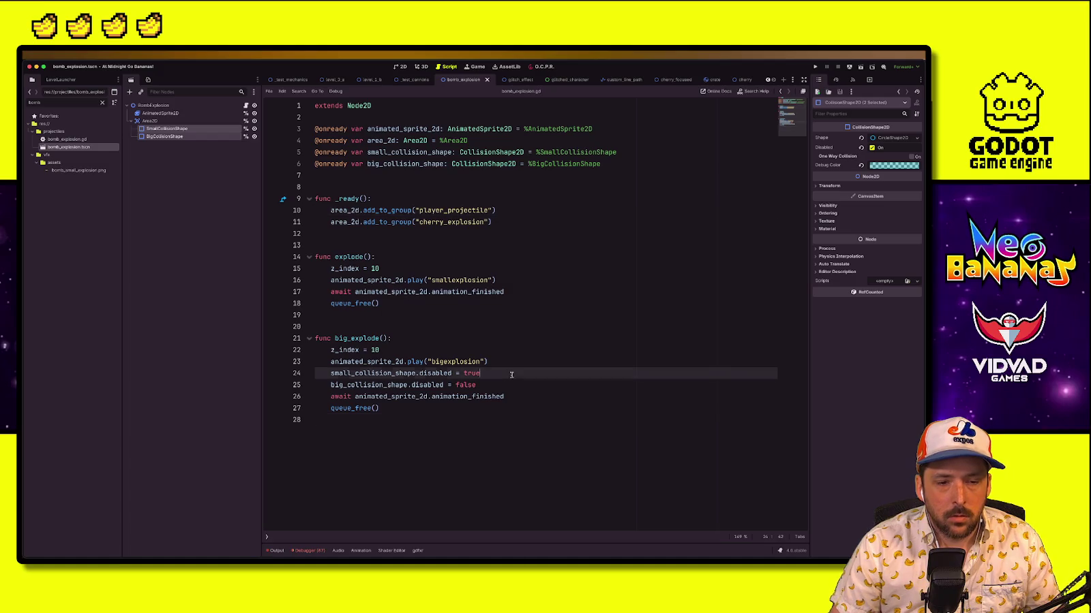
click(737, 79)
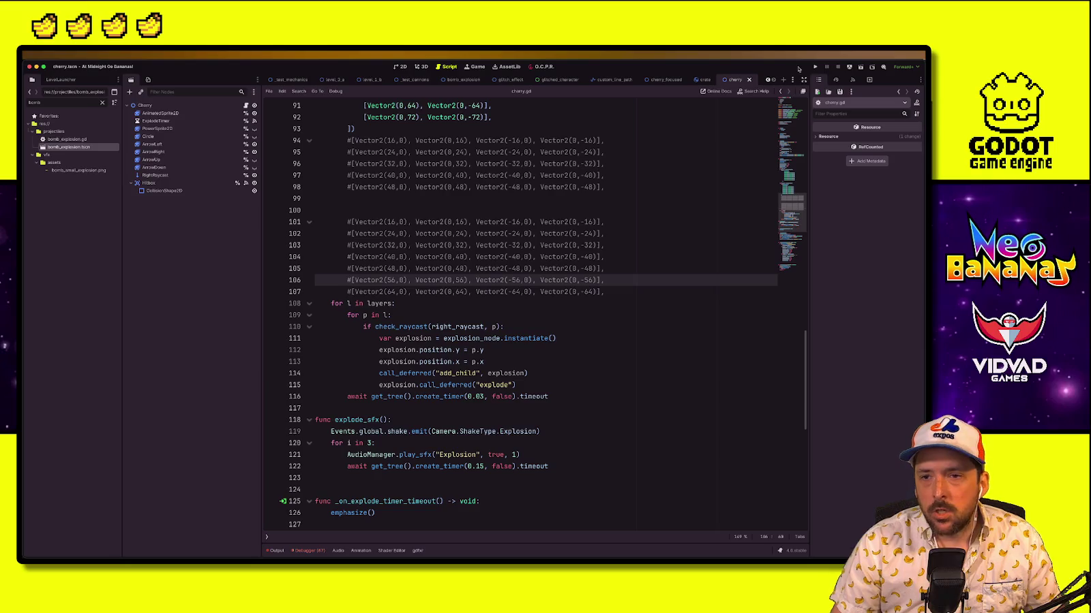
Step: Run the game and steer the character into the crates until the debugger stops at explode() line 53
key(super+b)
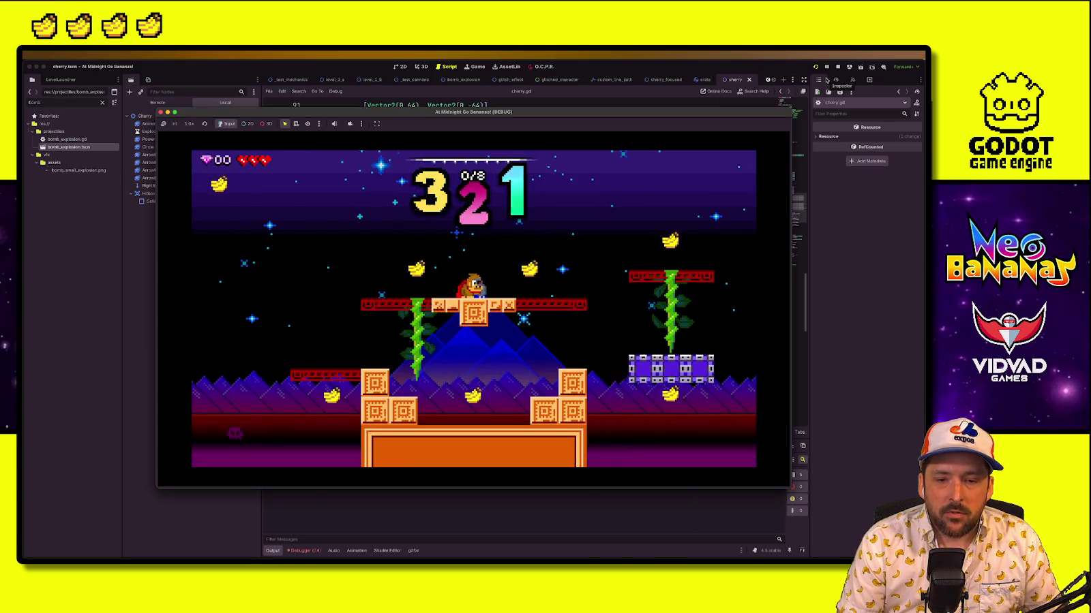
key(Right)
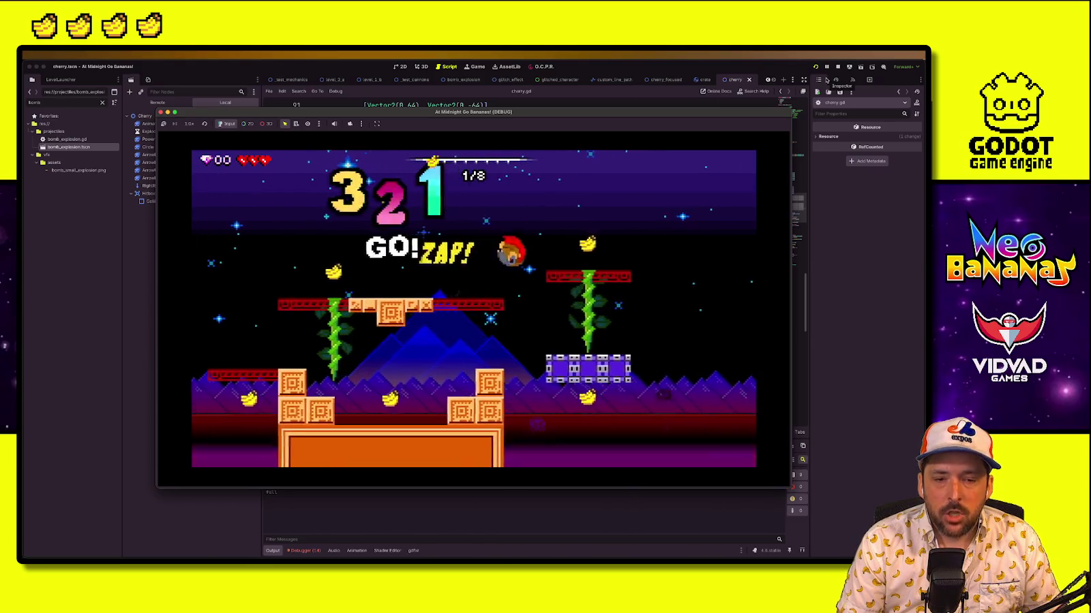
key(Left)
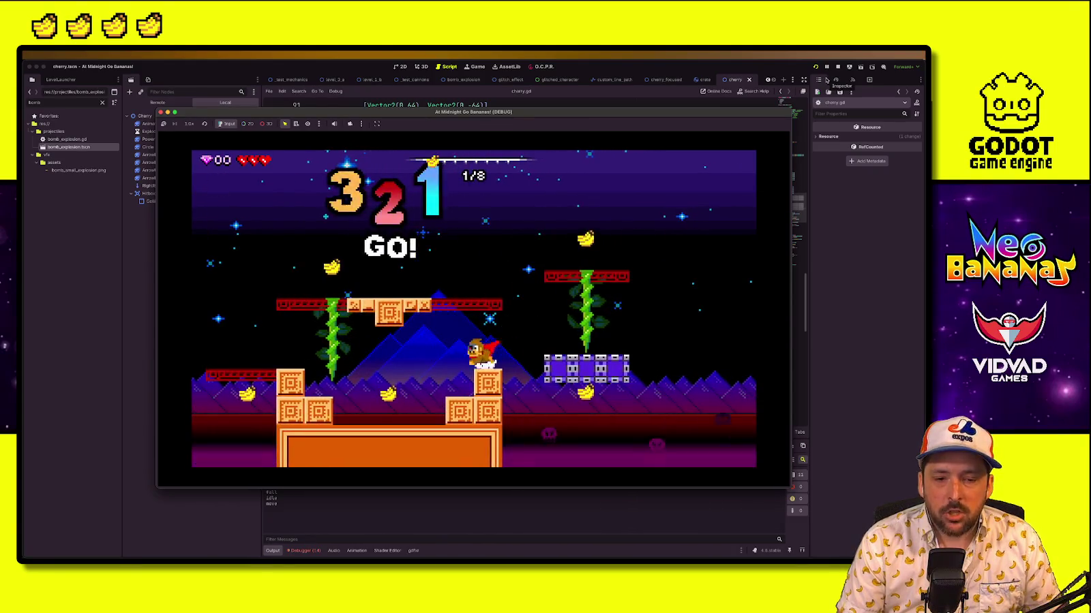
key(space)
key(Left)
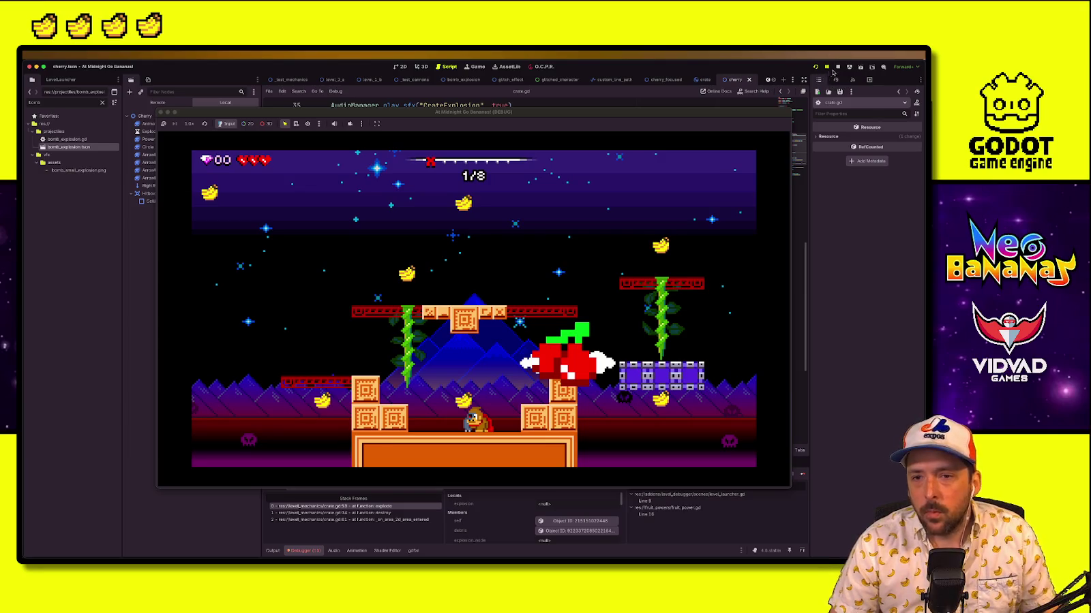
drag(690, 114, 552, 463)
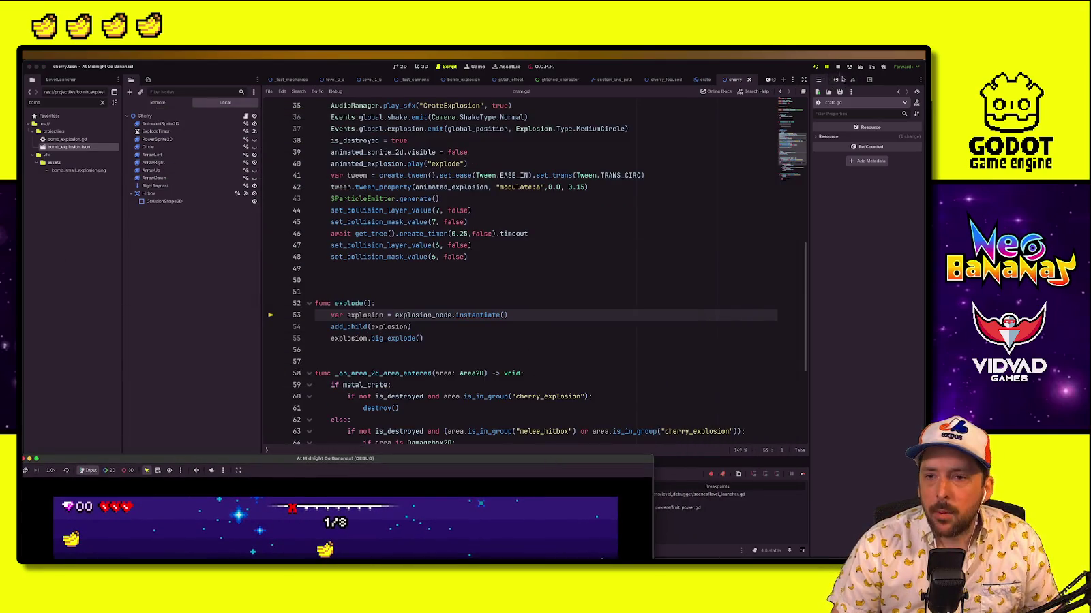
Step: Stop the playtest and inspect the Cherry root node's properties
click(837, 67)
click(142, 106)
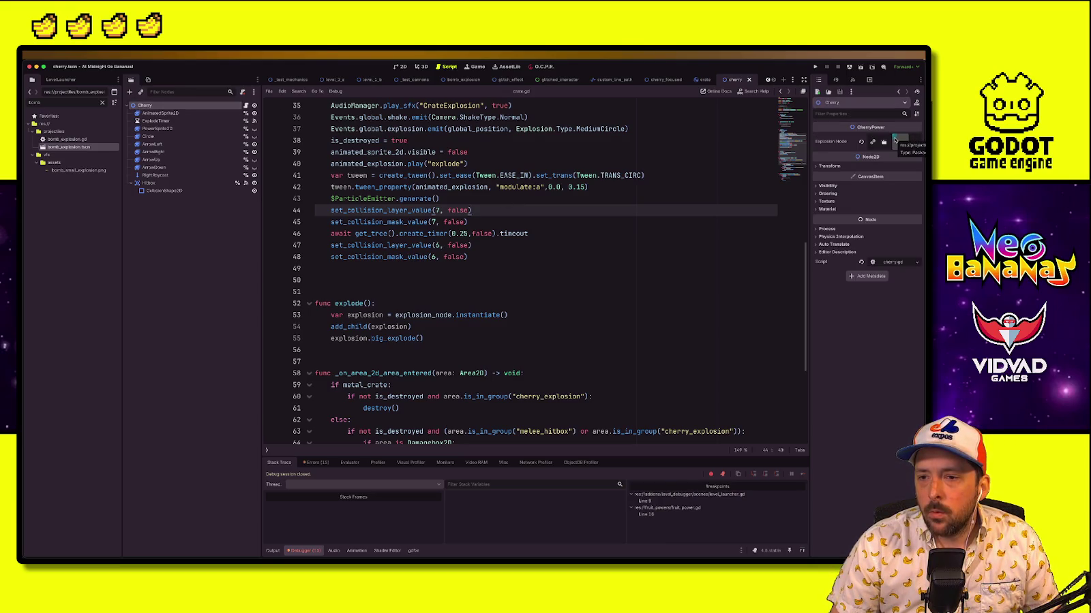
click(617, 200)
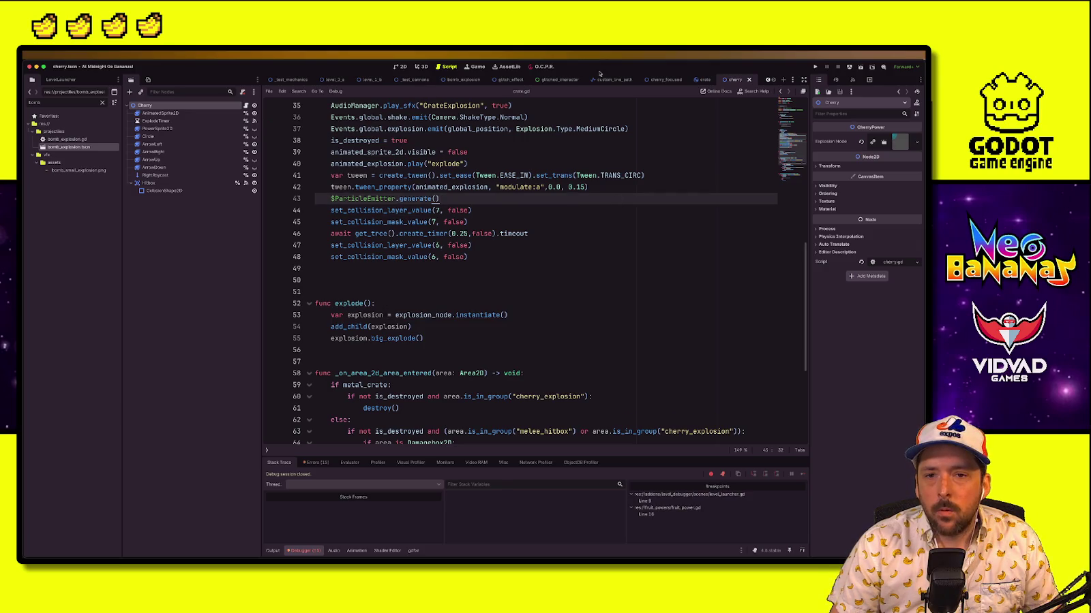
Step: Quick-load bomb_explosion.tscn into the Crate's Explosion Node, save the scene and run the project
click(705, 79)
click(144, 105)
click(912, 156)
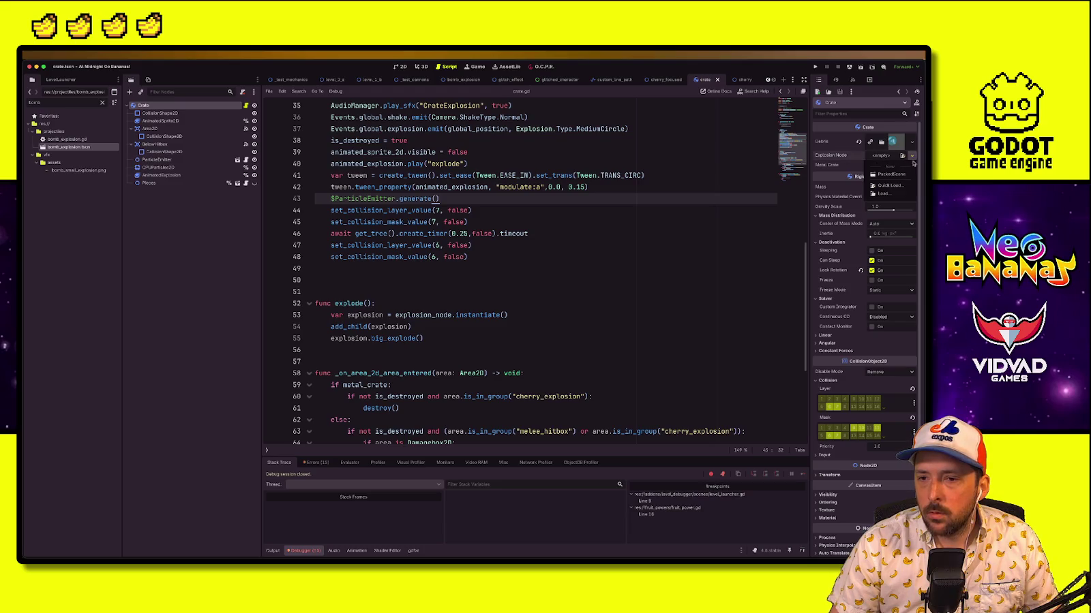
click(896, 186)
text(explosion)
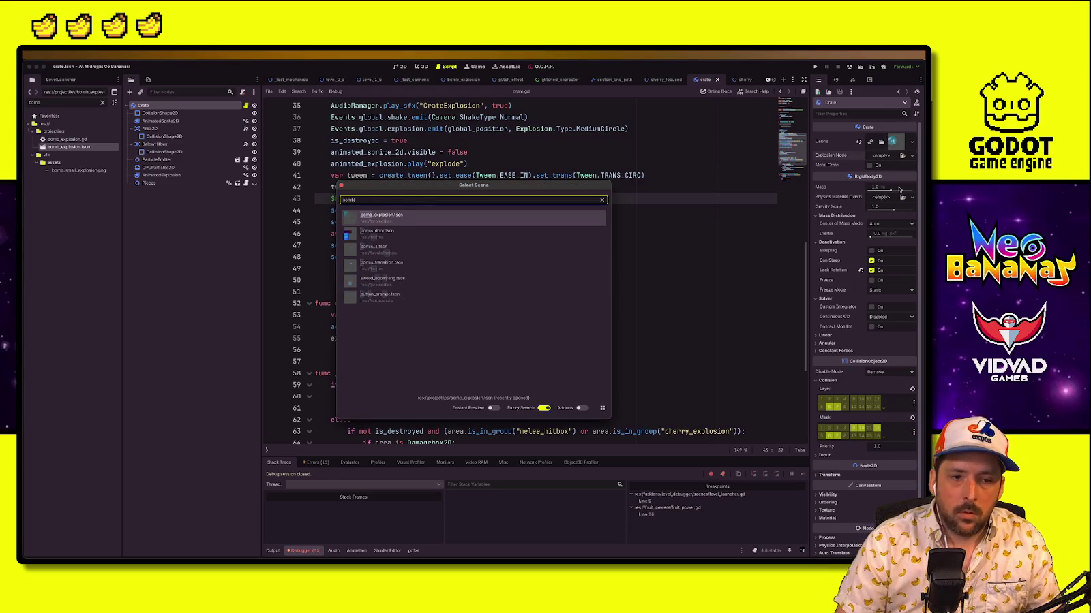
double_click(531, 217)
key(ctrl+s)
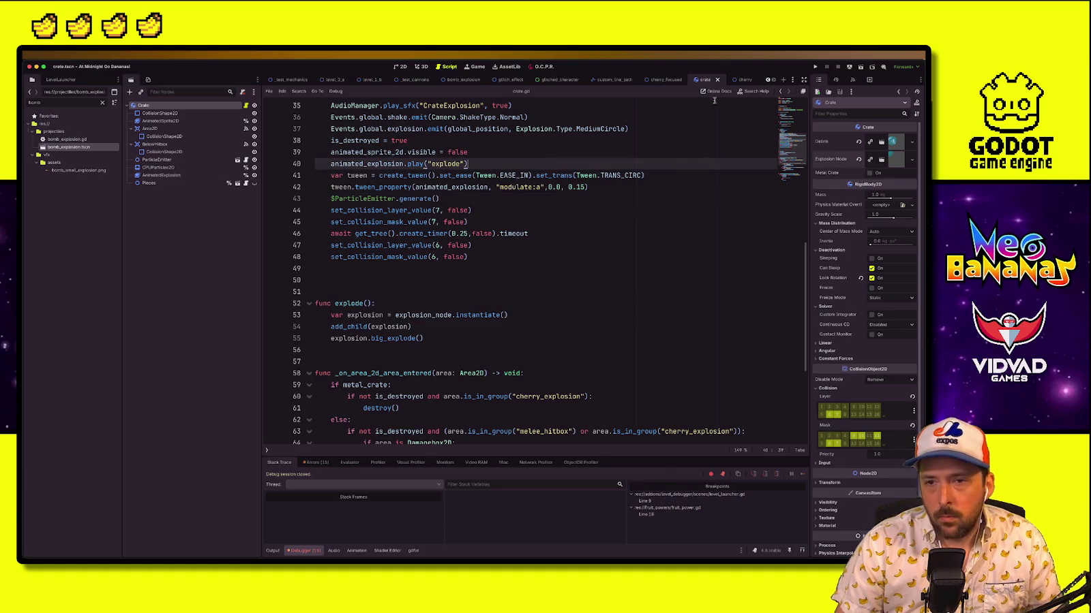
click(815, 67)
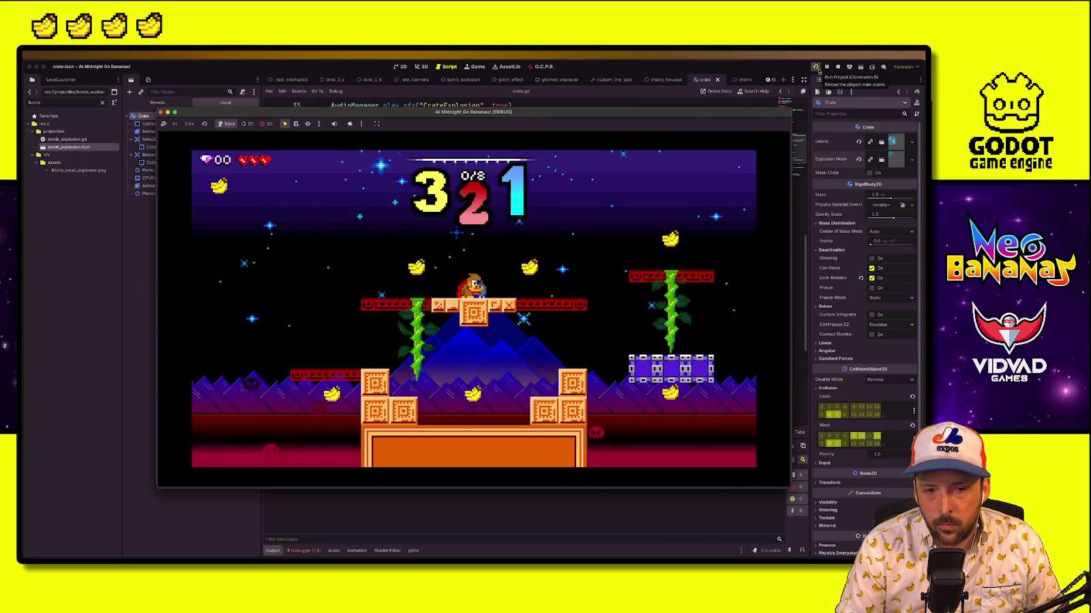
Step: Move and jump the character to break a crate, check its explosion, then stop the game
key(Right)
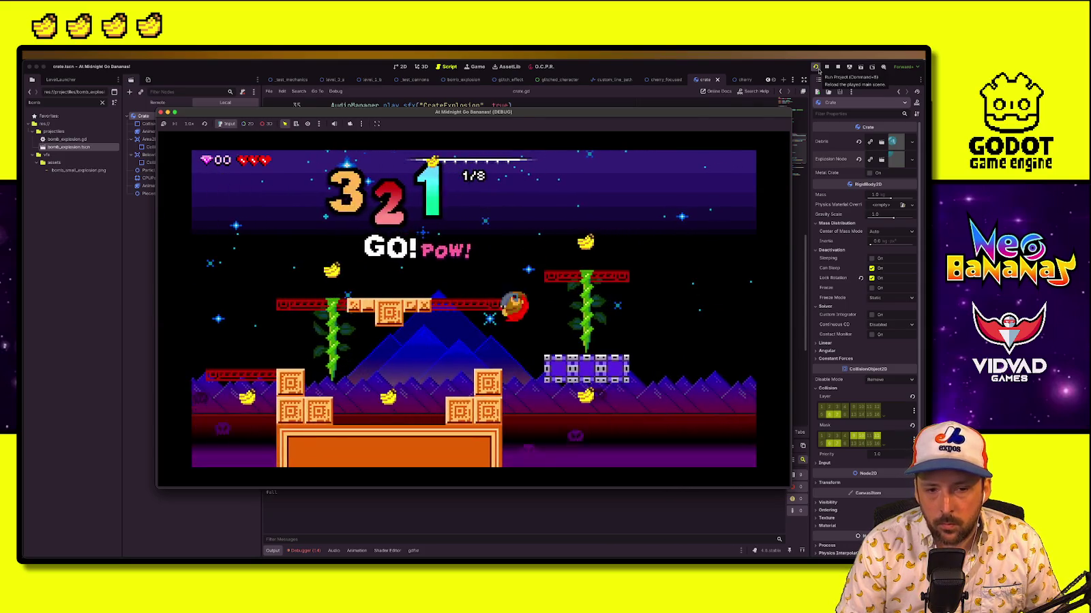
key(Left)
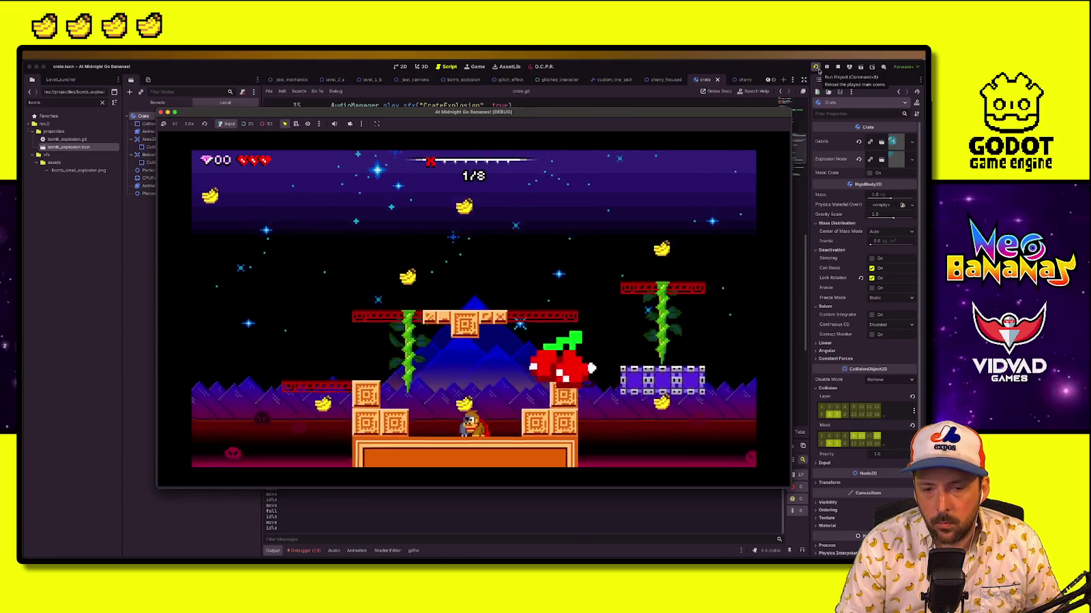
key(Right)
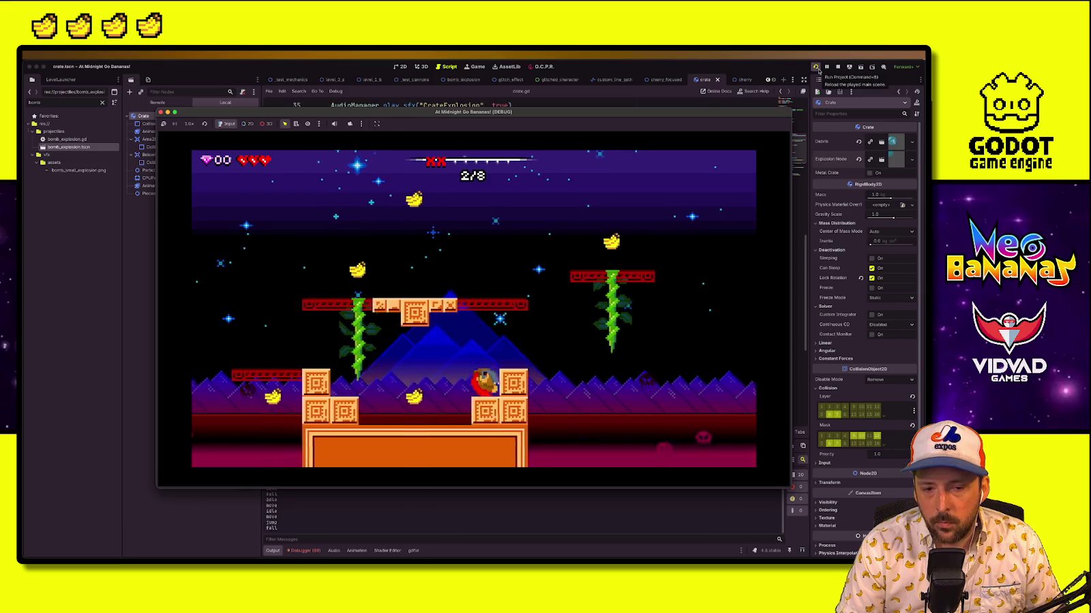
key(space)
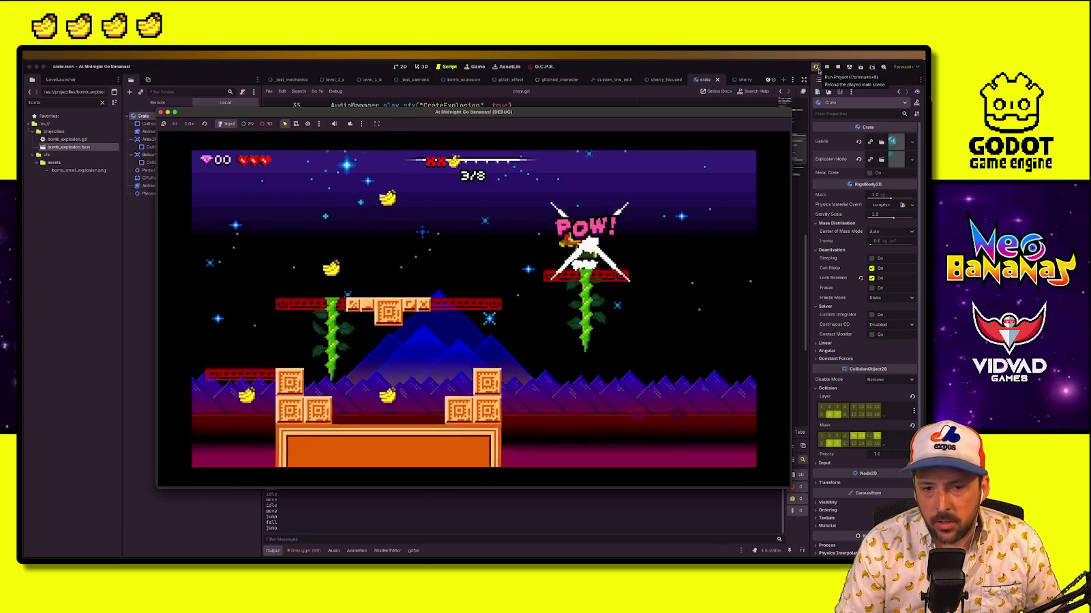
key(Left)
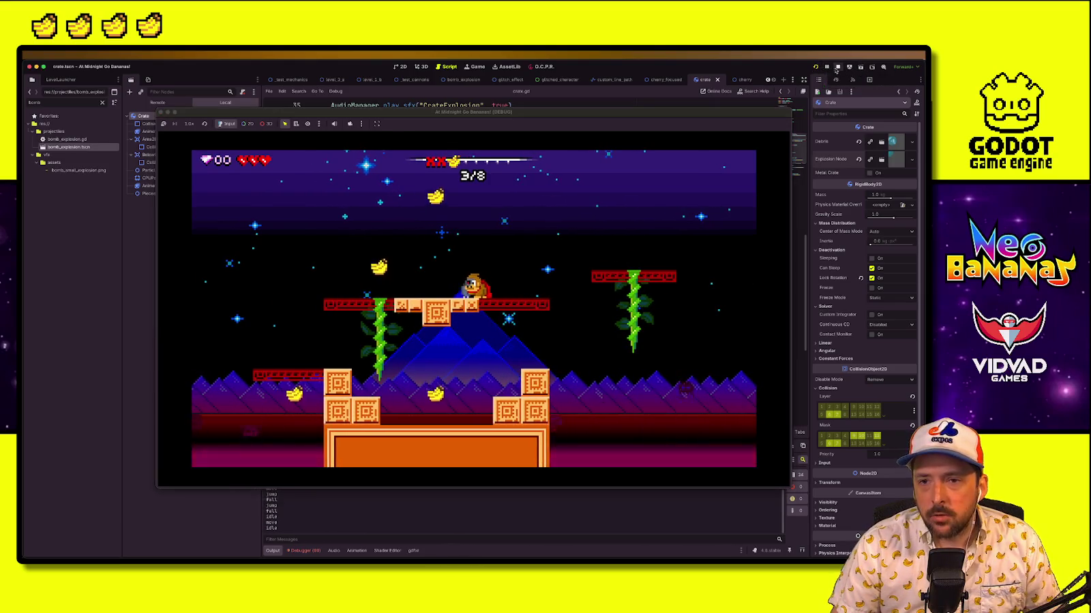
click(835, 67)
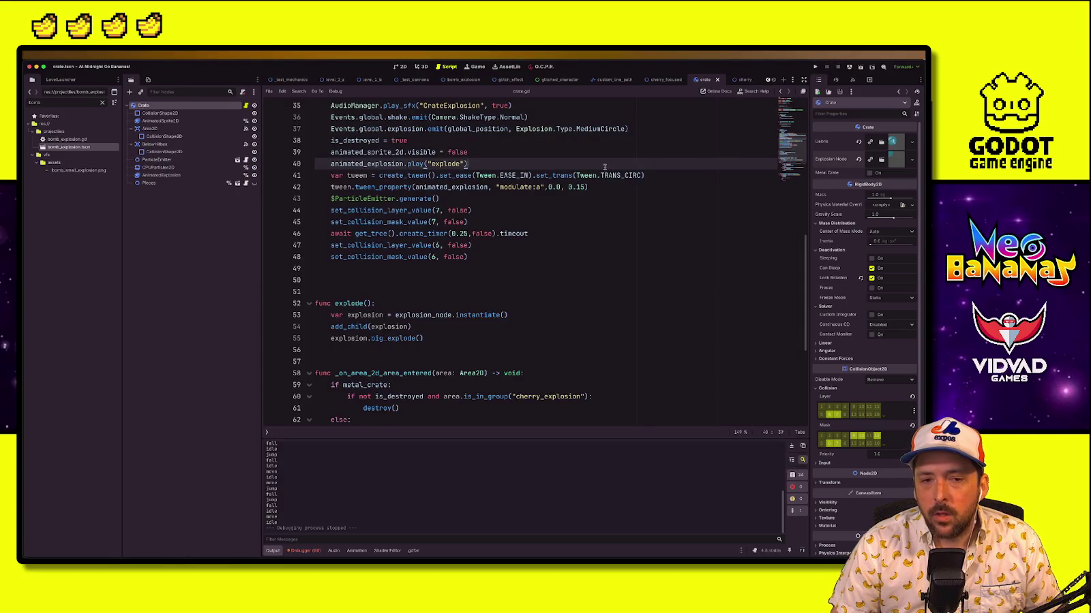
Step: Find the destroy() call in the area-entered handler and jump to the destroy() definition
click(552, 187)
scroll(491, 257, up, 2)
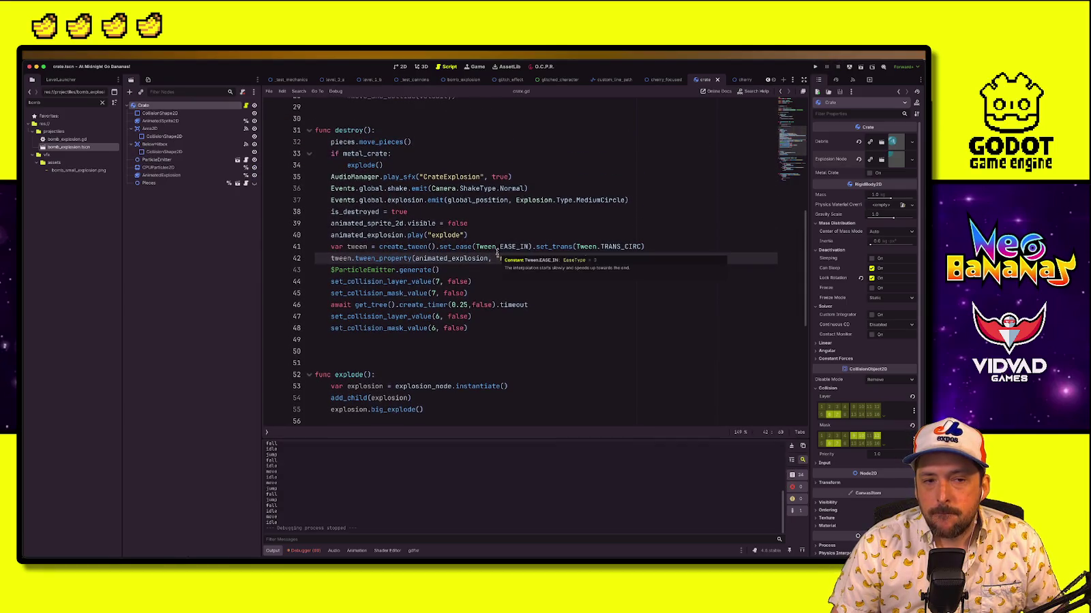
scroll(496, 252, down, 5)
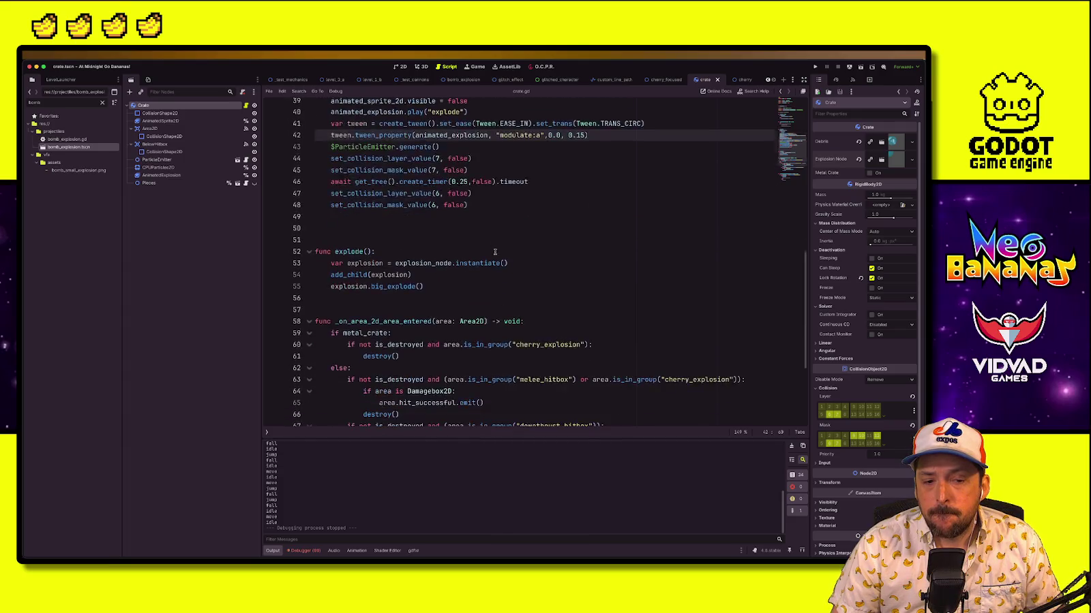
scroll(495, 252, down, 1)
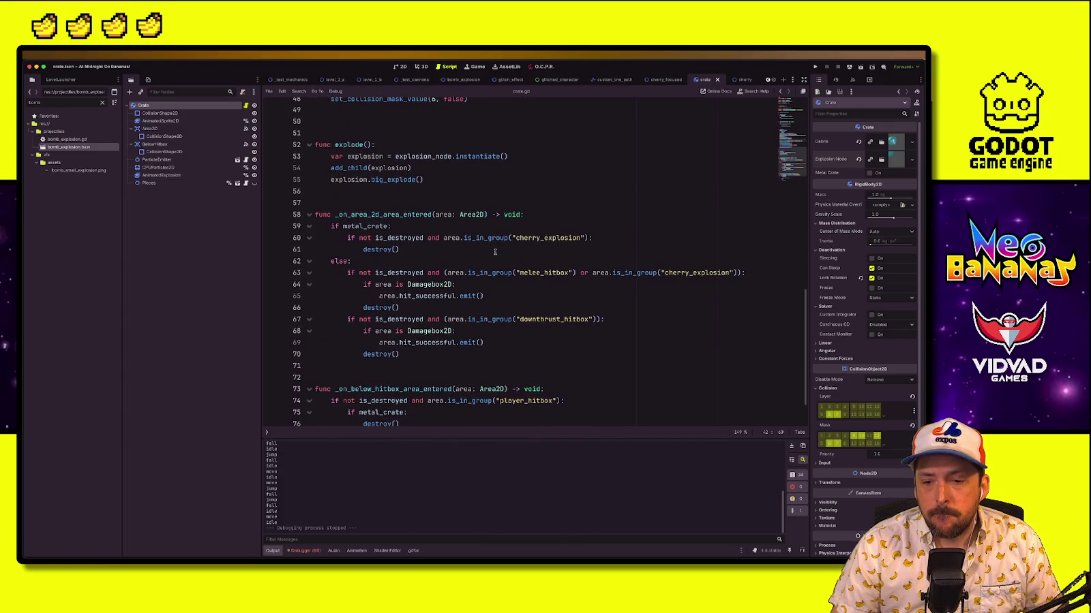
scroll(495, 252, down, 2)
click(495, 256)
click(447, 219)
click(396, 209)
click(386, 200)
double_click(380, 200)
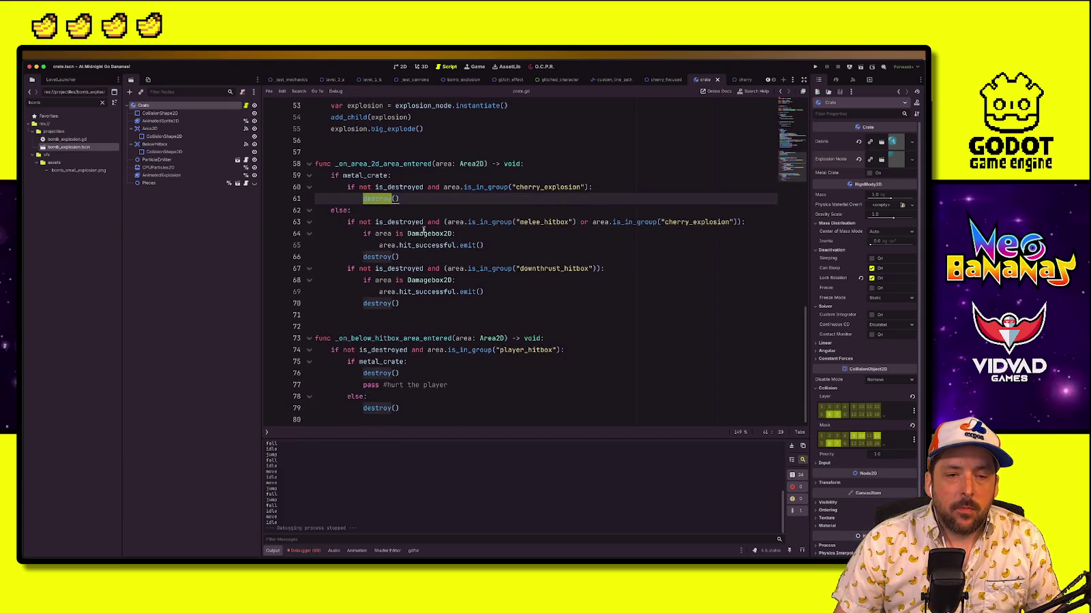
scroll(441, 251, up, 2)
super+click(377, 279)
Step: Move pieces.move_pieces() below the metal_crate check and add a blank line after explode()
scroll(409, 205, up, 1)
click(401, 173)
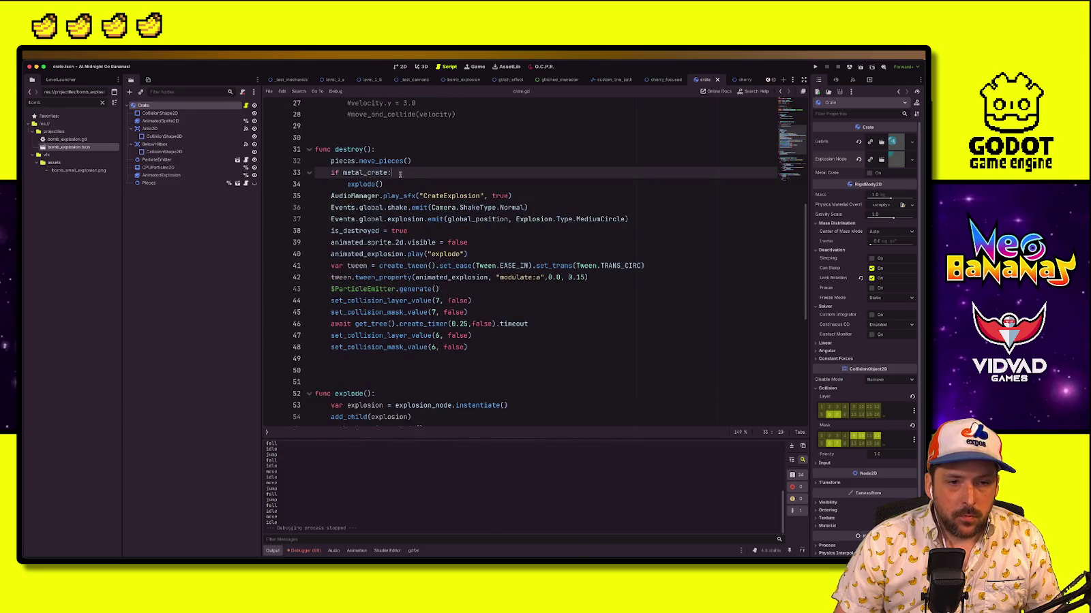
key(Up)
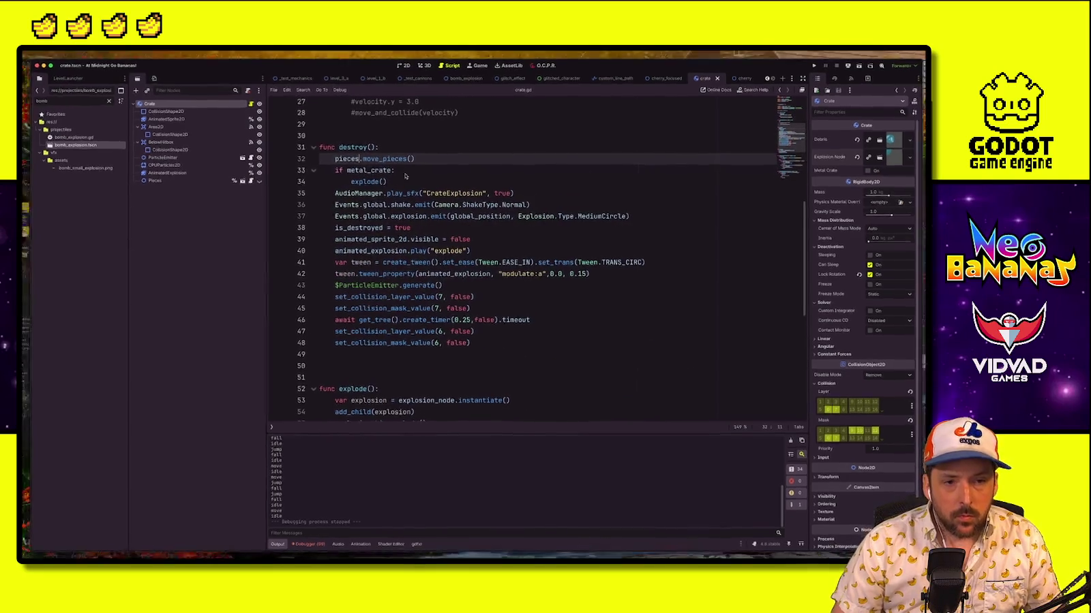
key(alt+Down)
key(alt+Down)
click(404, 173)
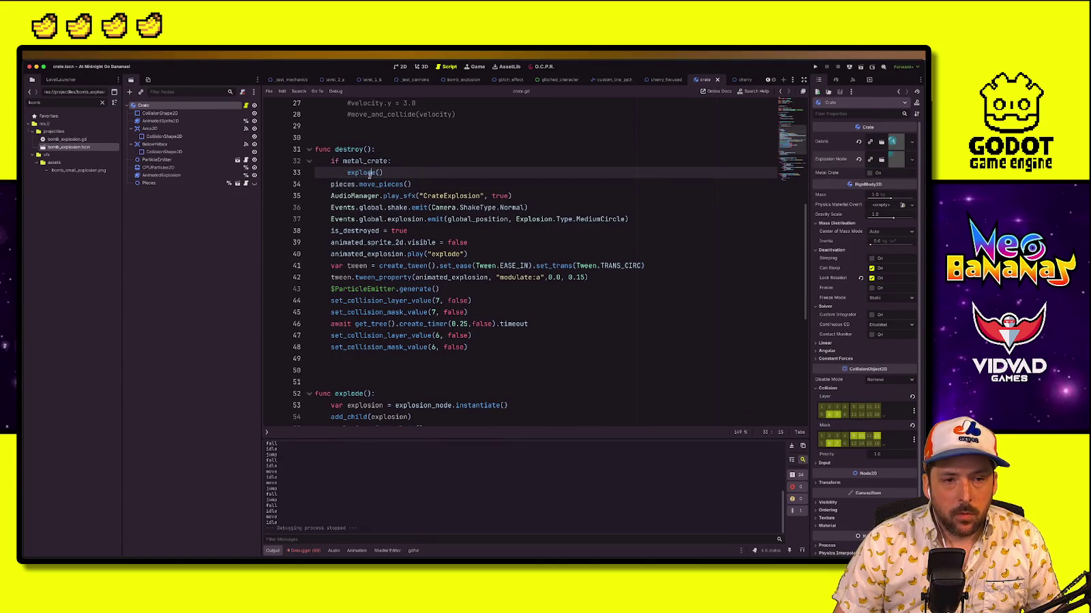
key(Return)
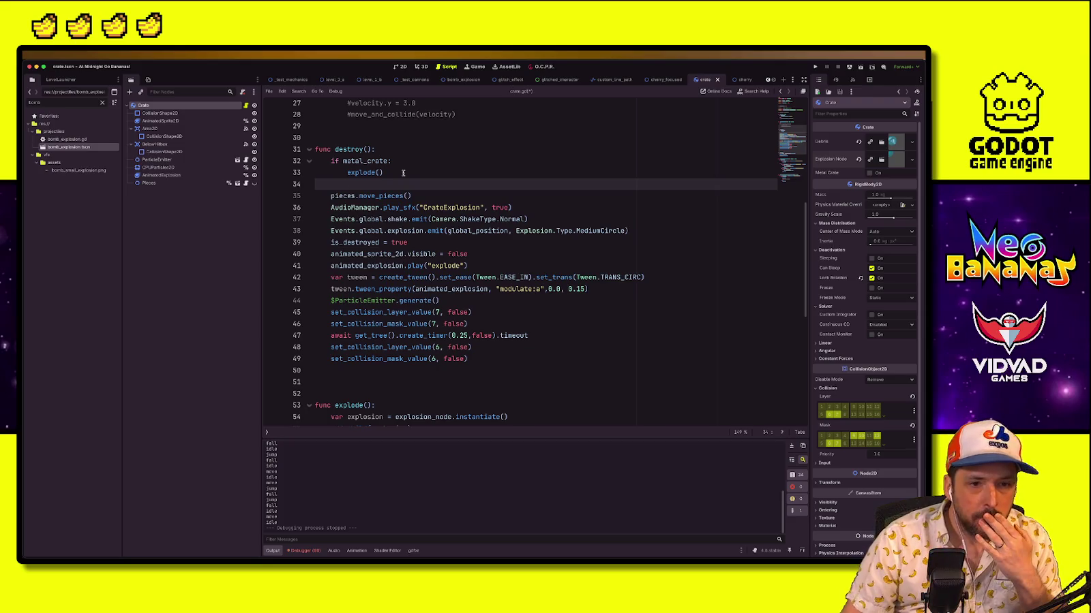
Step: Move is_destroyed = true to the top of destroy() and save crate.gd
scroll(403, 172, down, 5)
double_click(379, 309)
scroll(382, 293, up, 5)
click(377, 259)
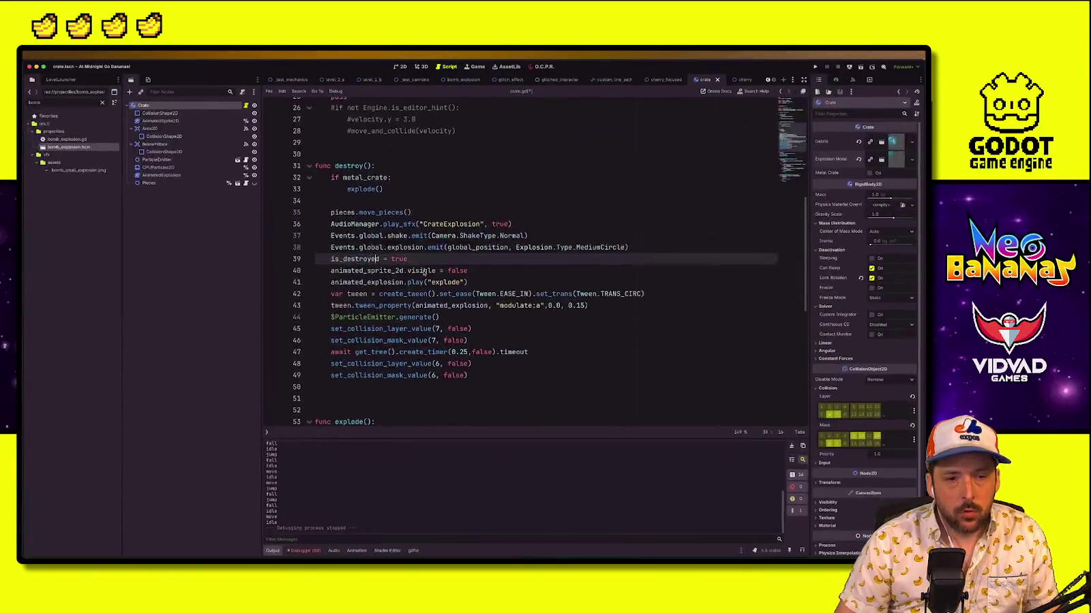
key(alt+Up)
key(alt+Up)
key(alt+Up)
key(ctrl+s)
Step: Add blank lines inside func explode() for new code
click(450, 204)
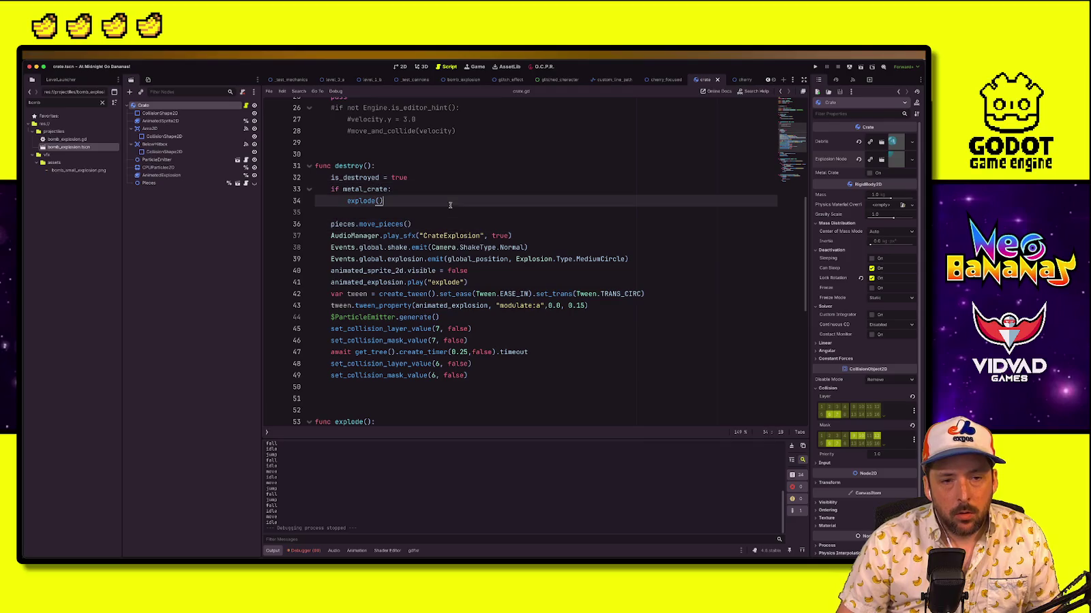
scroll(457, 223, down, 3)
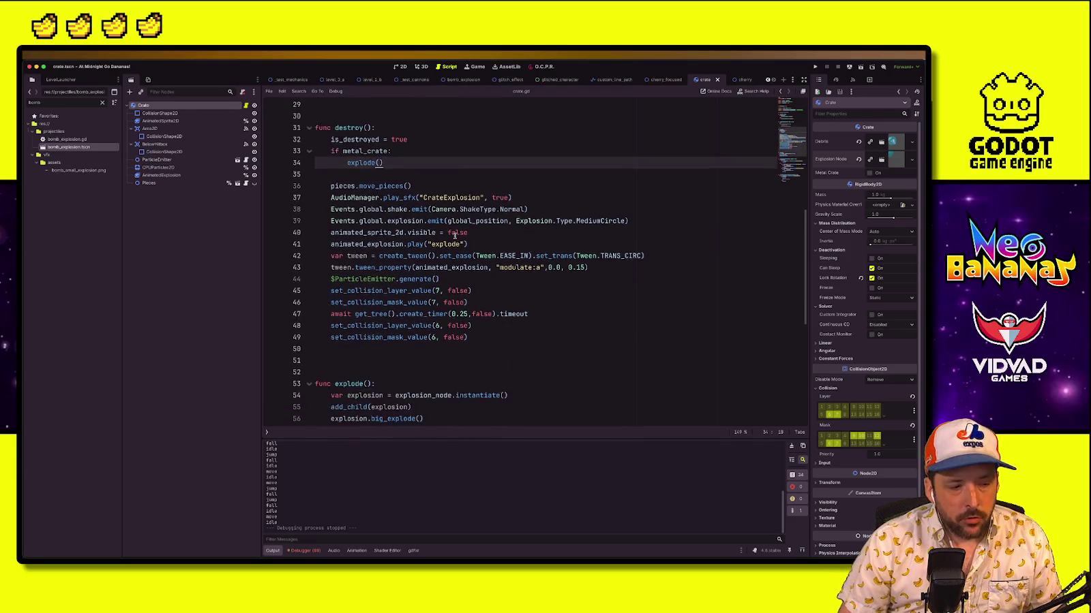
click(434, 311)
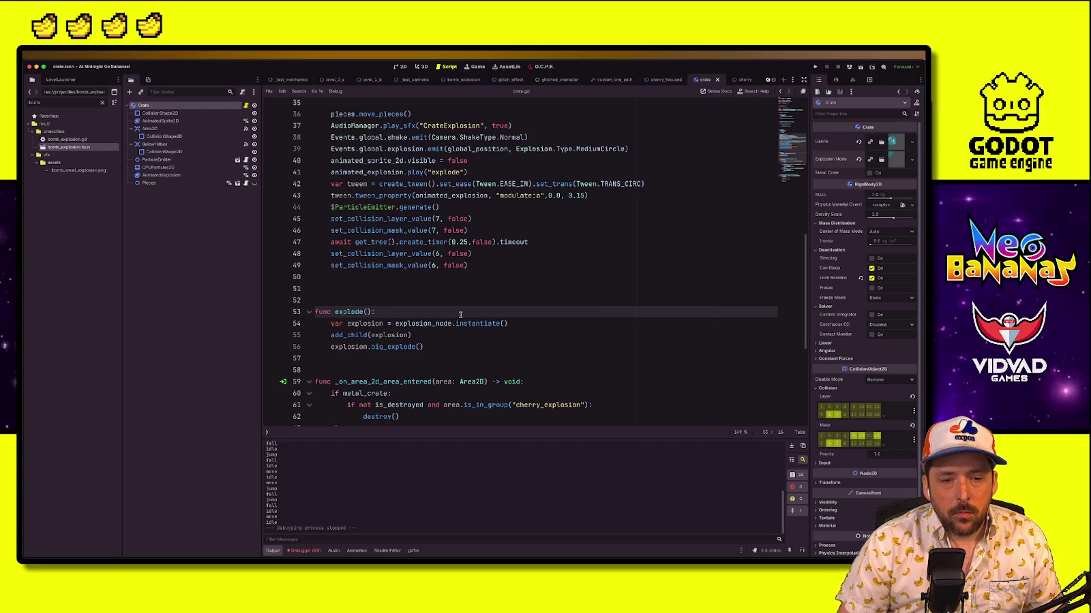
key(Return)
key(Return)
key(Up)
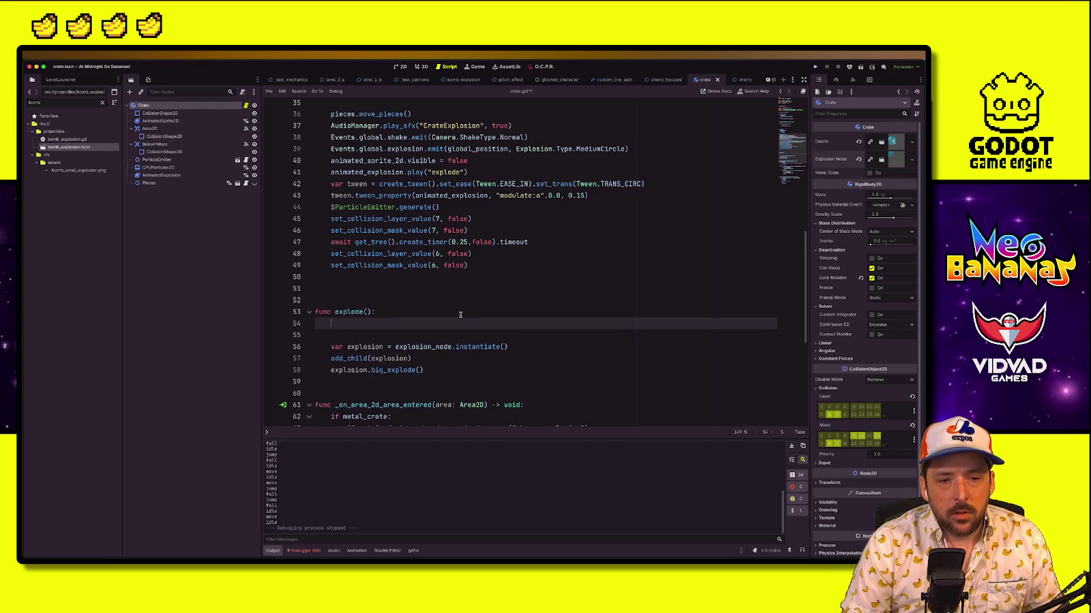
scroll(460, 314, up, 2)
click(349, 154)
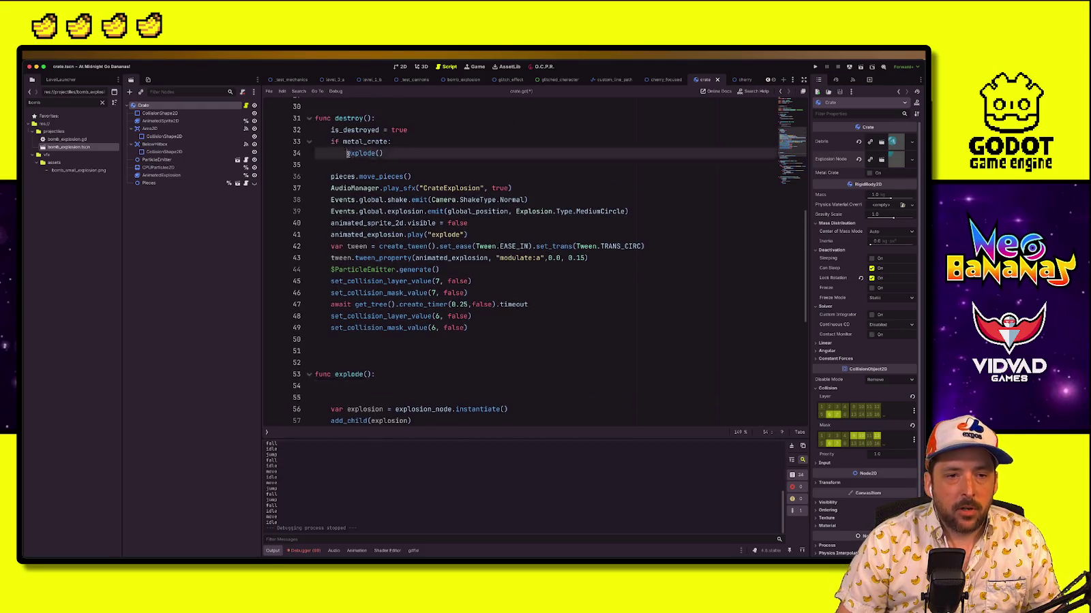
Step: Replace a trial for loop with var tween = create_tween().set_loops() at the start of explode()
click(351, 386)
scroll(387, 367, down, 2)
key(Tab)
key(Tab)
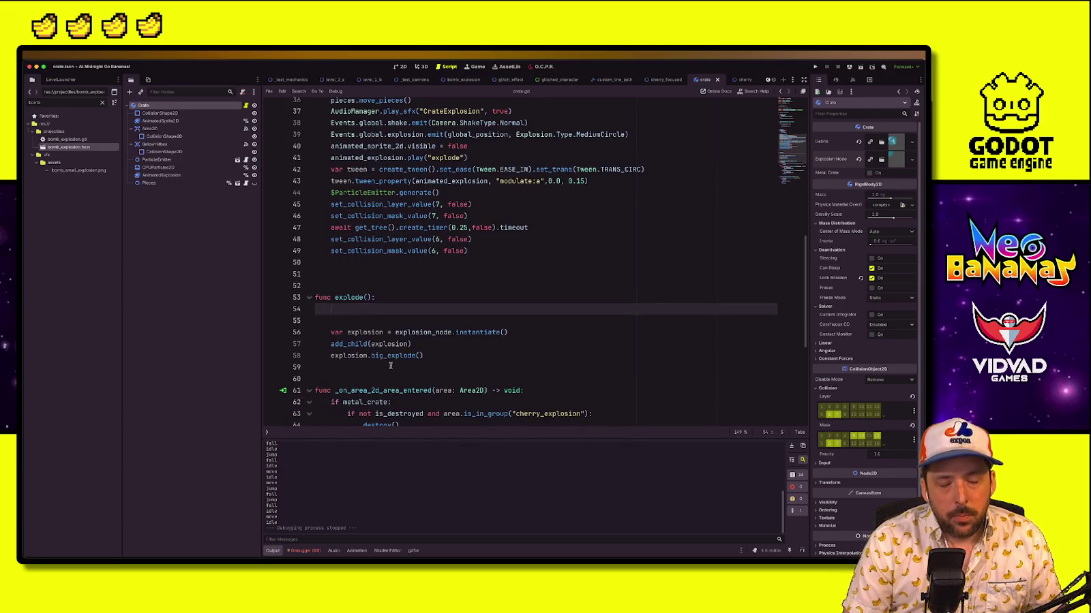
text(var cr)
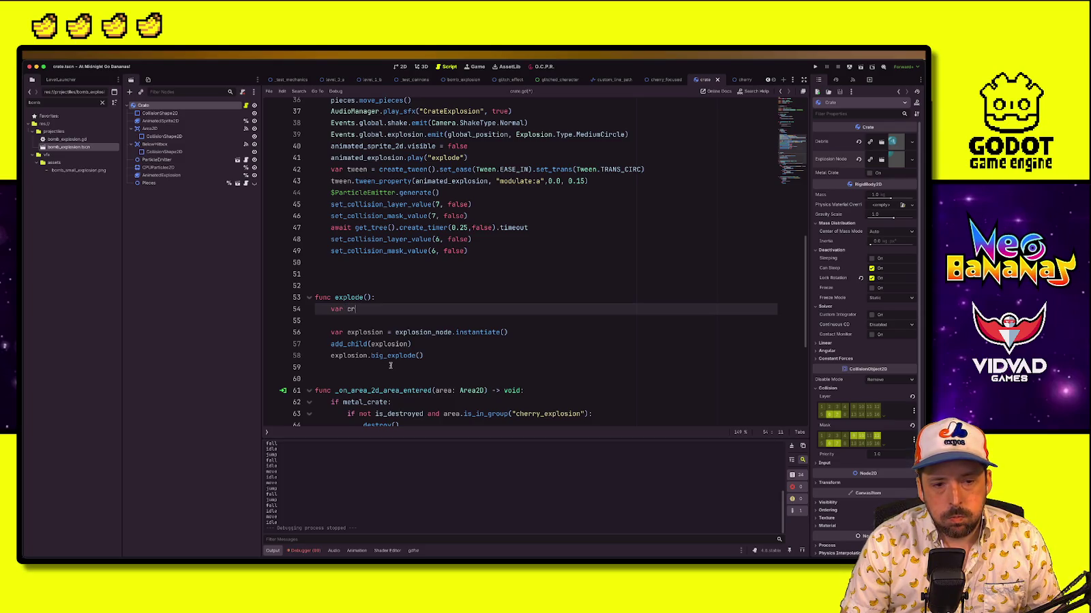
key(BackSpace)
key(BackSpace)
key(BackSpace)
text(for )
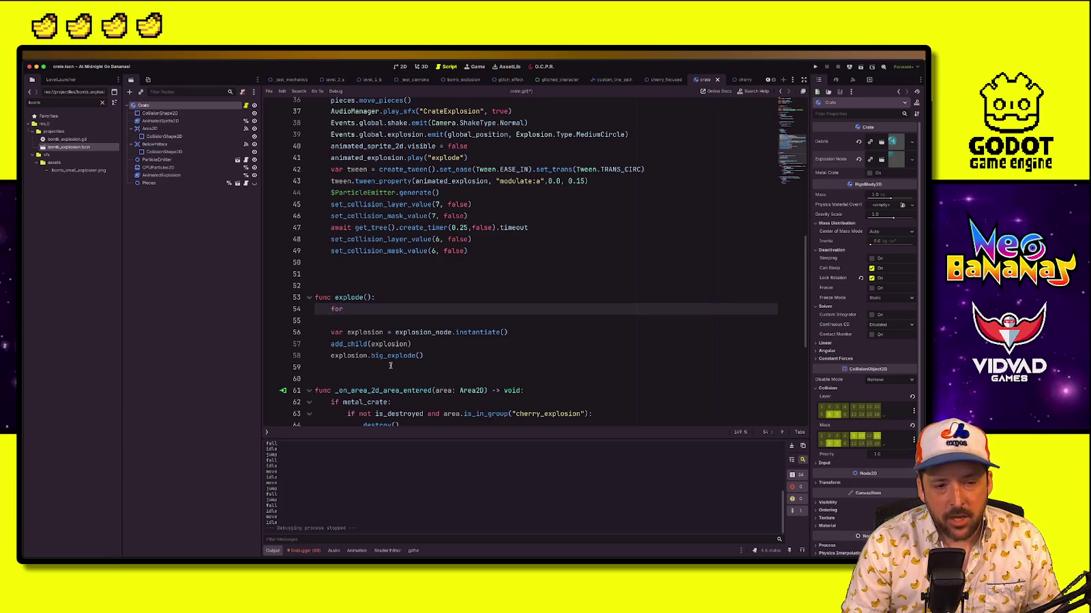
text(flash)
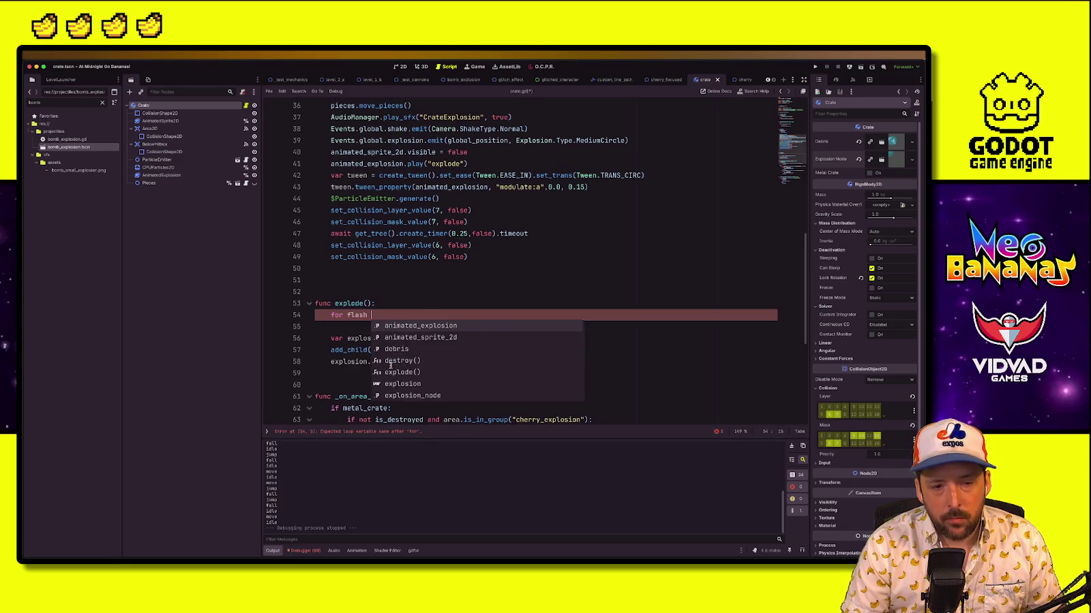
text( in 4:)
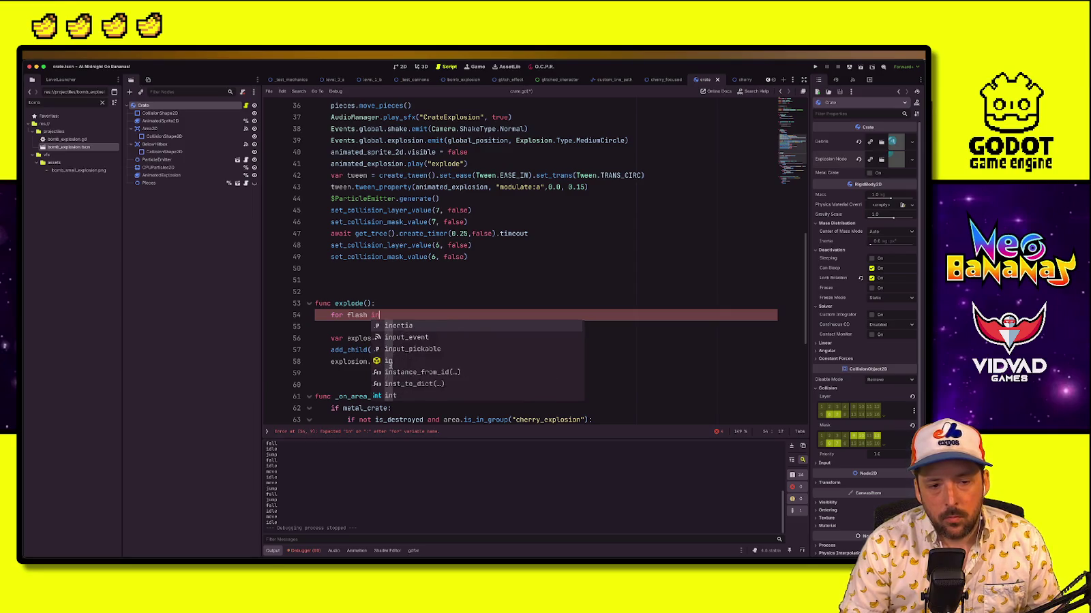
key(Return)
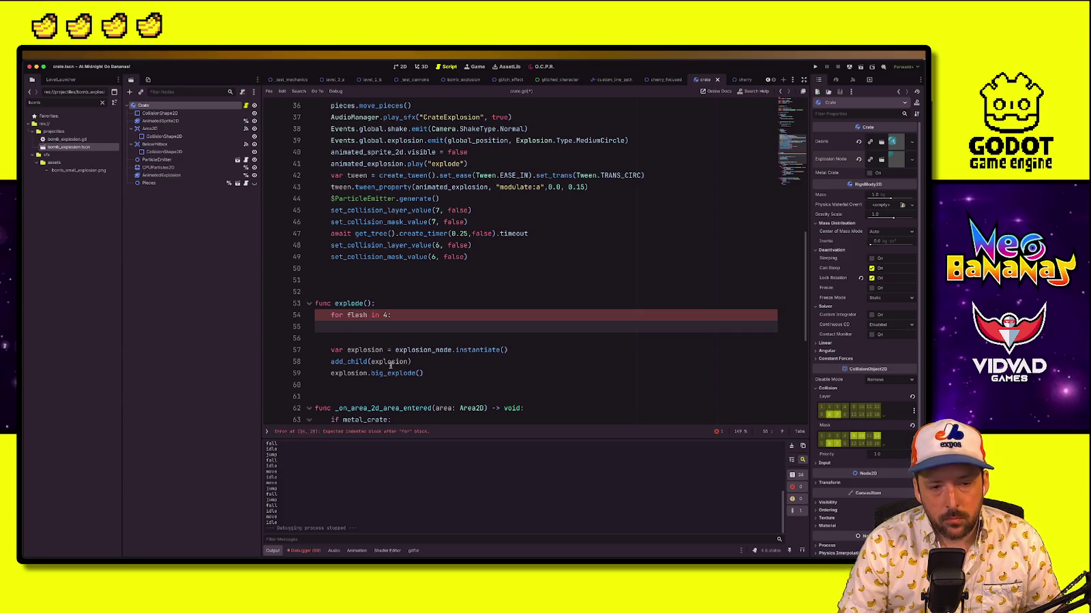
text(var tween)
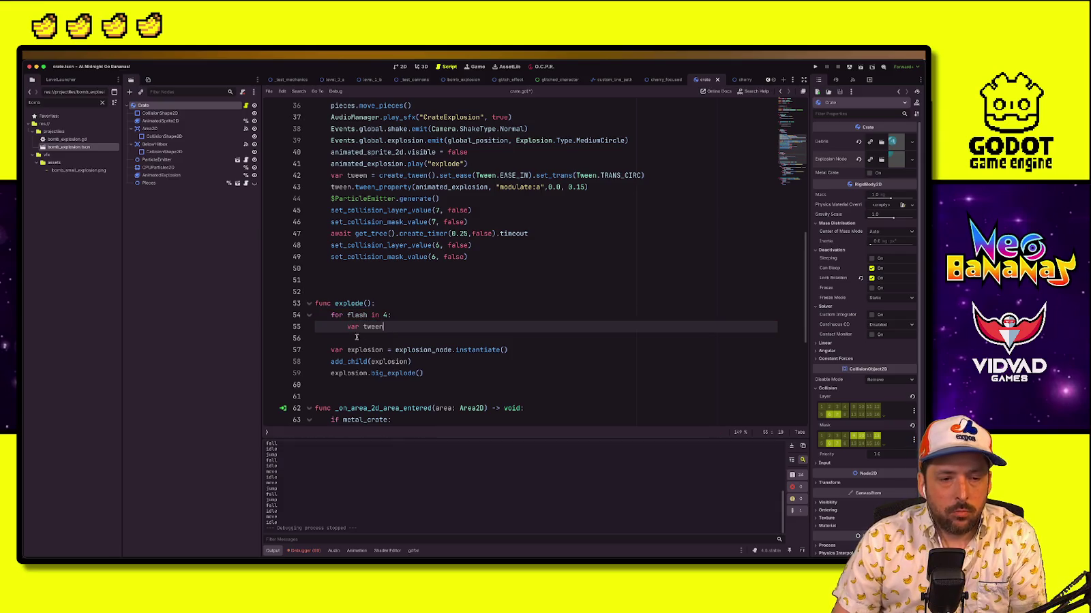
drag(347, 327, 327, 318)
key(BackSpace)
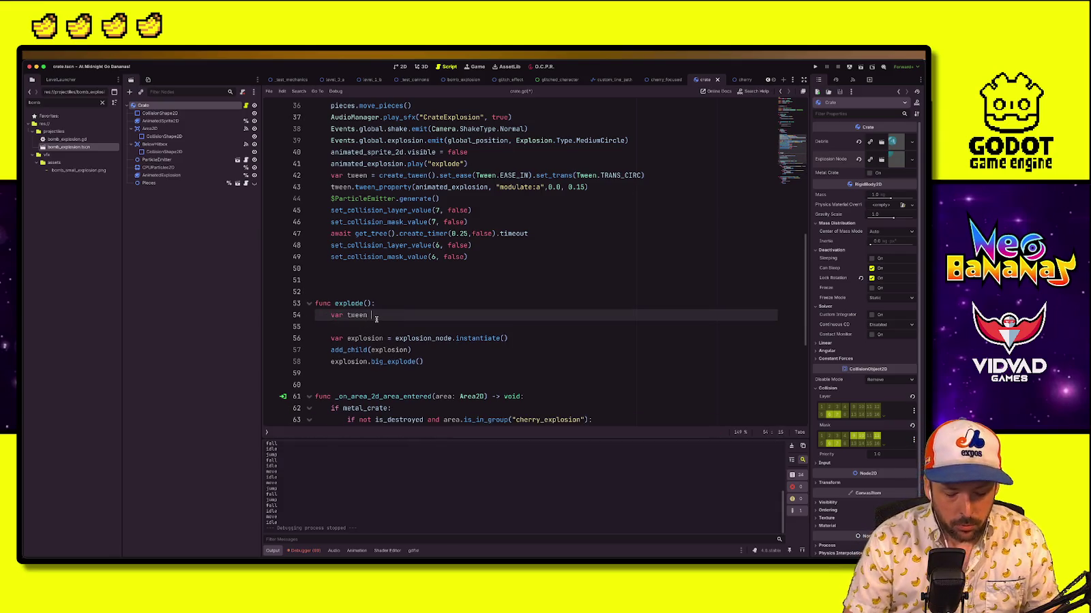
text(reate_tween)
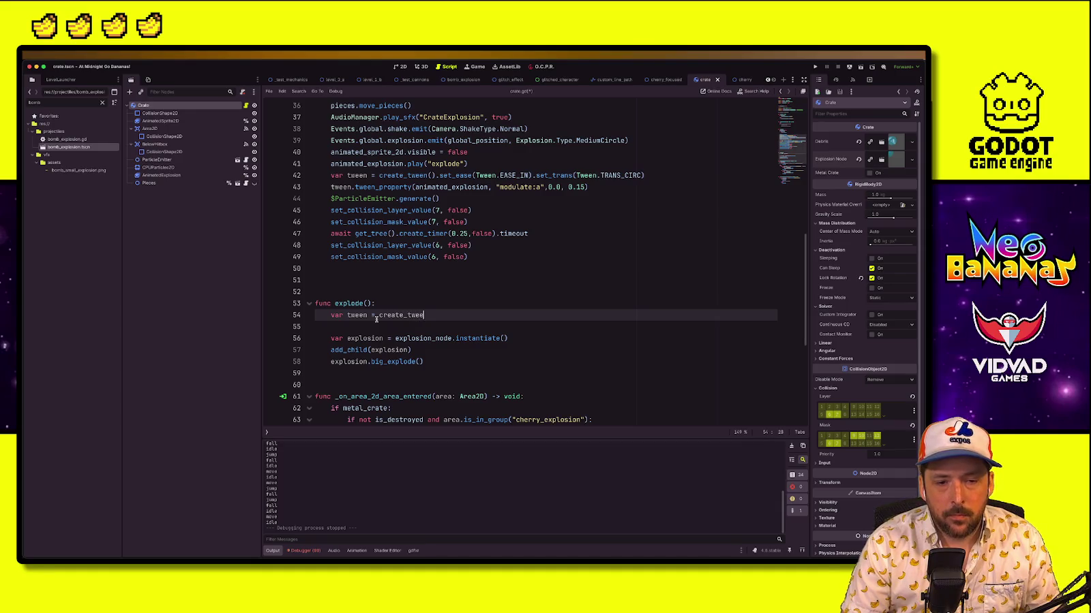
key(Return)
text(.set_loo)
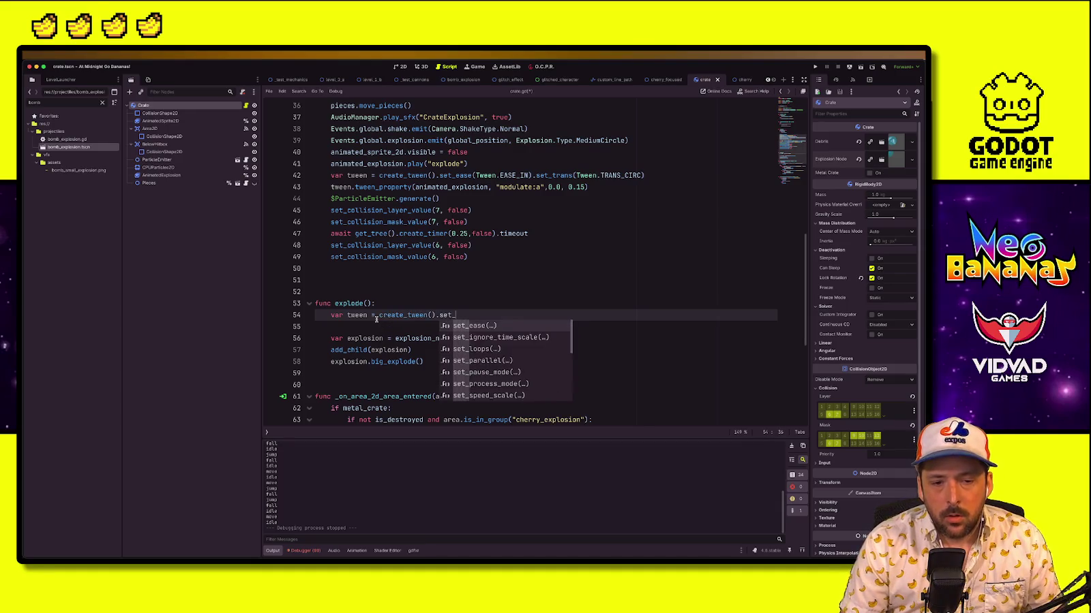
key(Return)
text())
Step: Tween animated_sprite_2d's modulate to Color(1,0,0) over 0.15 seconds
key(Return)
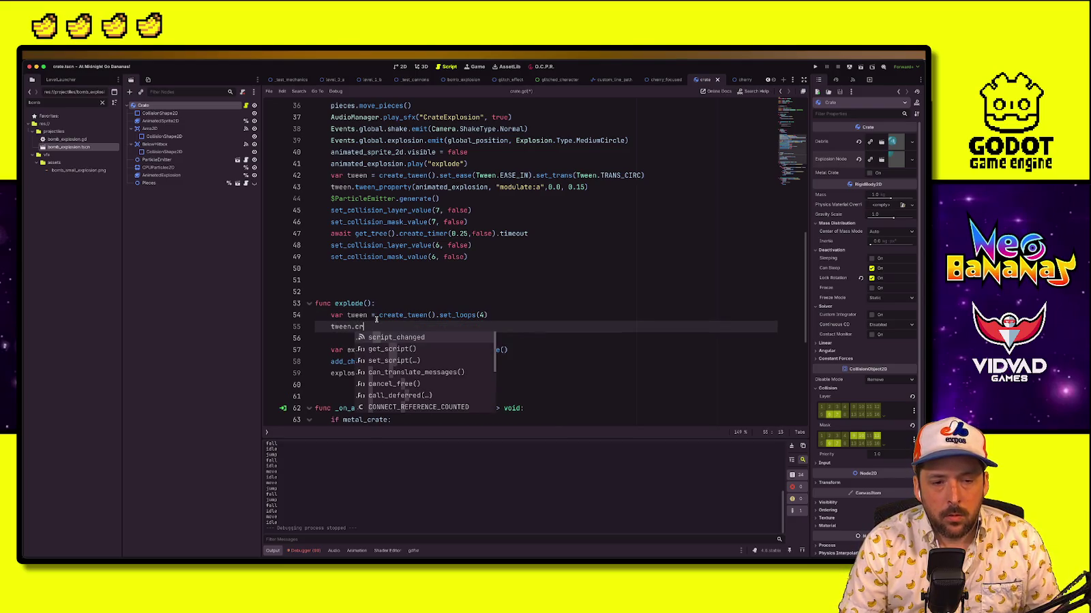
text(n_pr)
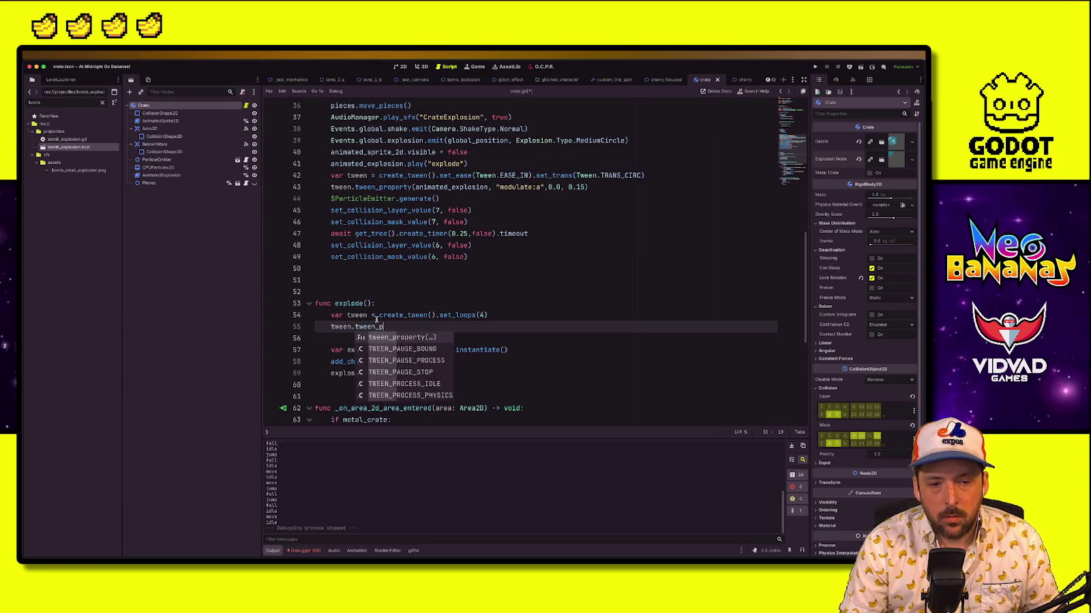
key(Return)
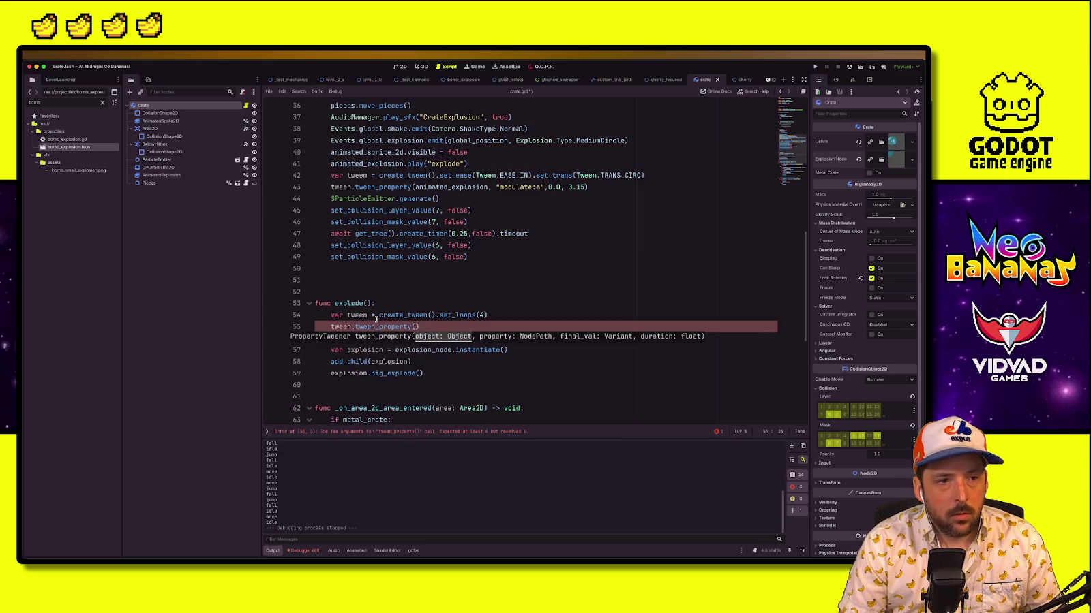
key(BackSpace)
key(BackSpace)
key(BackSpace)
text(anim)
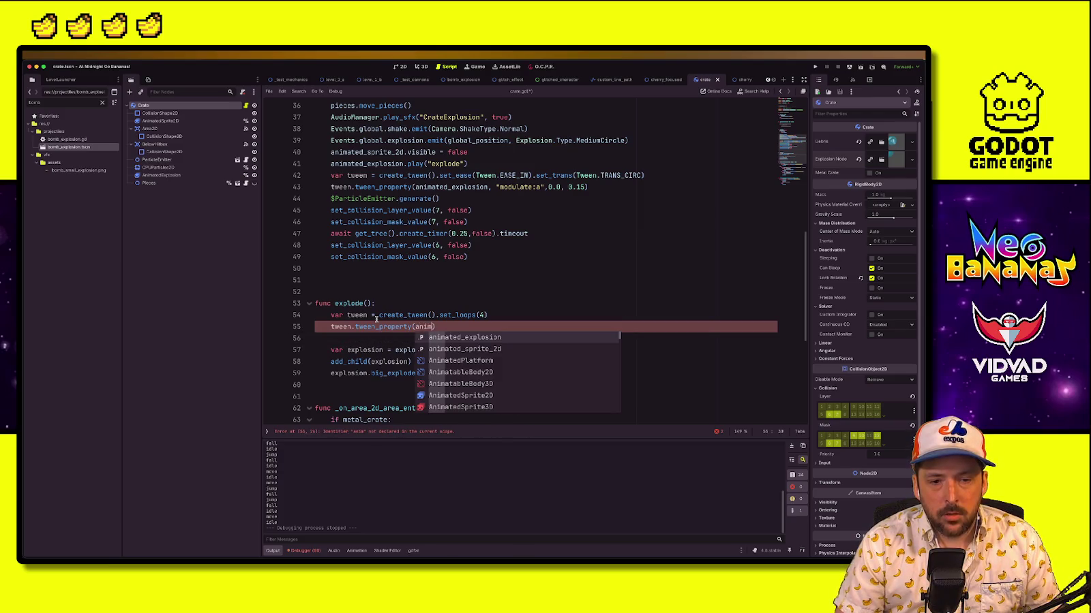
key(Down)
key(Return)
text("m)
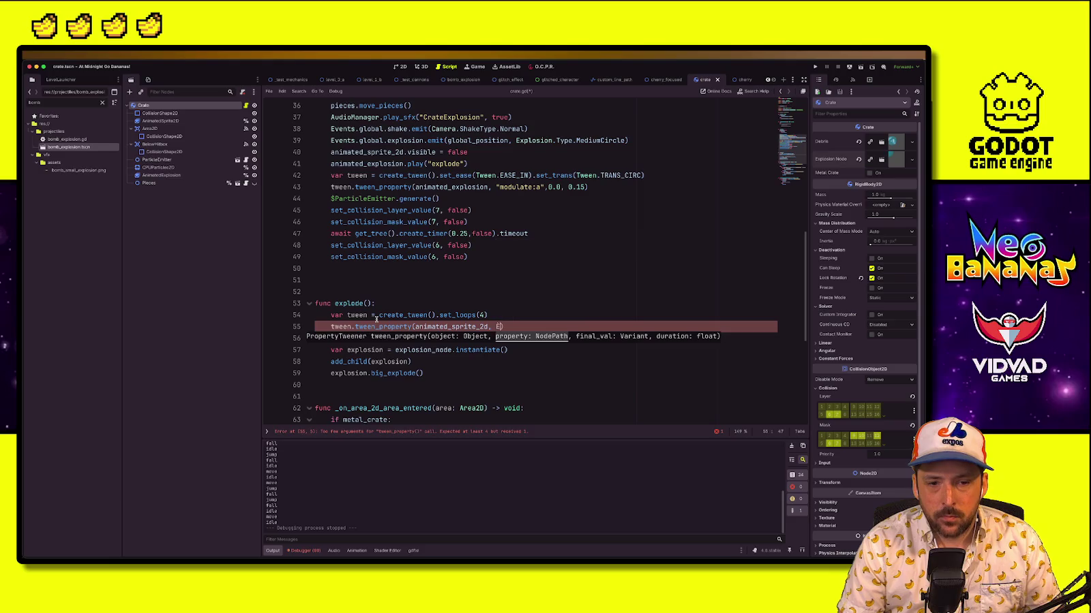
key(BackSpace)
key(BackSpace)
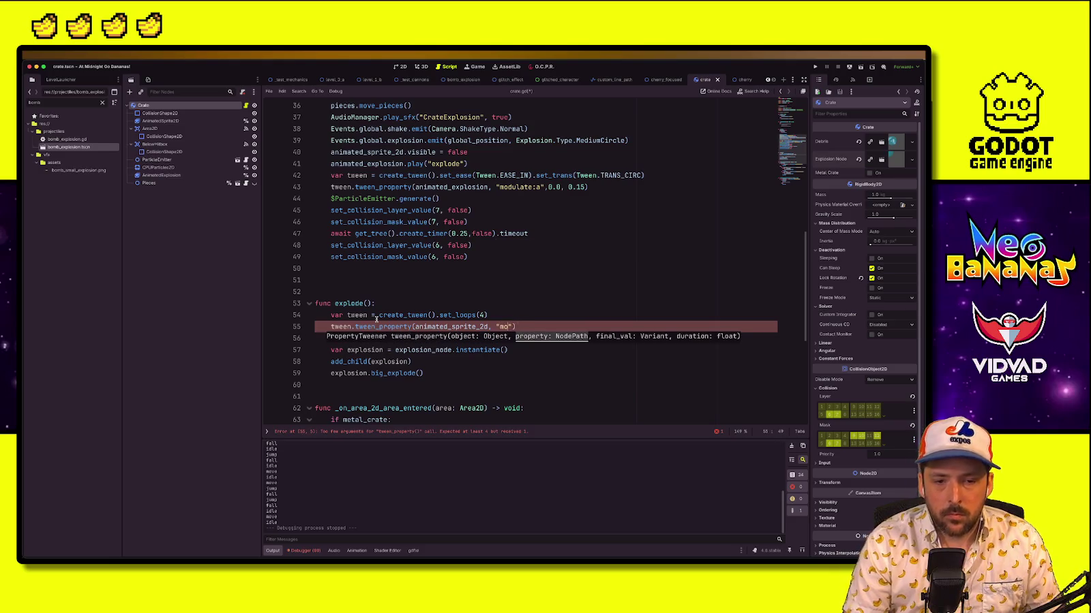
text((1, 0,)
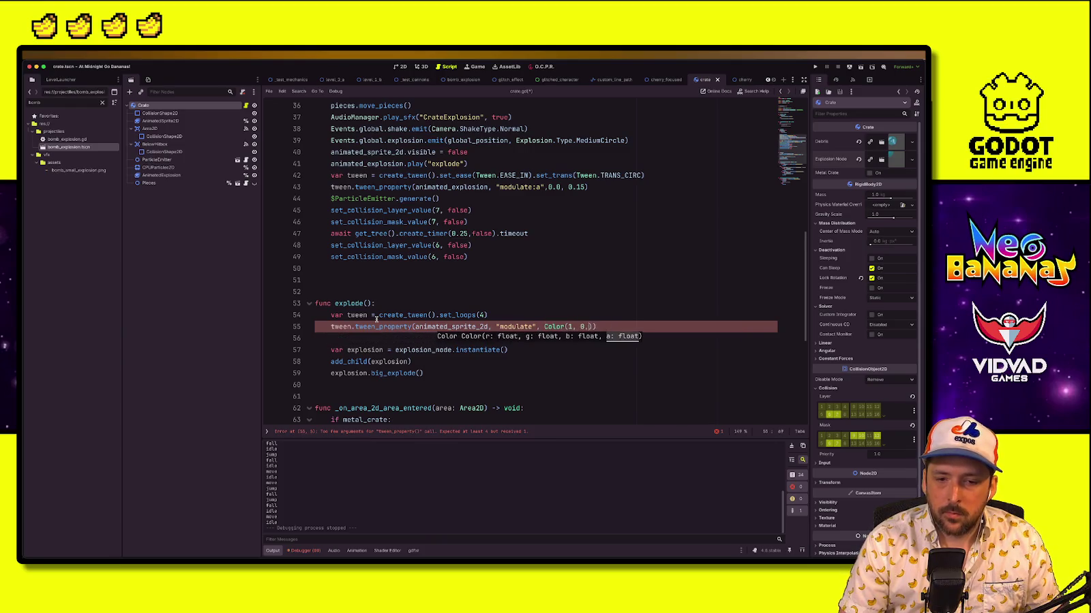
text(0)
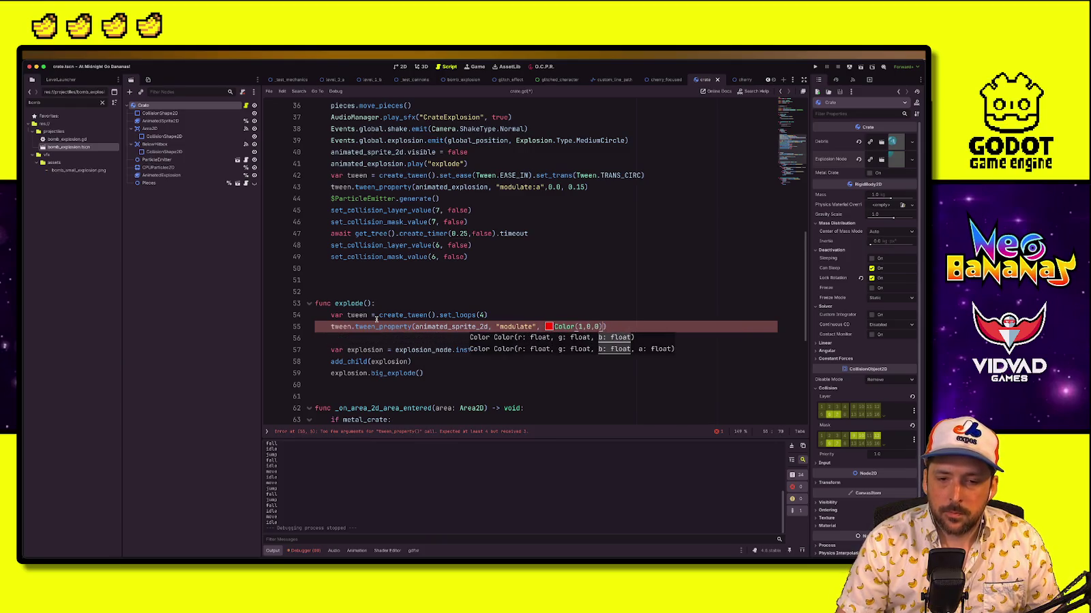
text(, 0.15)
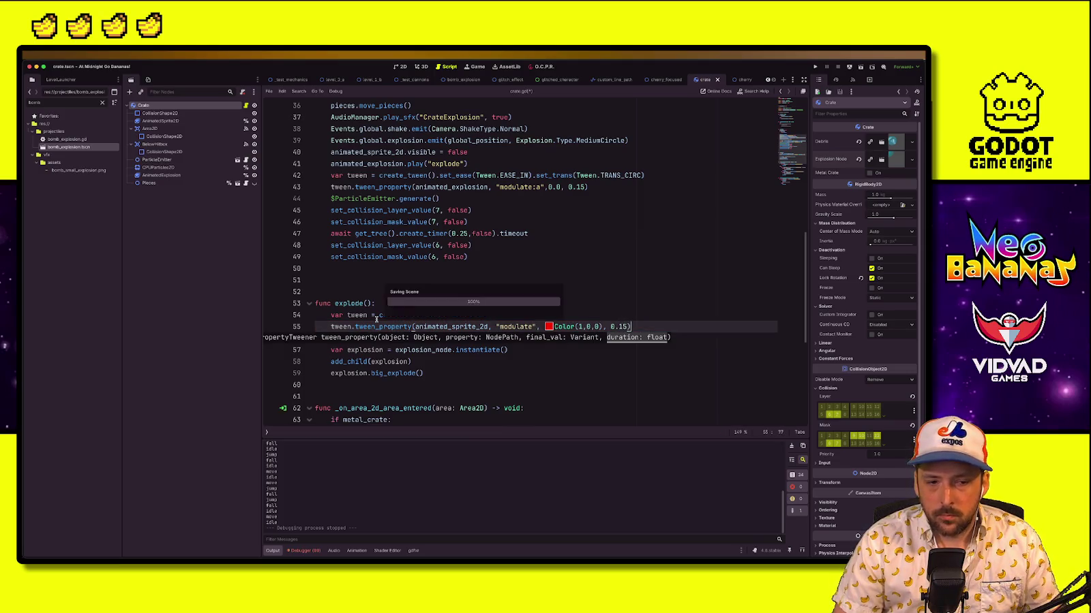
Step: Add a second tween_property returning animated_sprite_2d's modulate to Color(1,1,1)
key(Return)
text(en.twe)
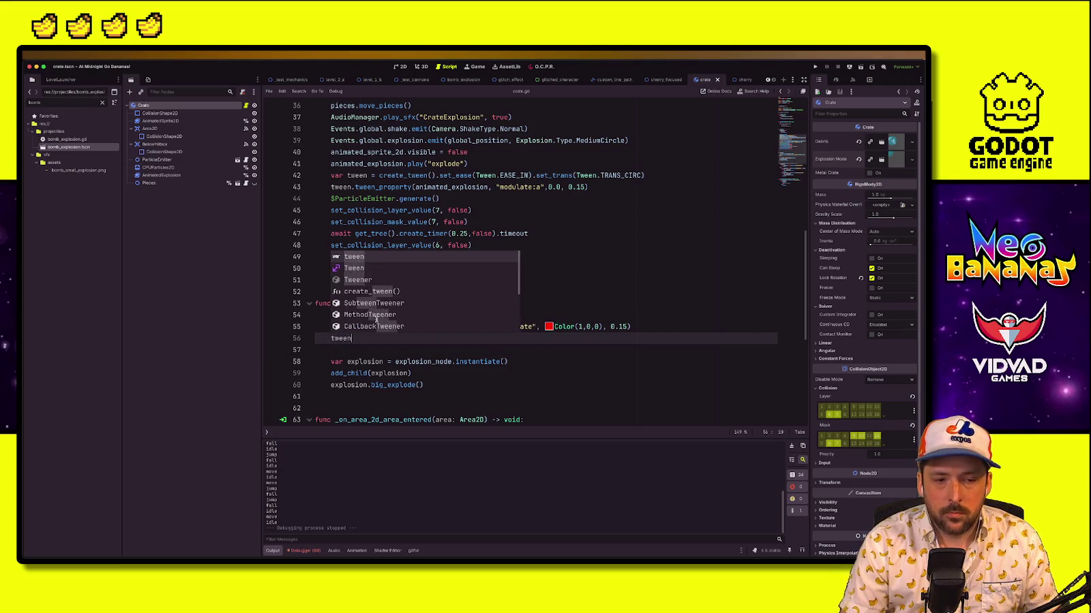
text(en)
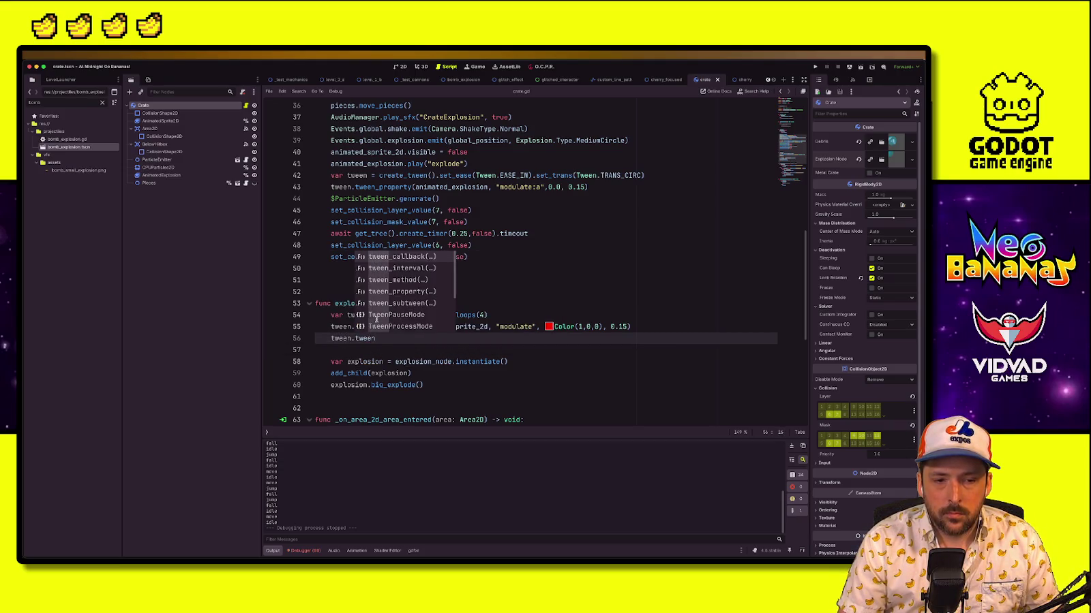
key(Down)
key(Down)
key(Down)
key(Return)
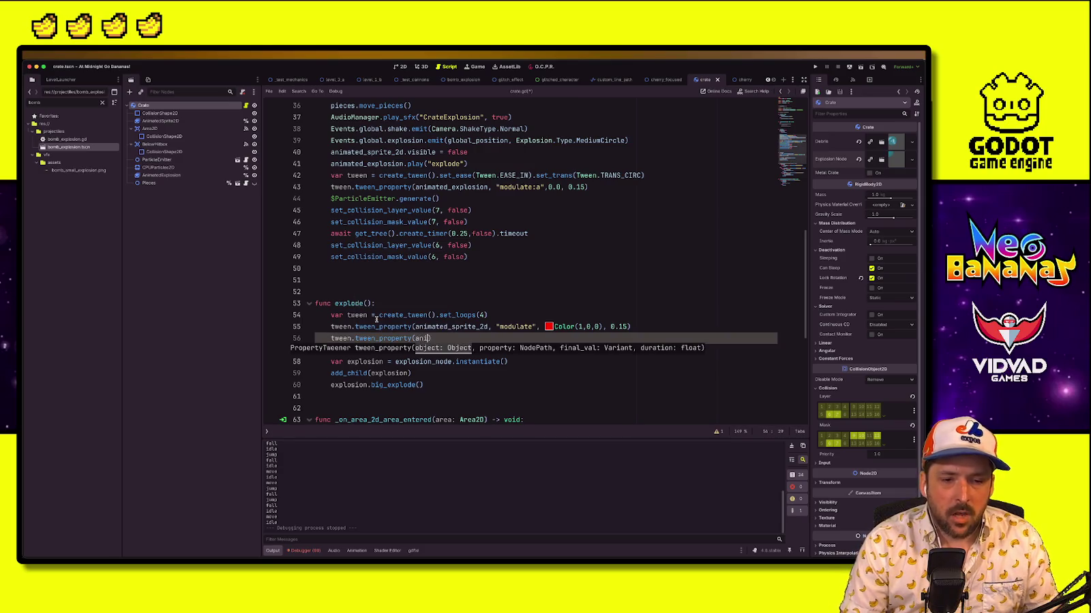
text(sp)
key(Return)
text(, "m)
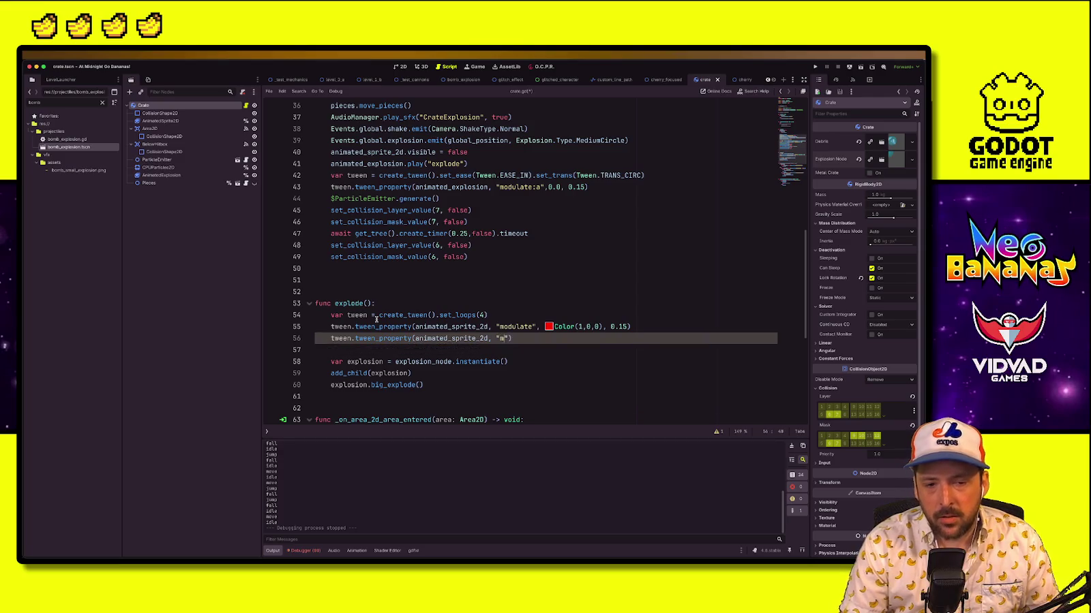
text(odulat)
key(Return)
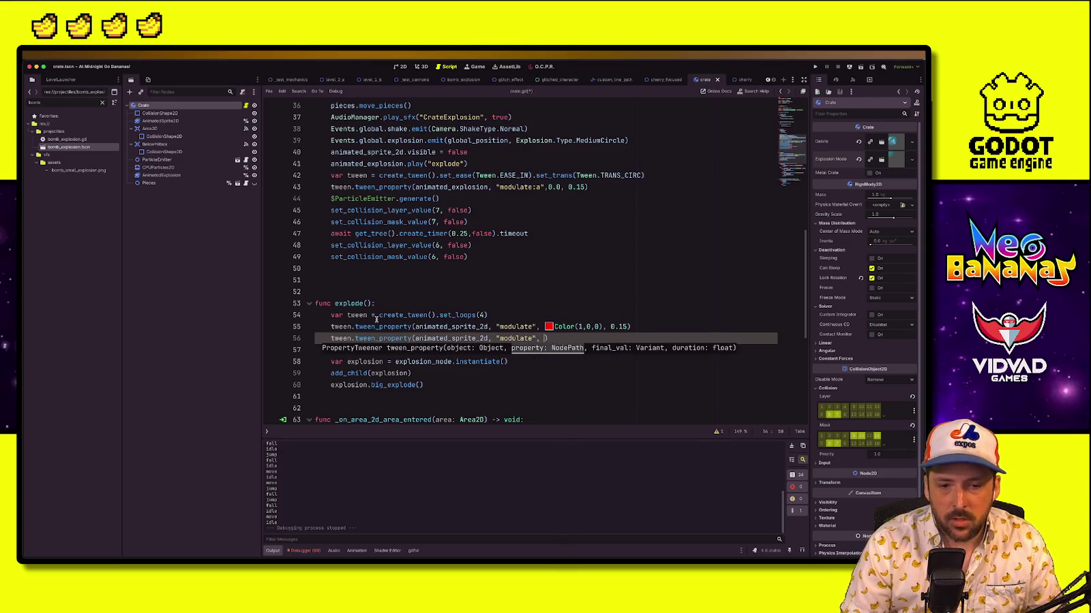
text(Color(1,1,1)
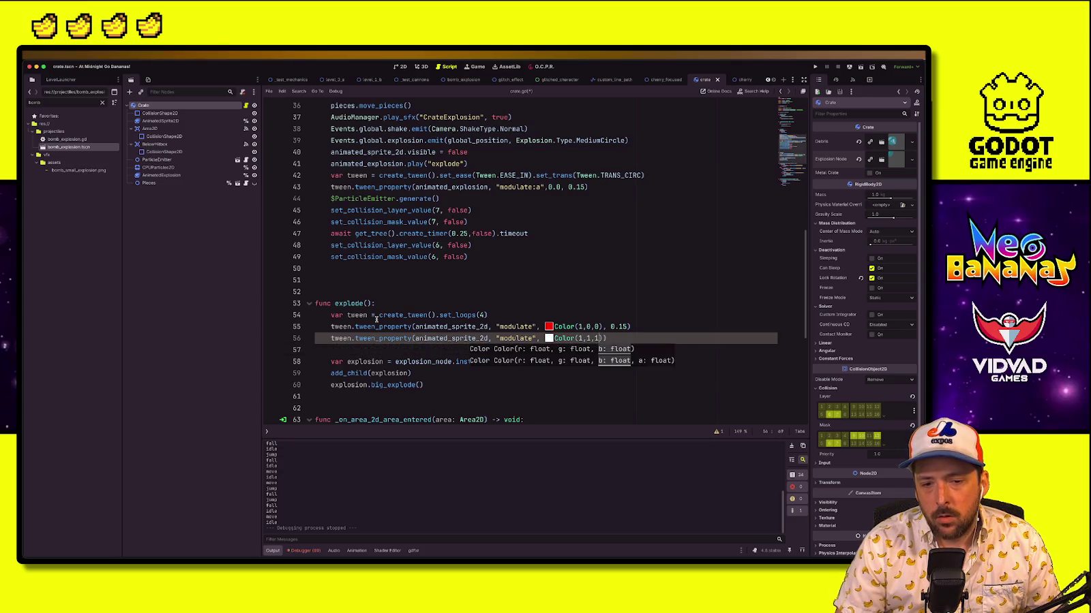
Step: Await tween.finished after the tweens and change the loop count from 5 to 4
click(360, 349)
text(await twe)
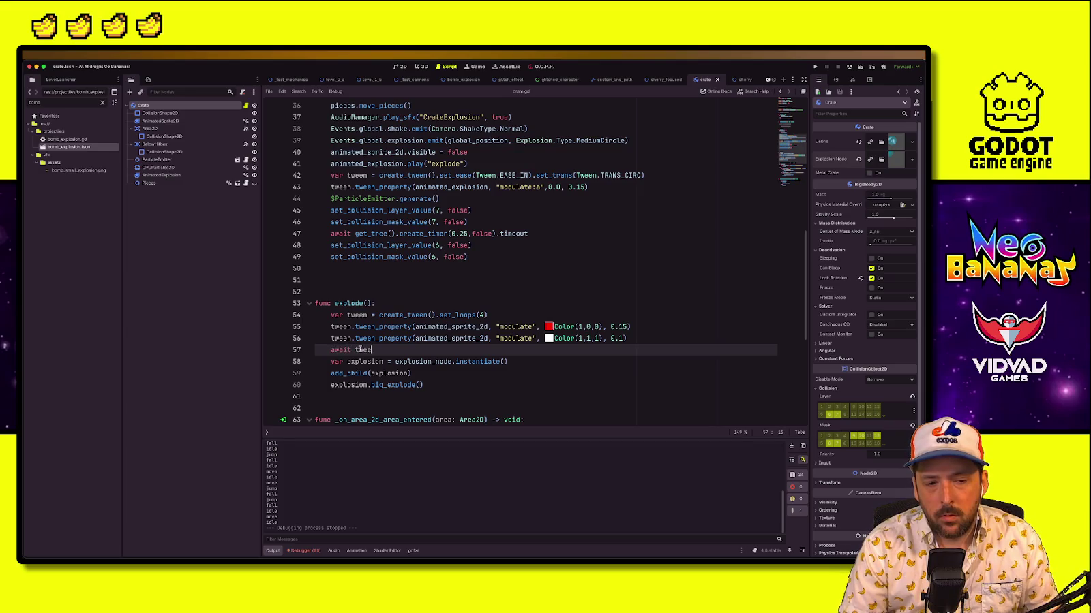
text(n.fin)
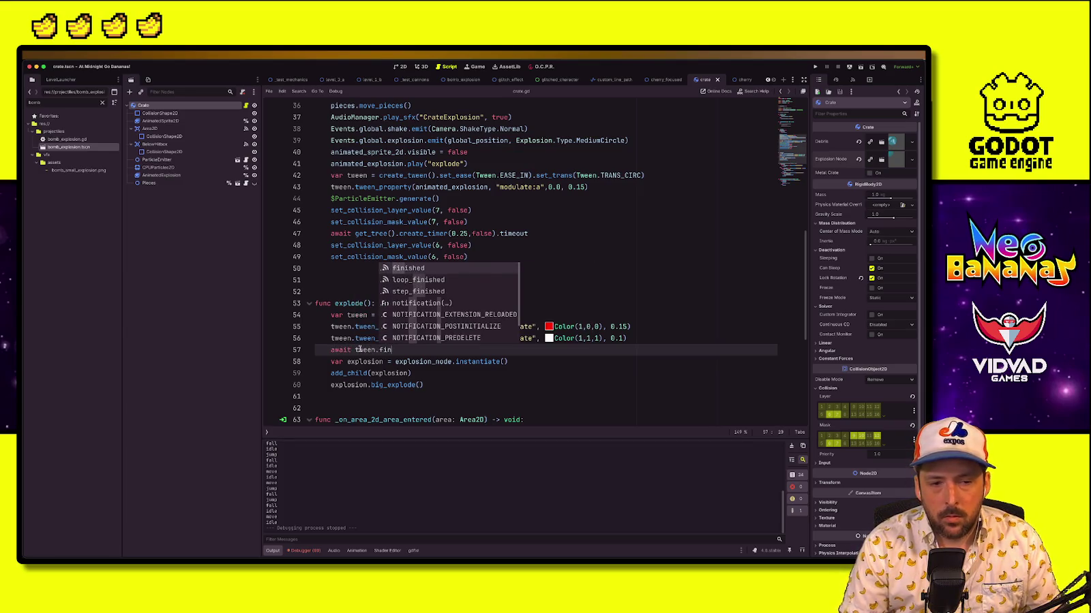
key(Return)
click(480, 316)
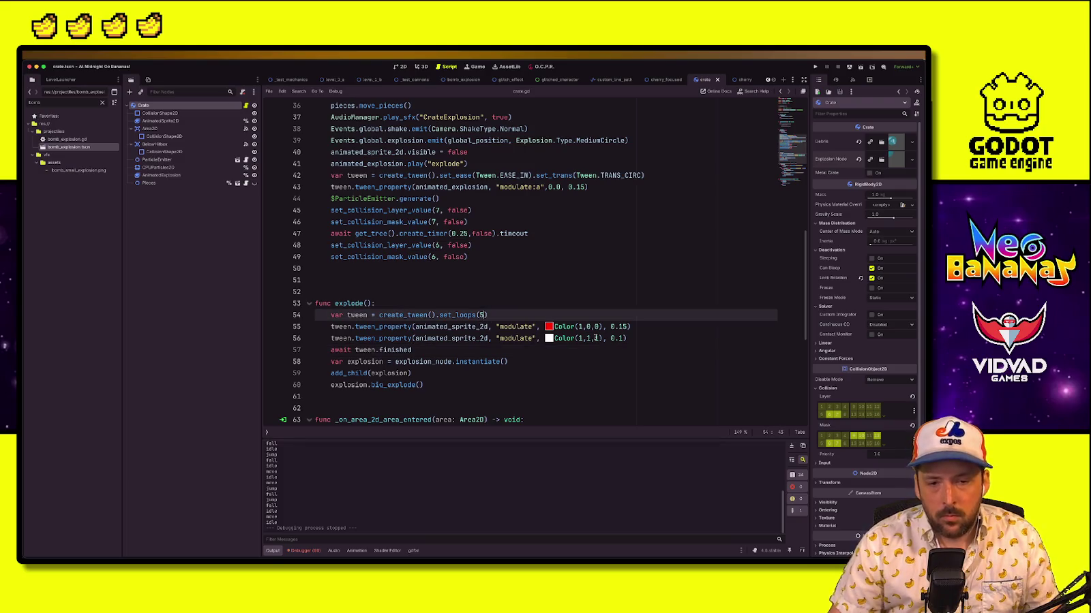
click(640, 339)
click(485, 315)
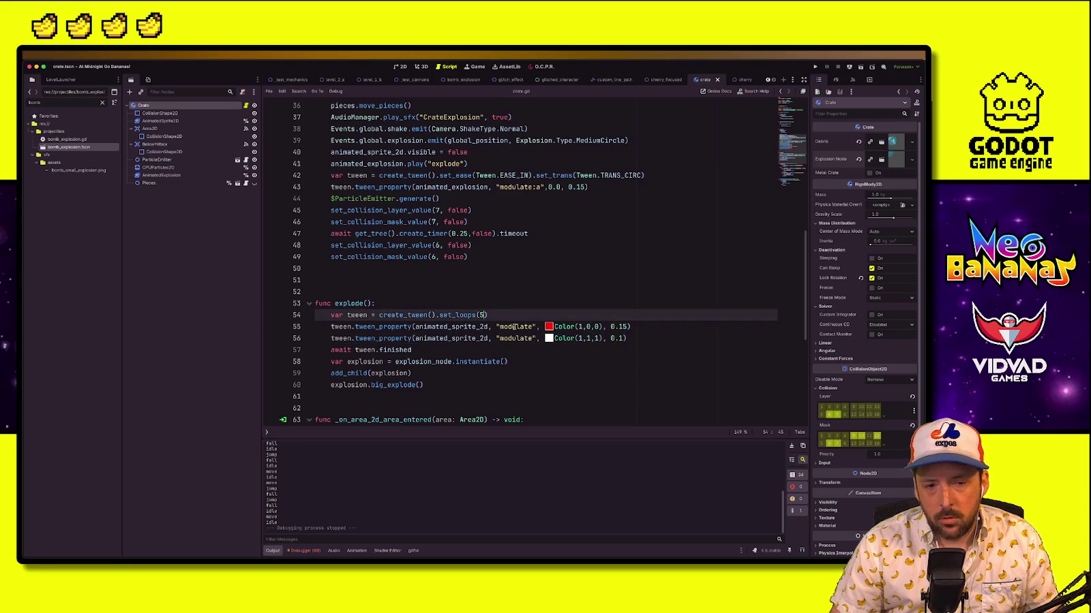
key(BackSpace)
text(4)
Step: Set the return-to-white tween duration to 0.05 and run the project to playtest
click(494, 362)
click(544, 384)
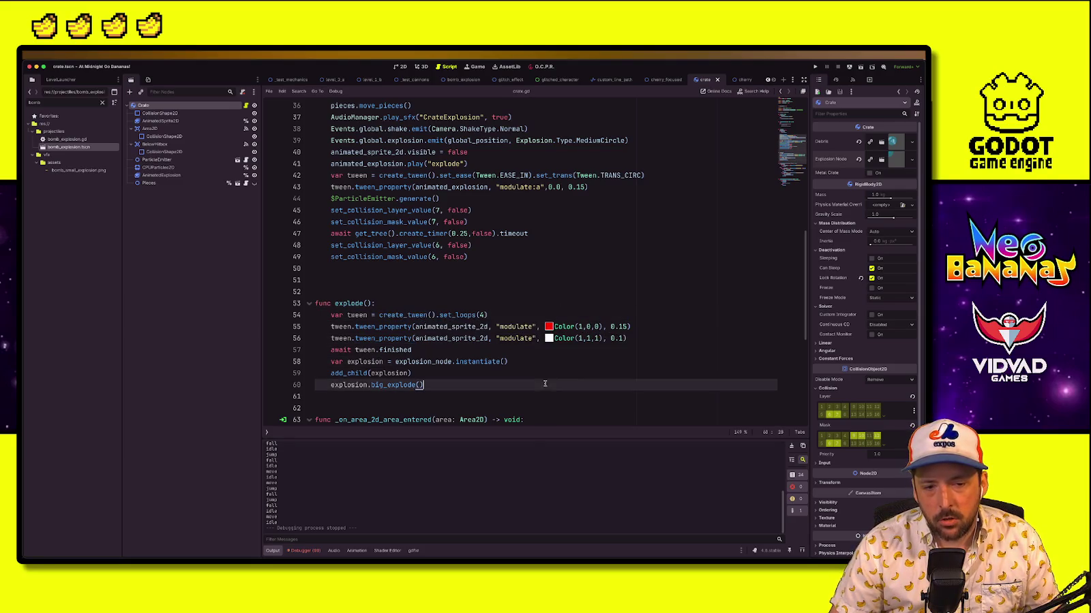
scroll(561, 378, down, 1)
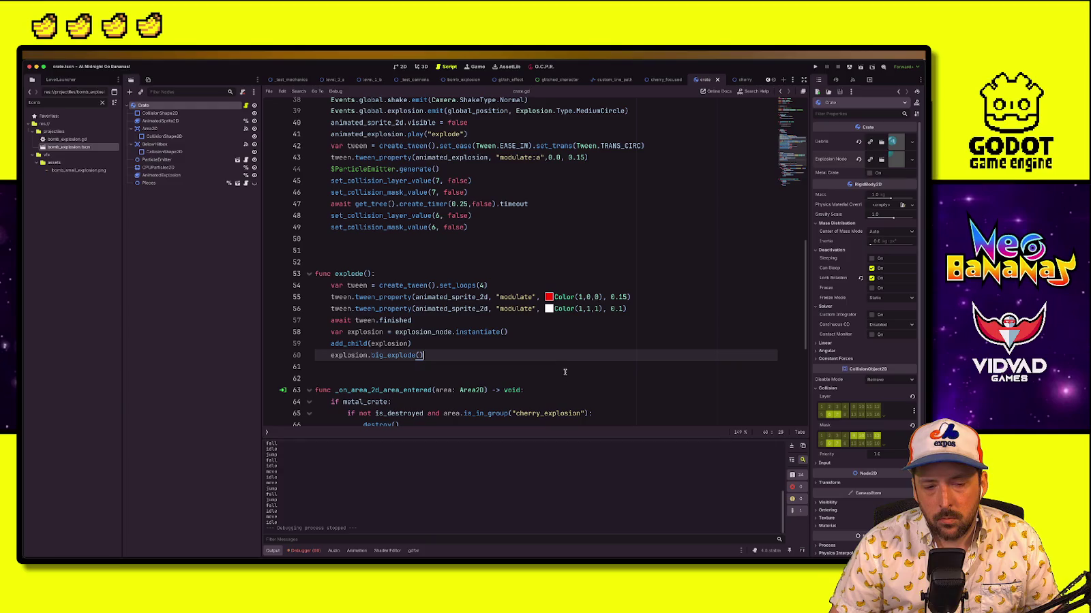
scroll(564, 373, up, 2)
click(624, 368)
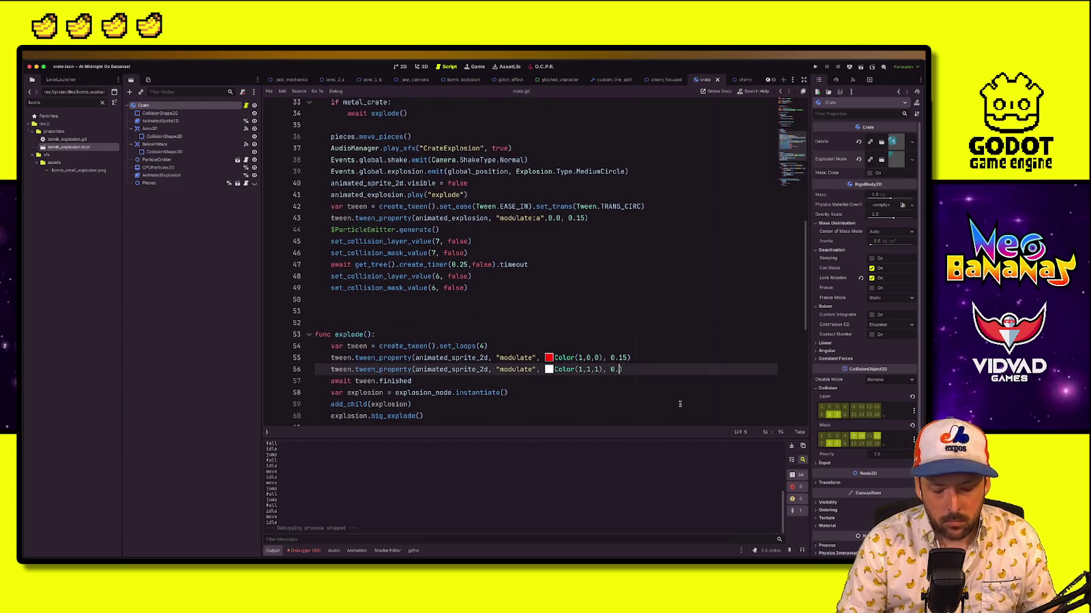
text(05))
click(482, 346)
text(5)
scroll(506, 338, down, 2)
click(505, 347)
scroll(505, 348, up, 3)
scroll(505, 347, down, 1)
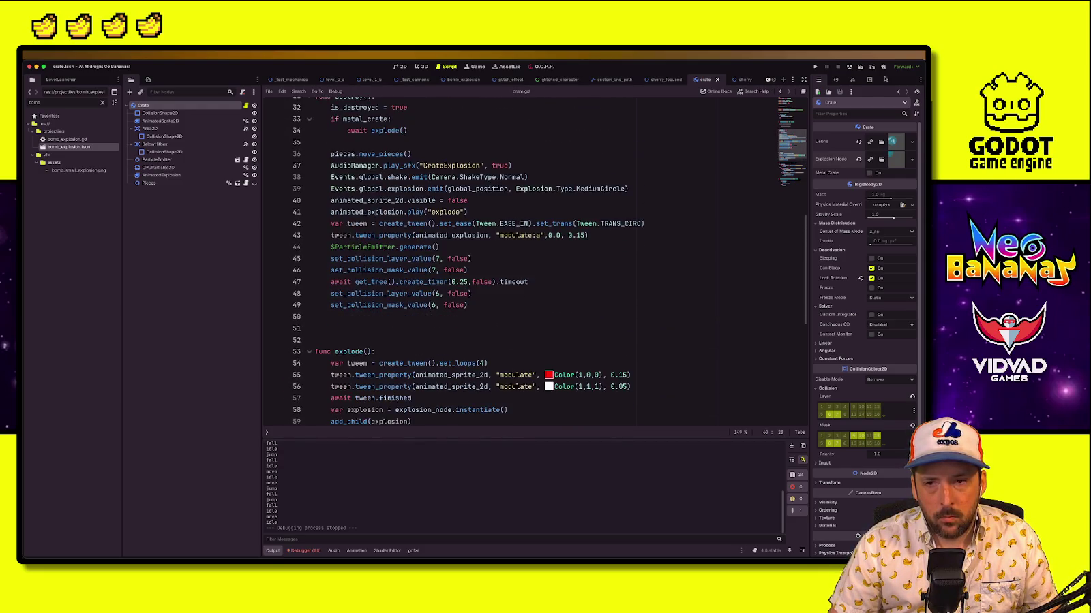
click(815, 67)
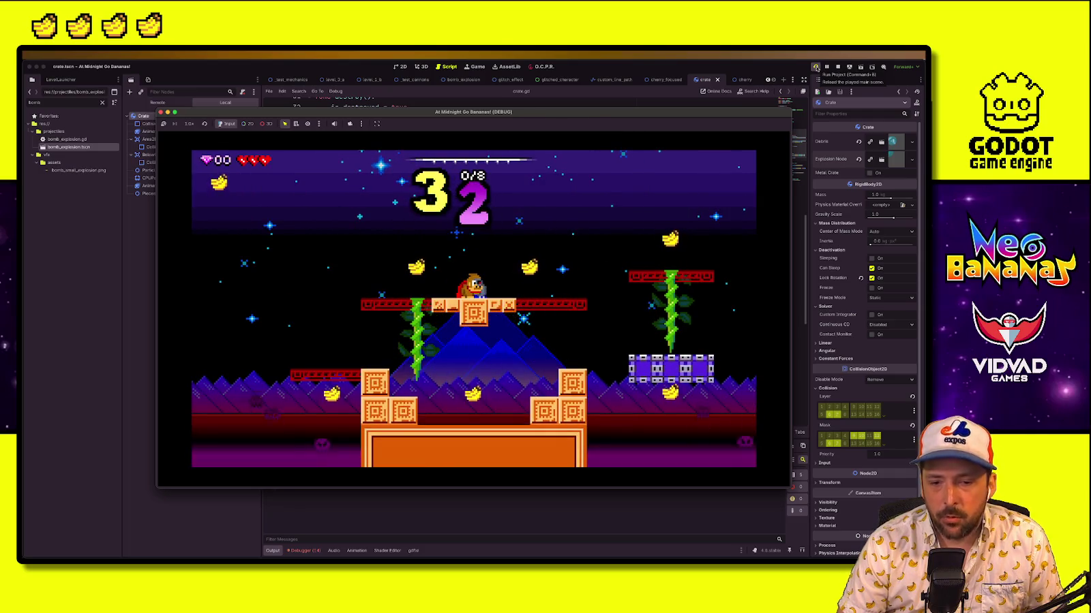
key(Right)
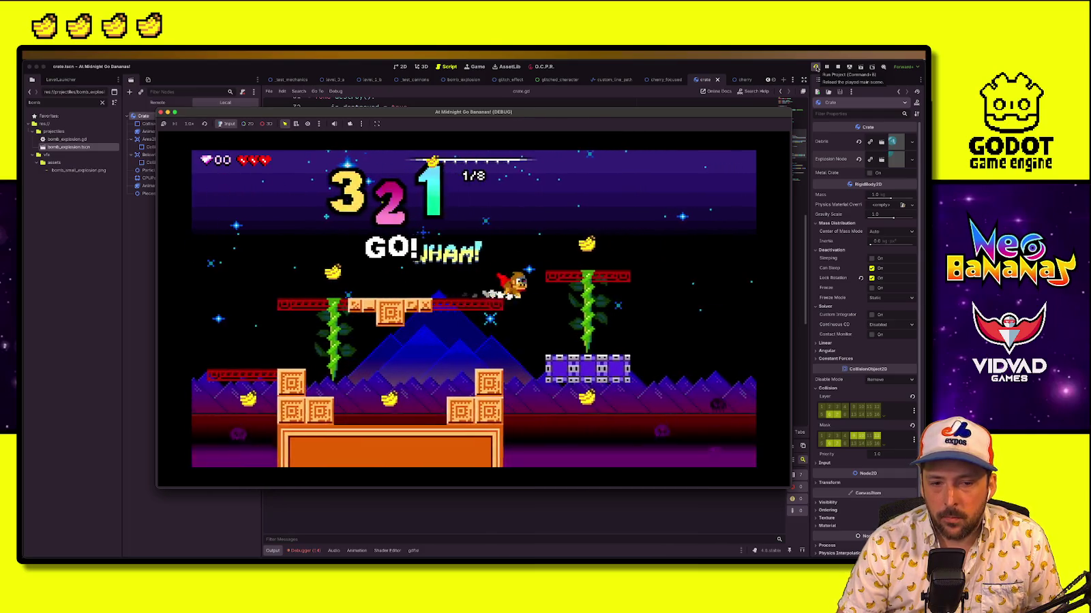
key(Left)
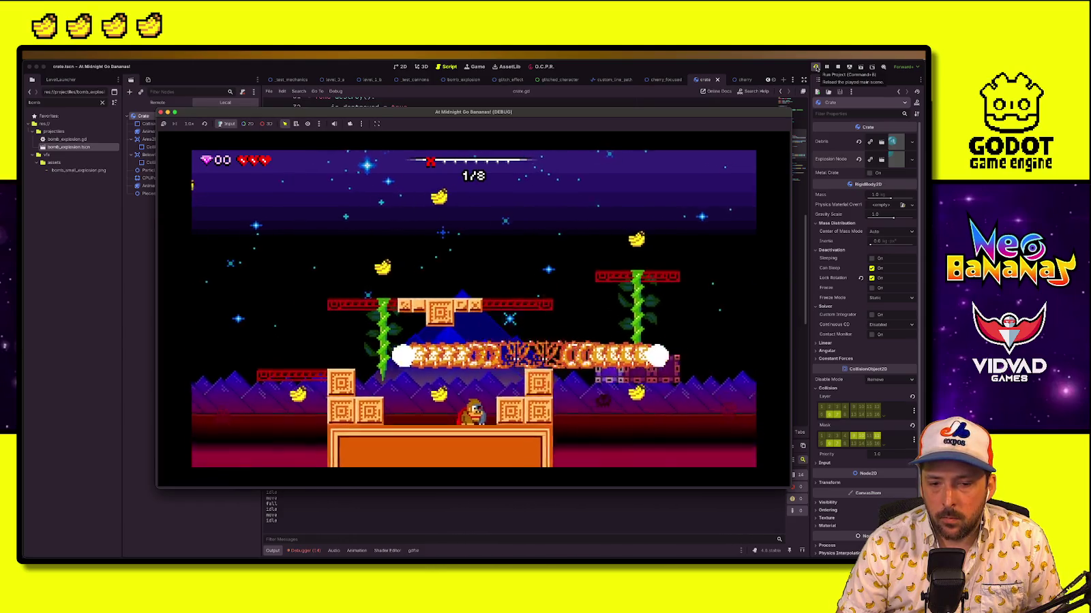
key(Right)
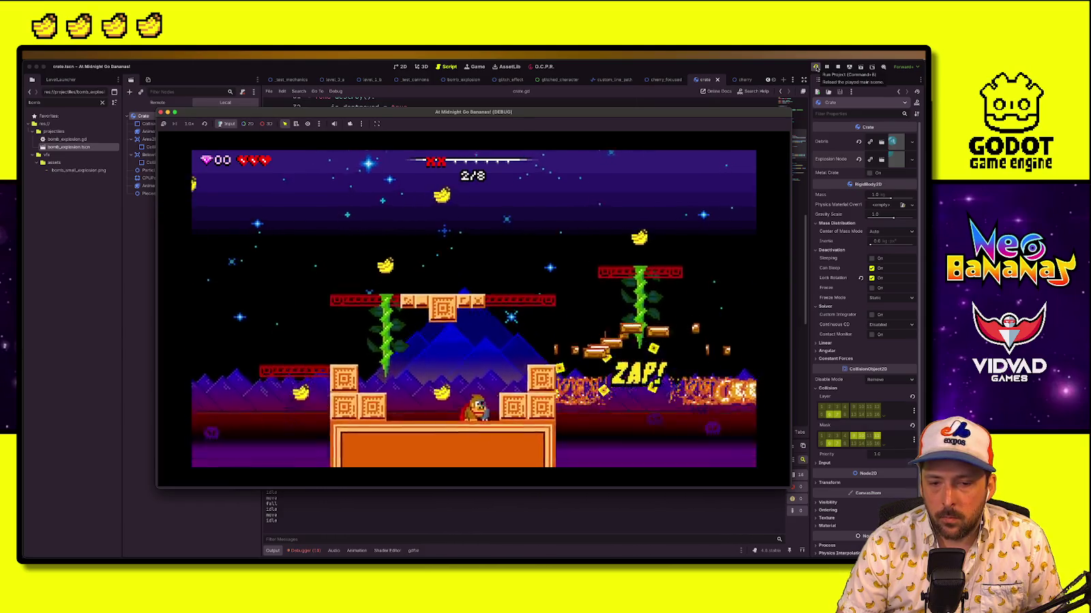
key(space)
key(Left)
click(837, 67)
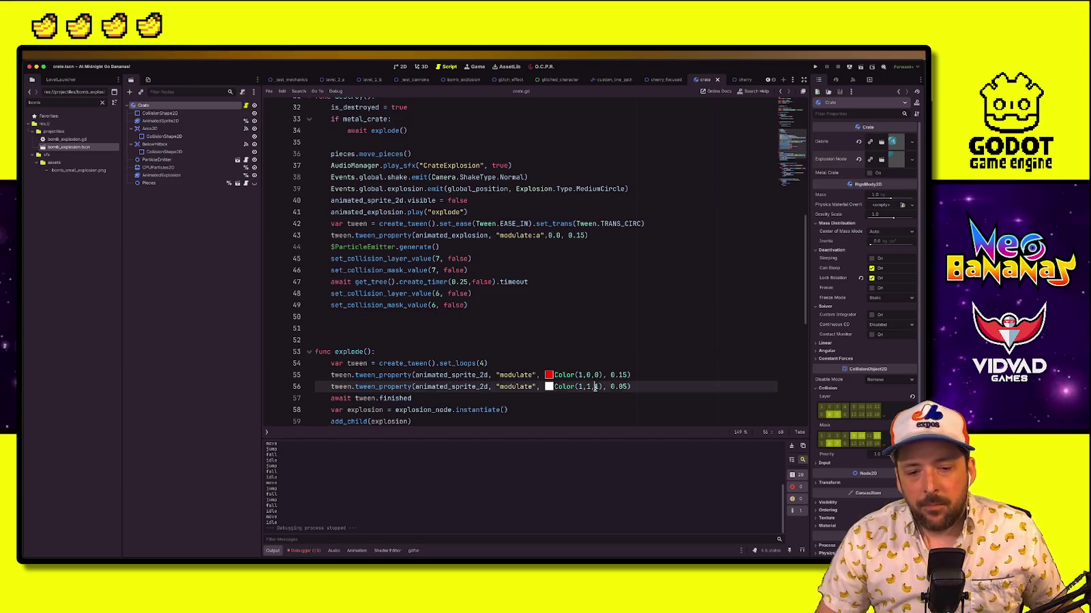
Step: Change the tween's set_loops(4) to set_loops(5) in explode()
click(682, 375)
click(593, 259)
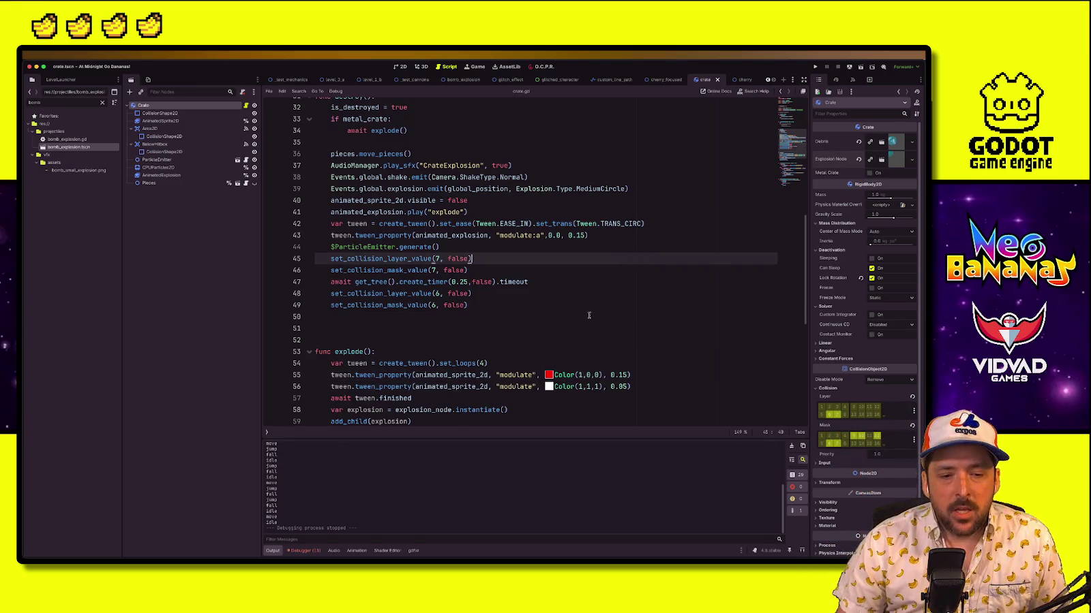
scroll(568, 309, down, 2)
double_click(620, 315)
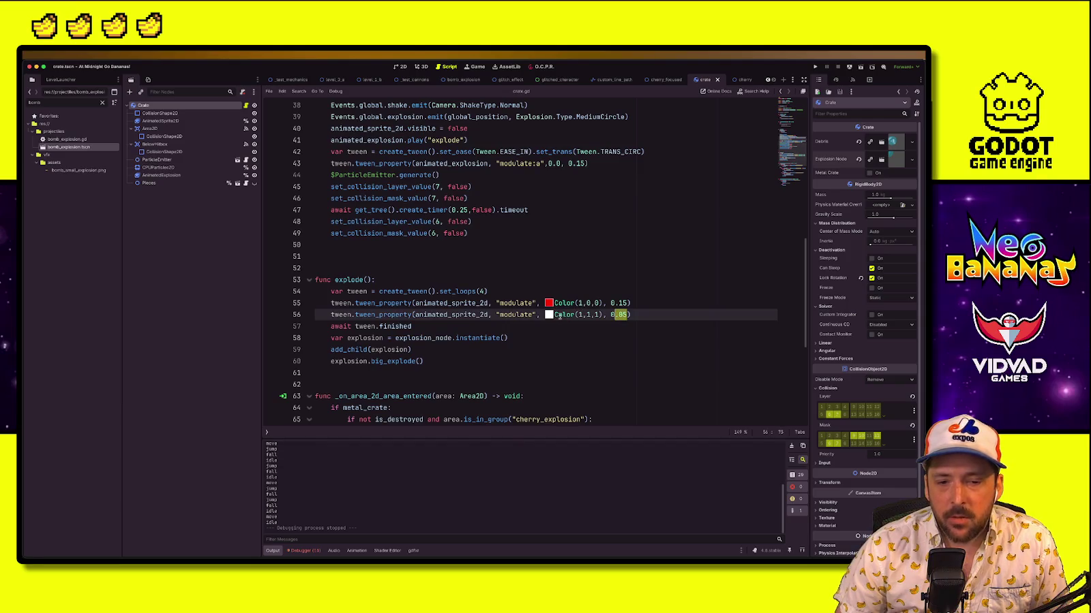
click(625, 314)
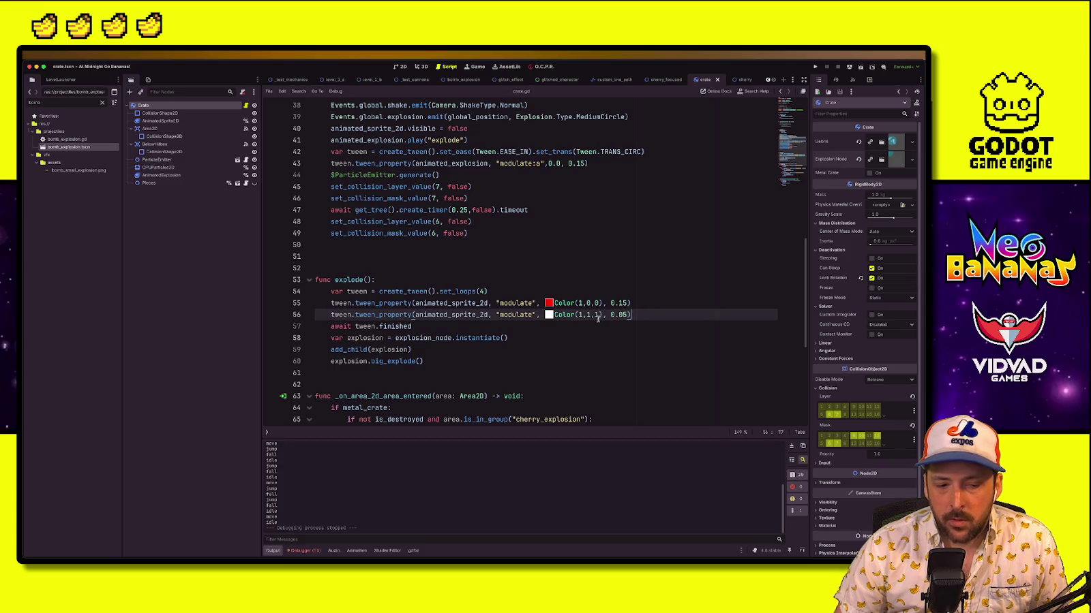
mouse_move(543, 316)
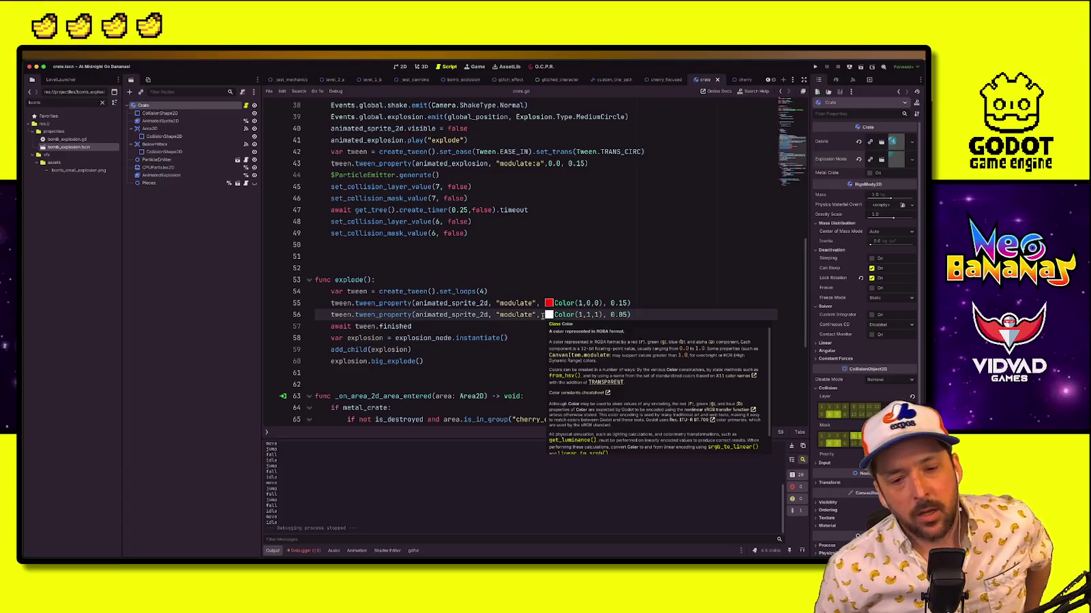
click(549, 279)
click(560, 245)
click(594, 315)
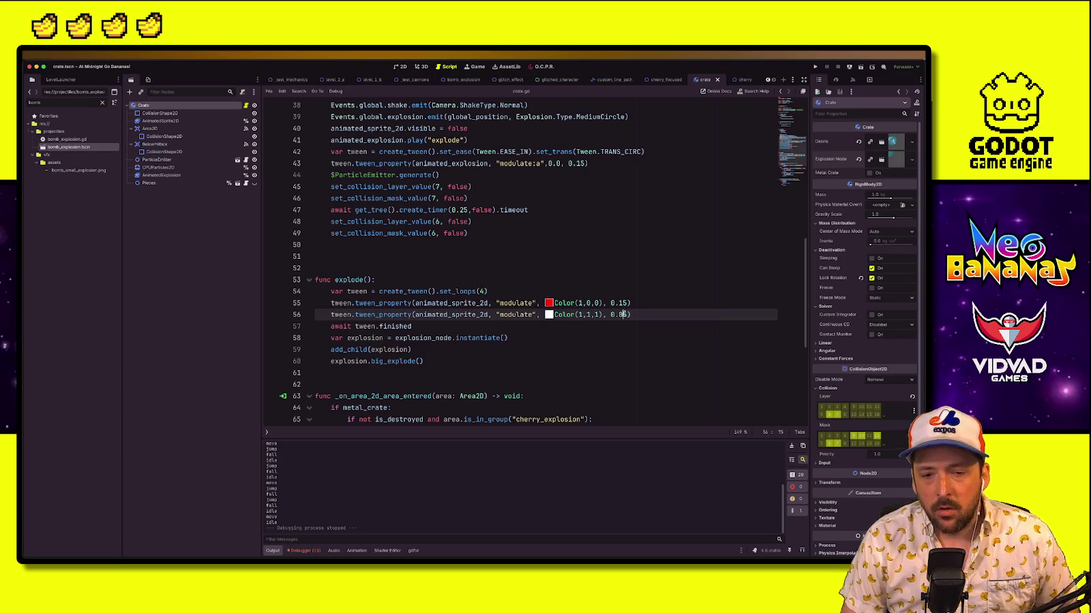
key(Up)
key(Up)
key(Up)
key(Down)
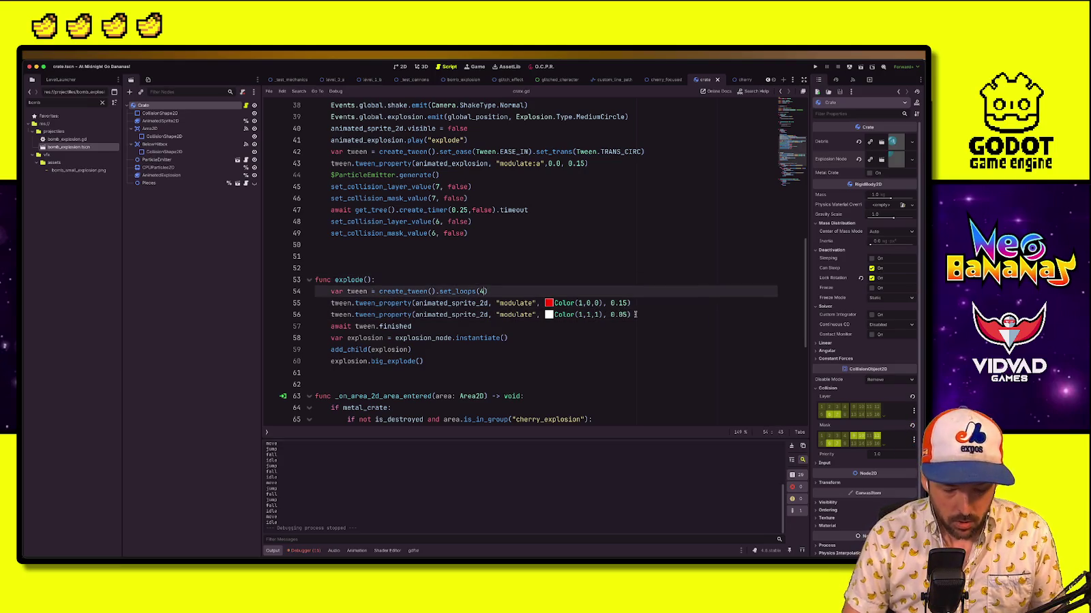
text(5)
Step: Change the red tween duration on line 55 from 0.15 to 0.2 and save the script
click(663, 325)
click(621, 314)
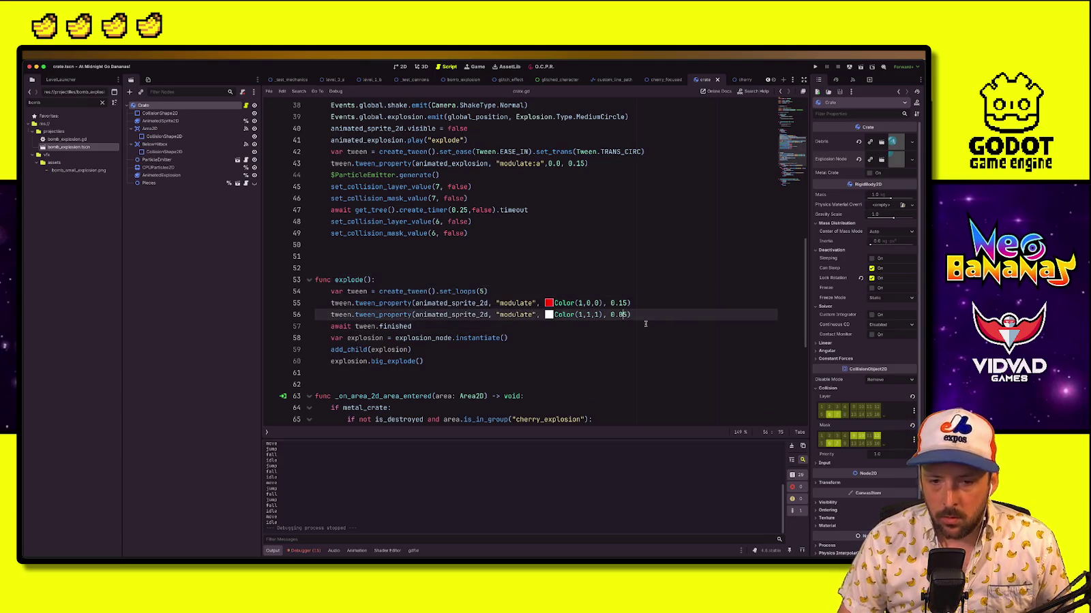
key(Up)
text(2)
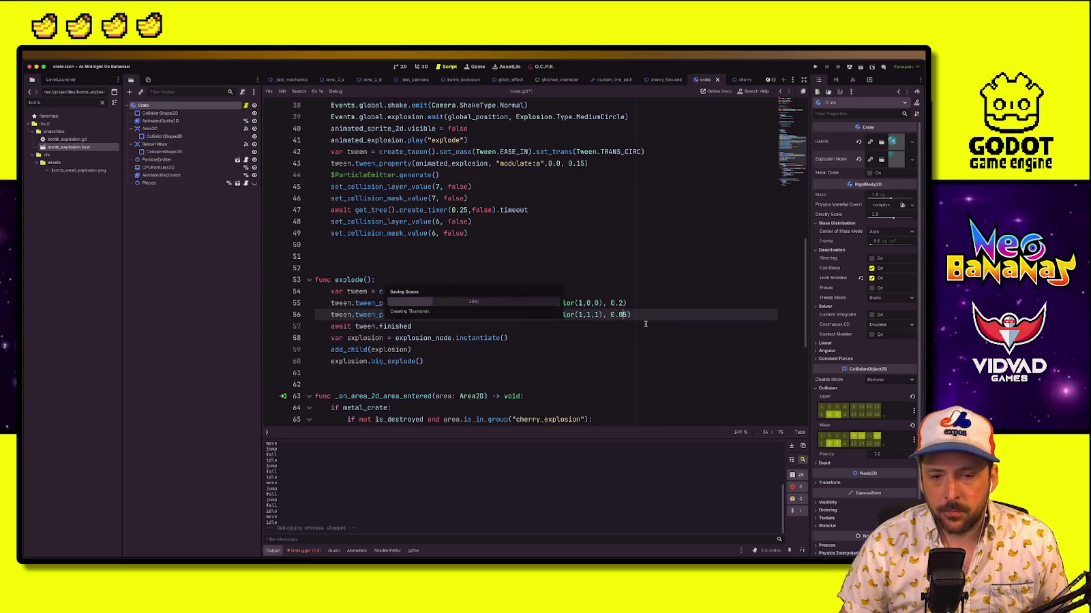
key(Up)
key(Up)
key(Up)
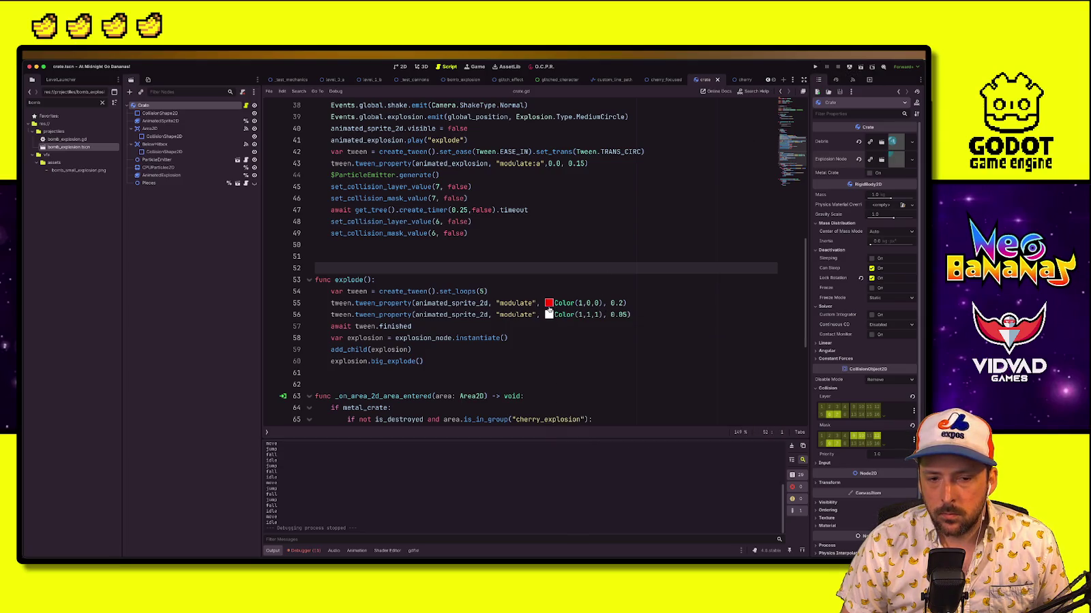
Step: Run the project and jump across platforms and vines collecting bananas
click(815, 67)
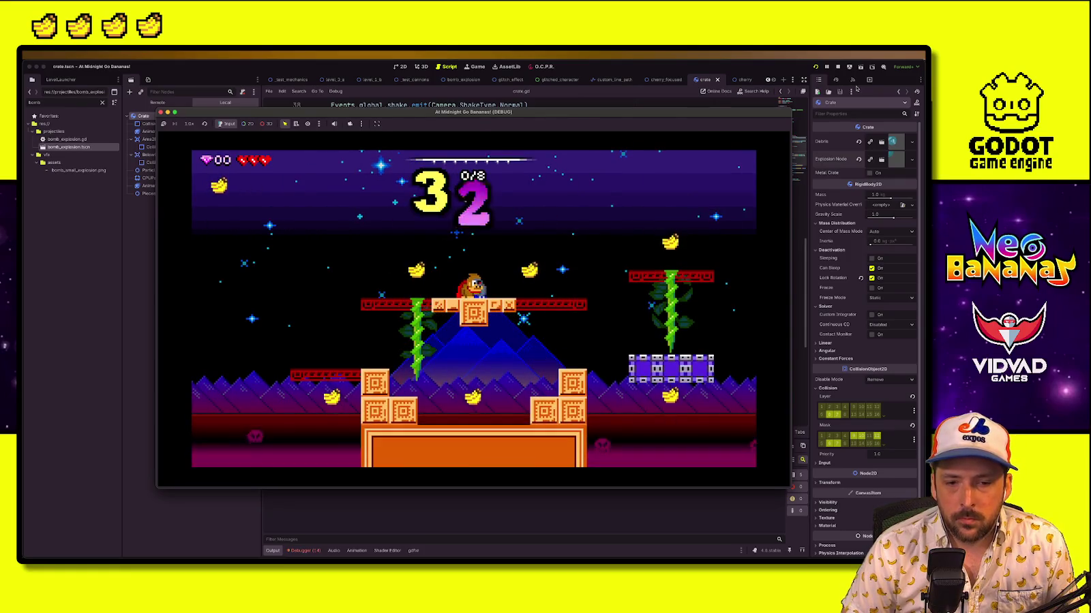
key(Right)
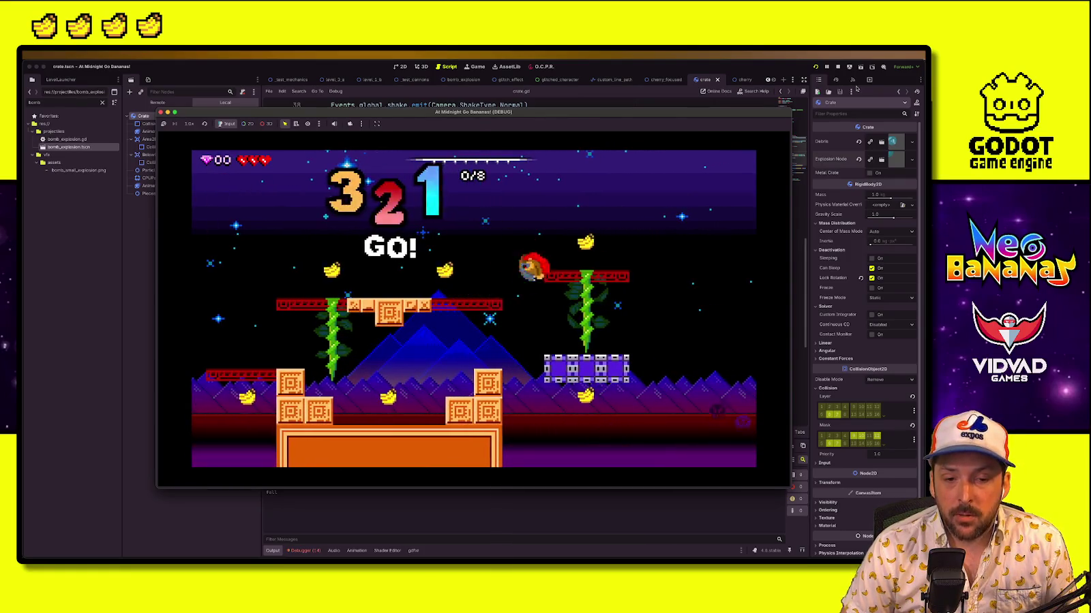
key(Left)
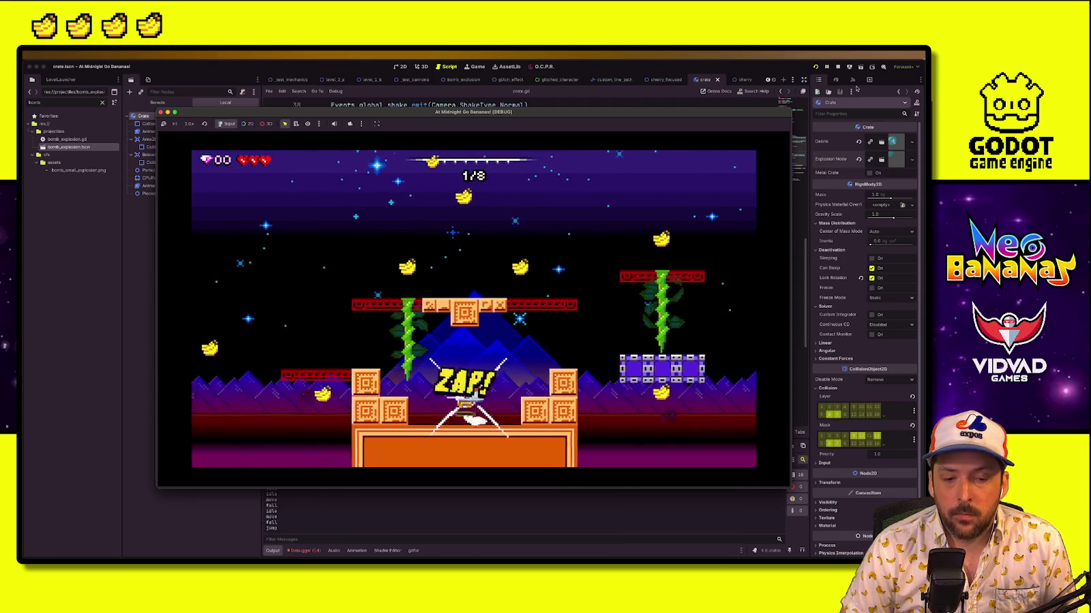
key(Left)
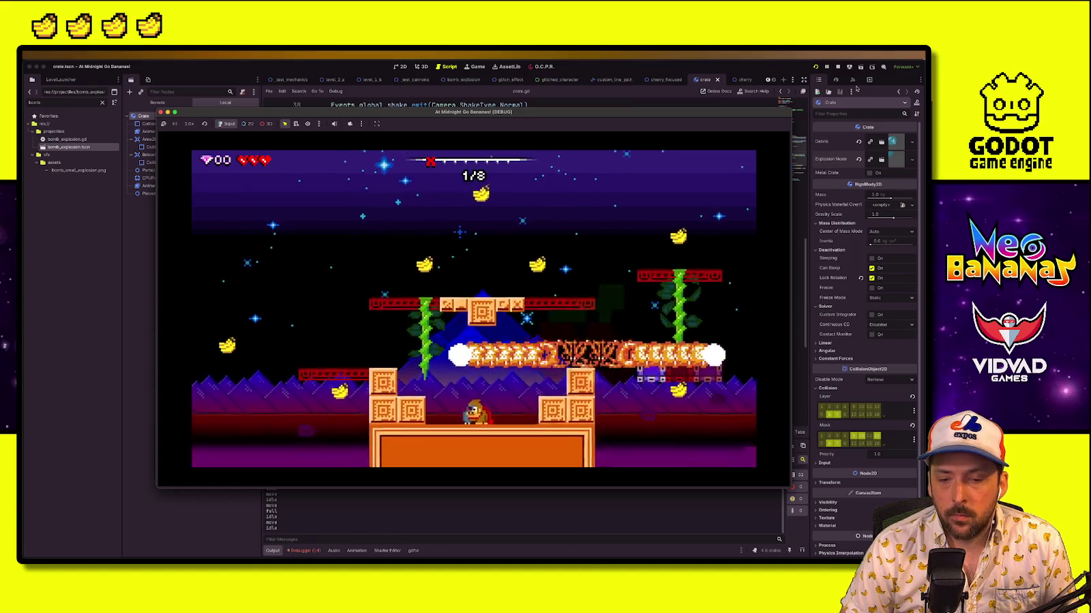
key(Right)
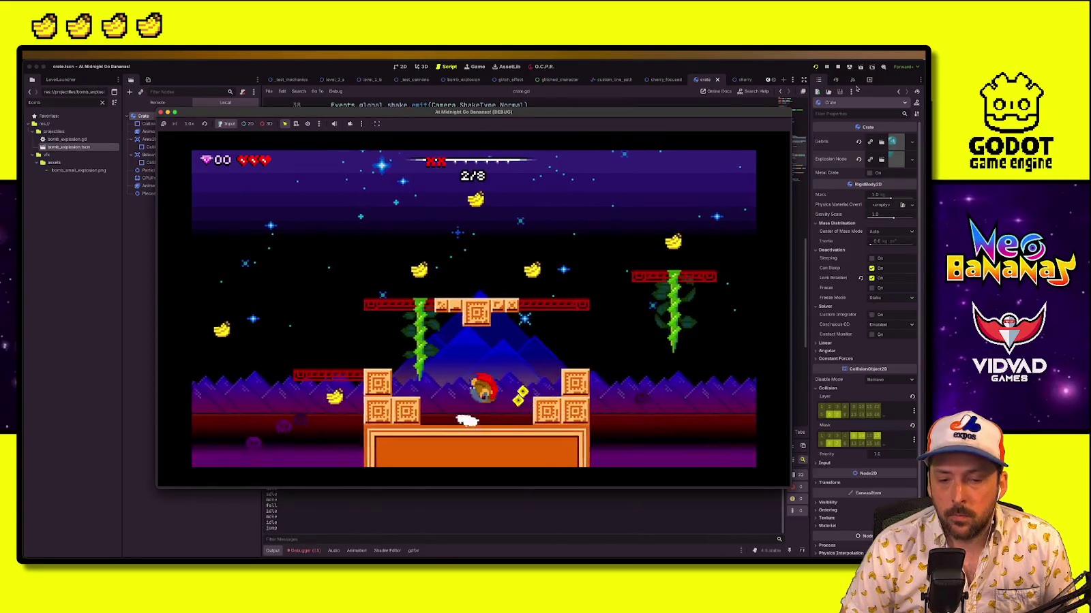
key(Right)
key(space)
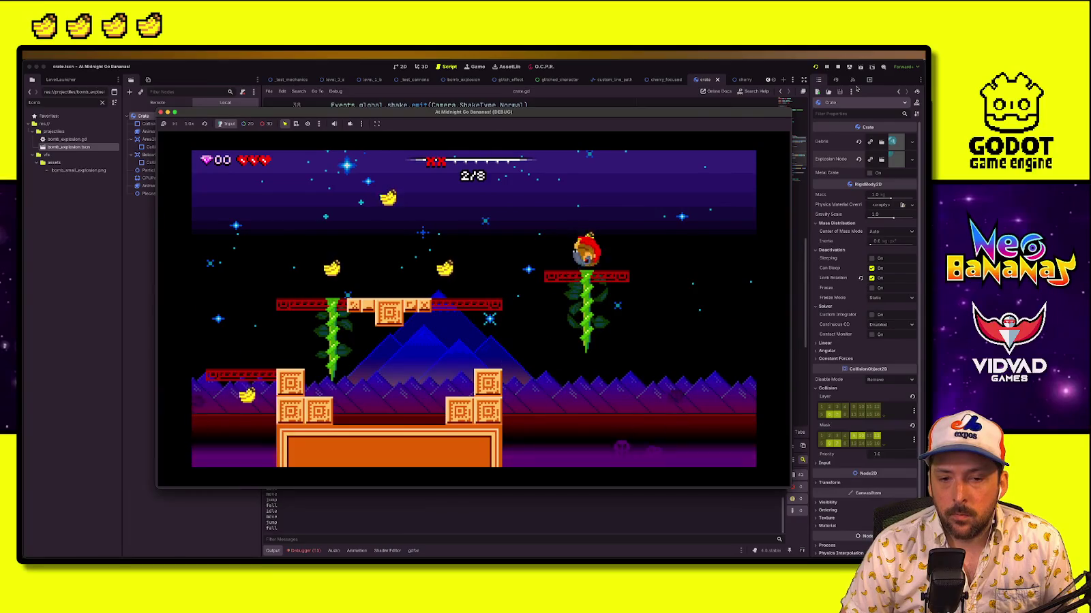
Step: Run left through the bananas, drop onto the crates and reach the central red platform
key(Left)
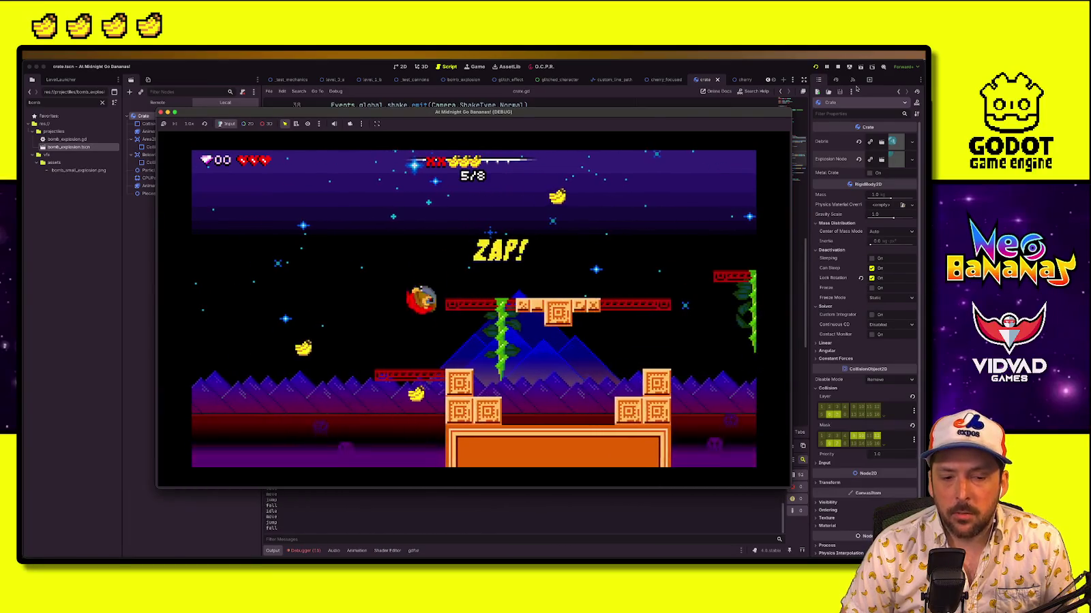
key(space)
key(Left)
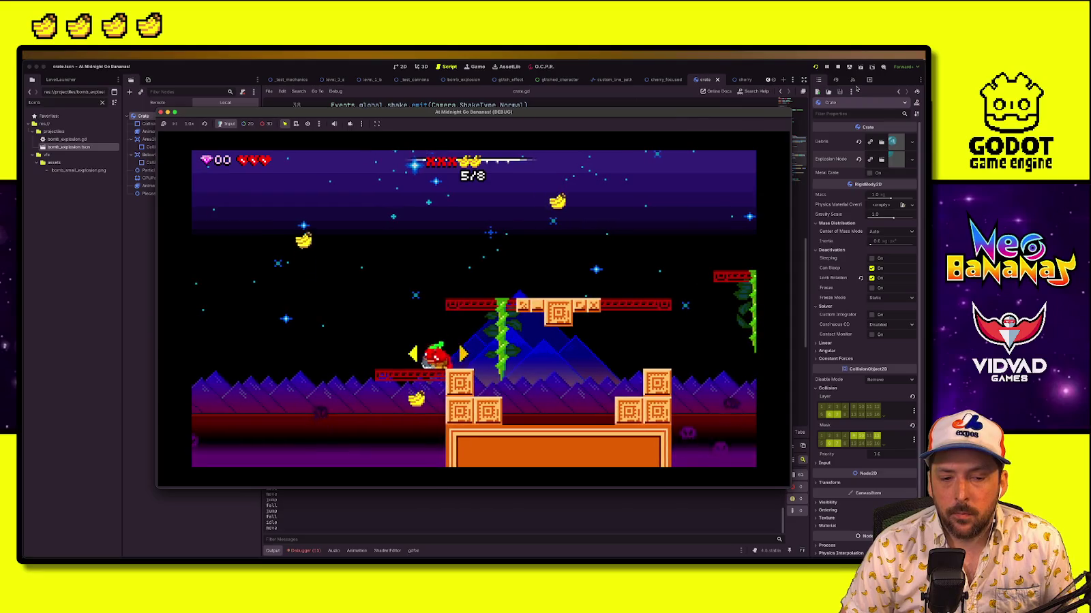
key(space)
key(Right)
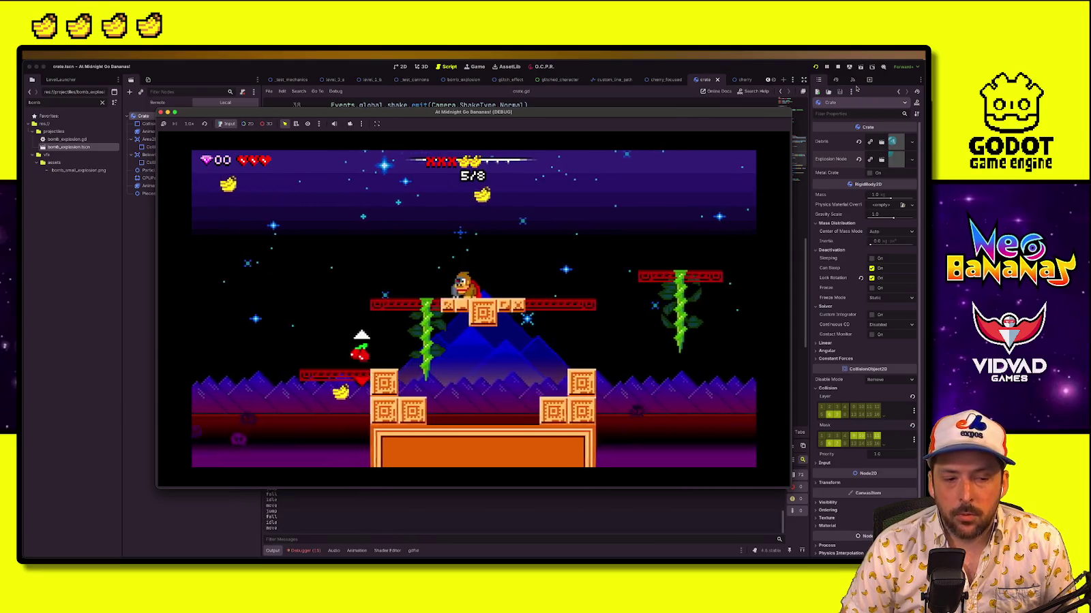
key(Left)
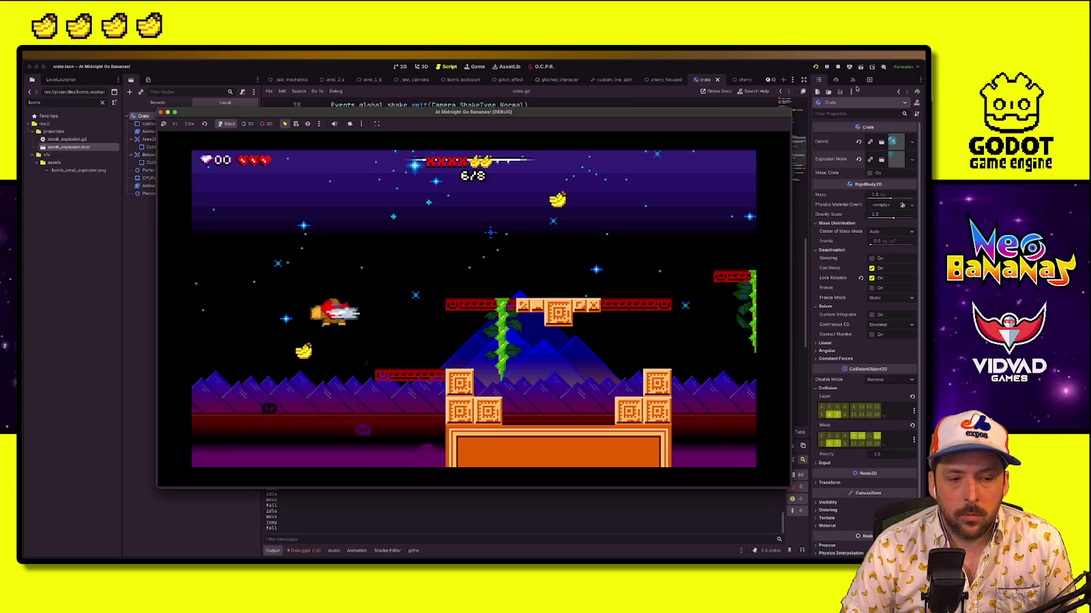
key(Right)
key(space)
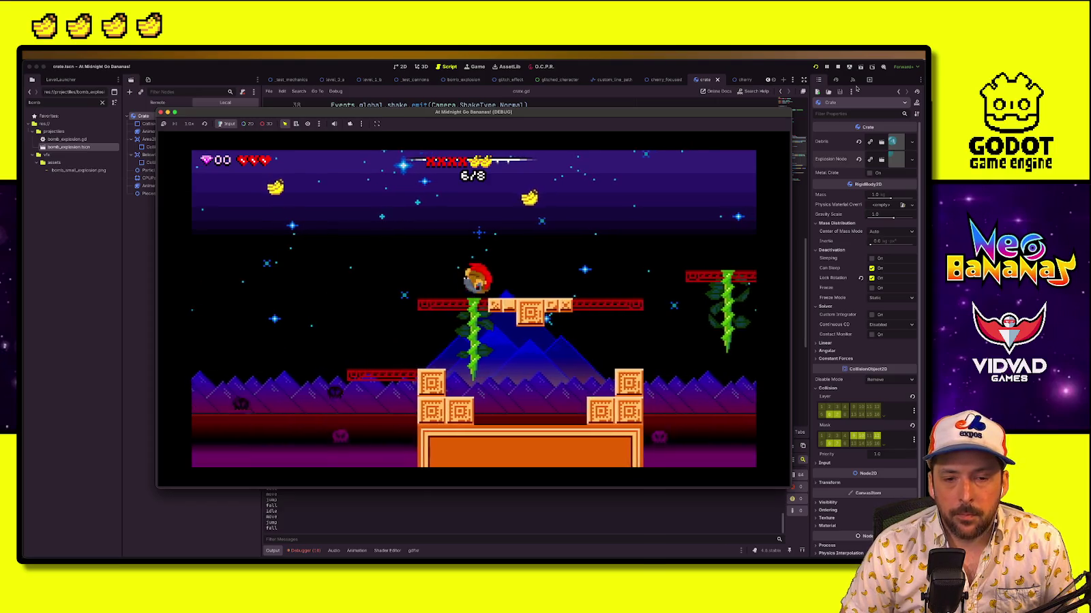
Step: Blow up crates, throw projectiles and attack through to the level's EXIT
key(space)
key(Left)
key(space)
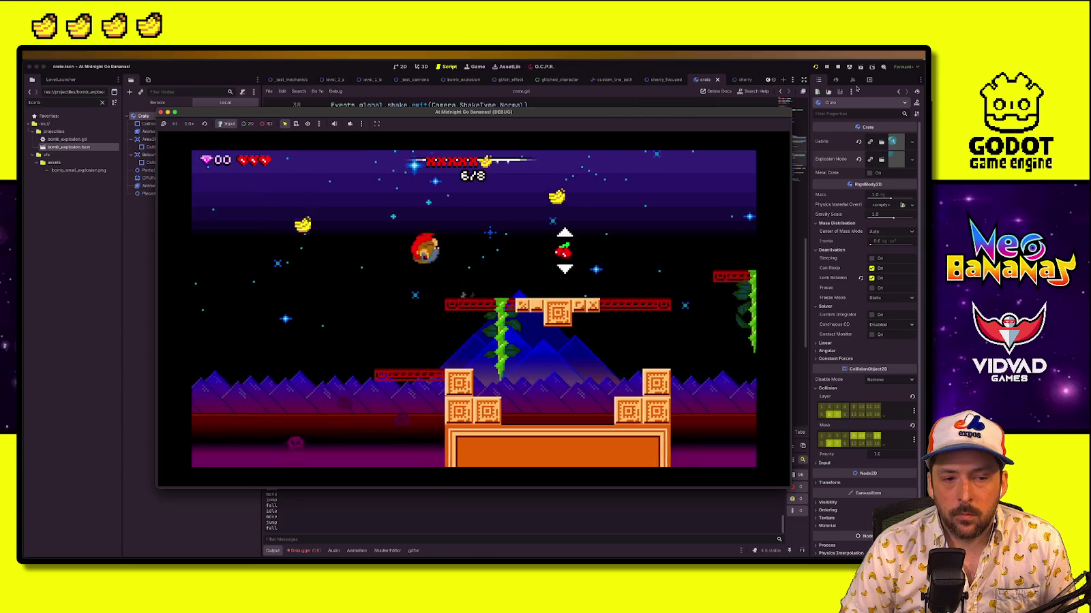
key(Right)
key(space)
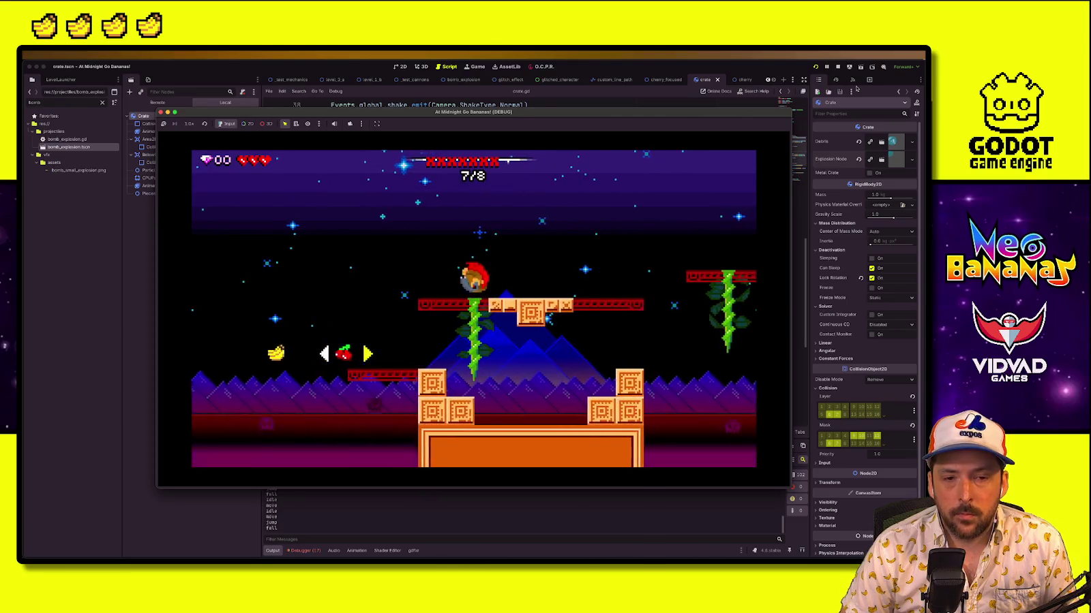
key(Left)
key(x)
key(space)
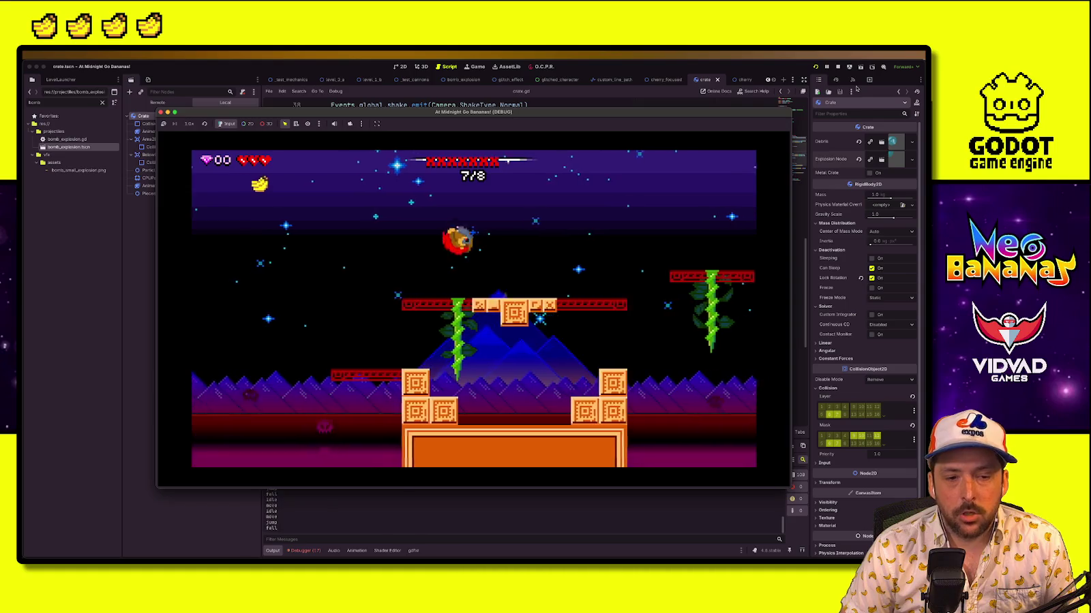
key(Left)
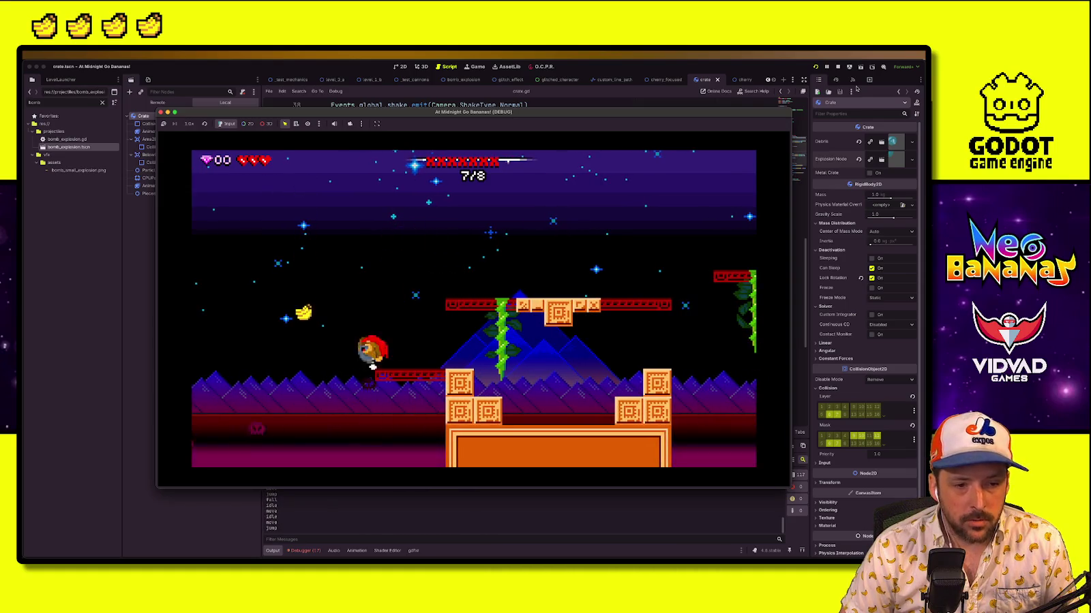
key(x)
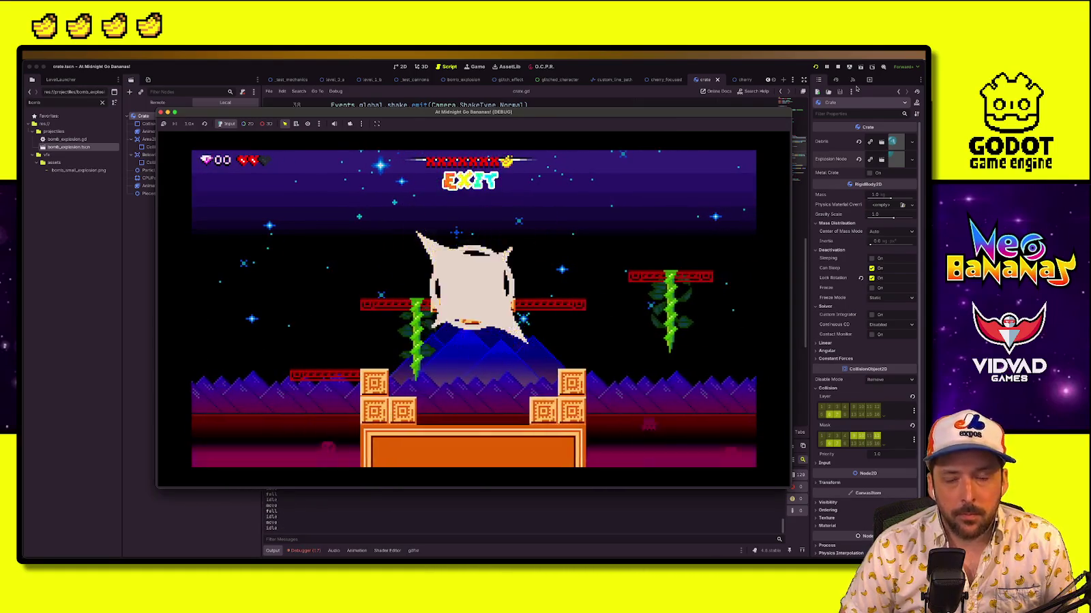
Step: Stop the running game, glance over explode() in the crate script, and switch to Aseprite
click(837, 67)
click(493, 281)
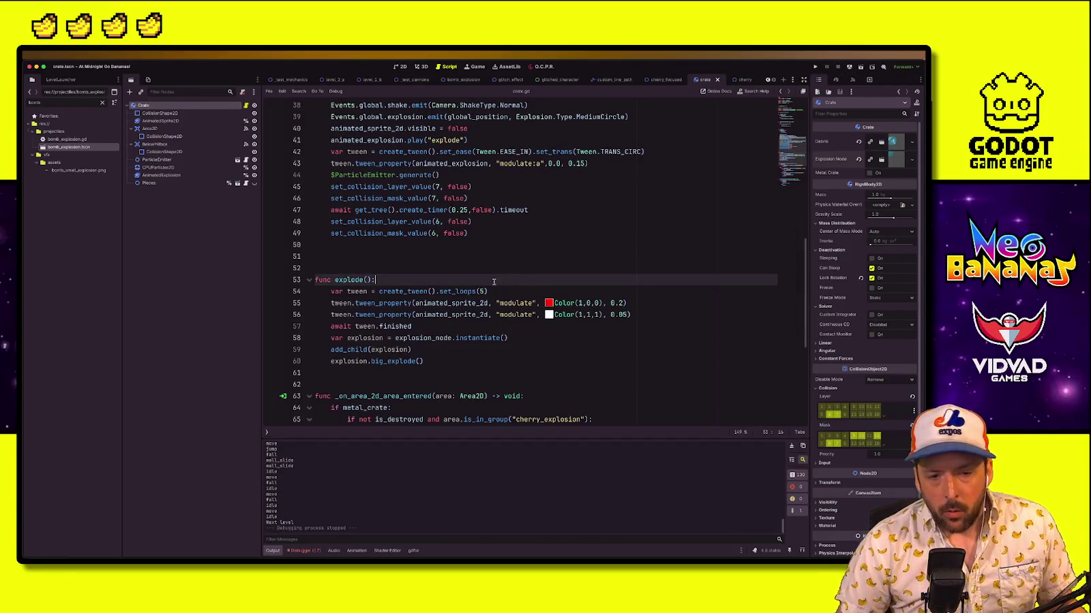
click(409, 339)
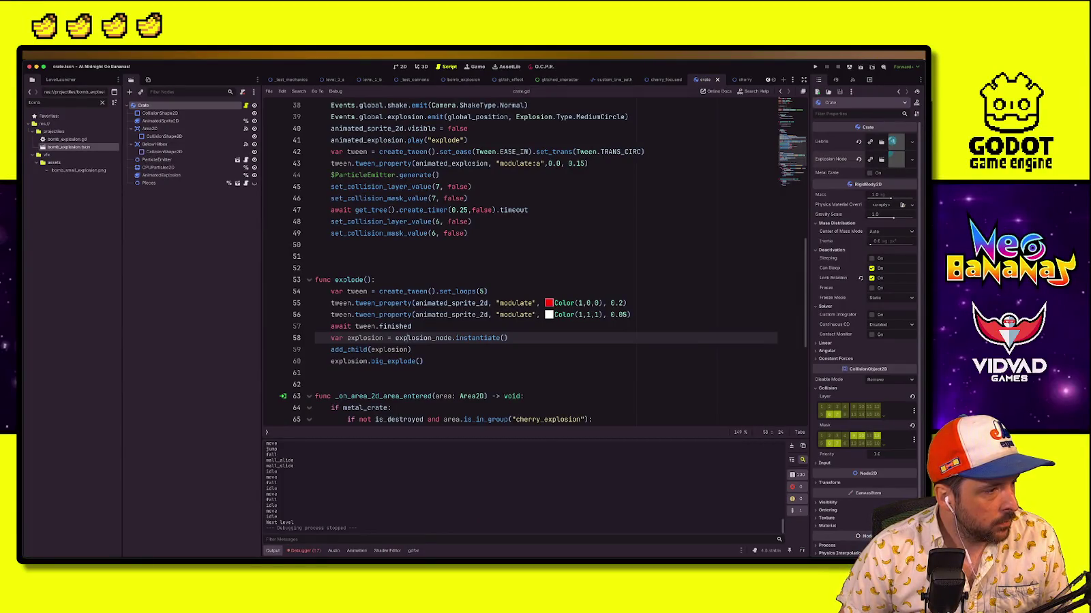
key(super+Tab)
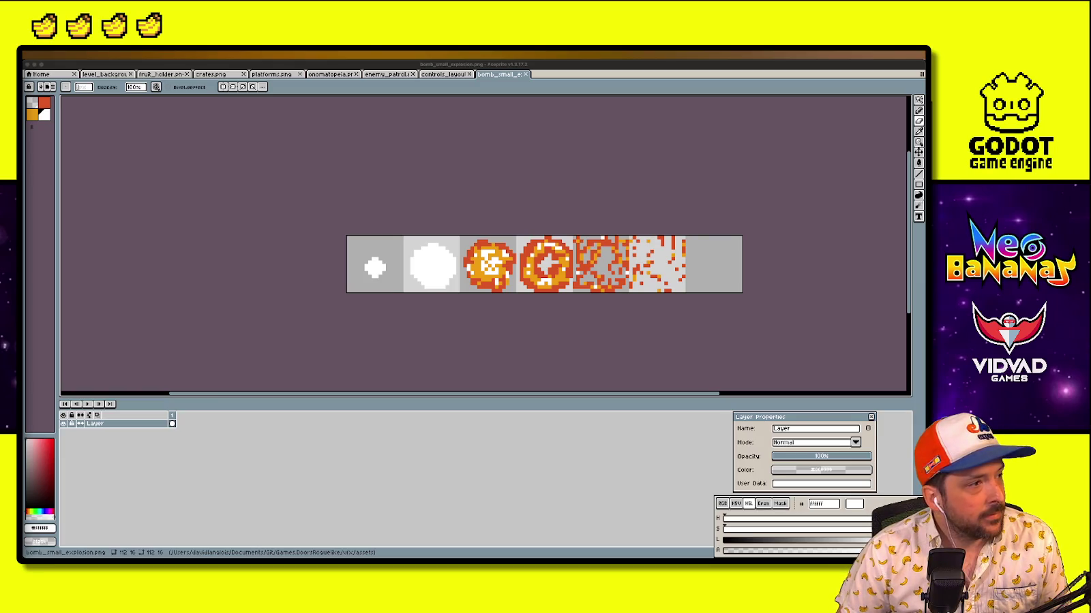
Step: In crates.png, paste a copy of the purple metal crate right of the original
click(369, 250)
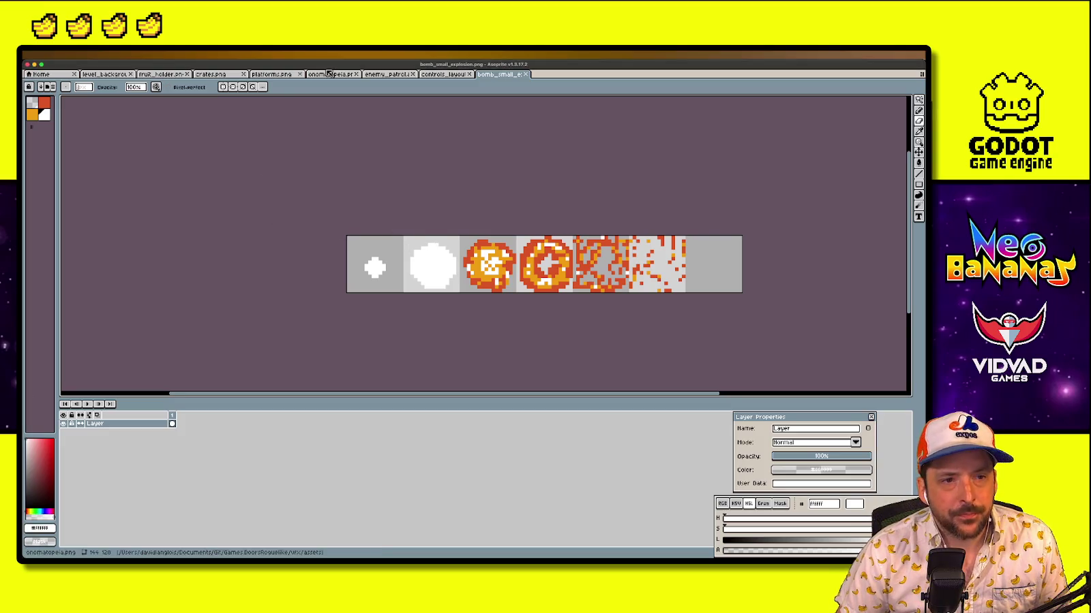
click(209, 77)
scroll(484, 207, up, 3)
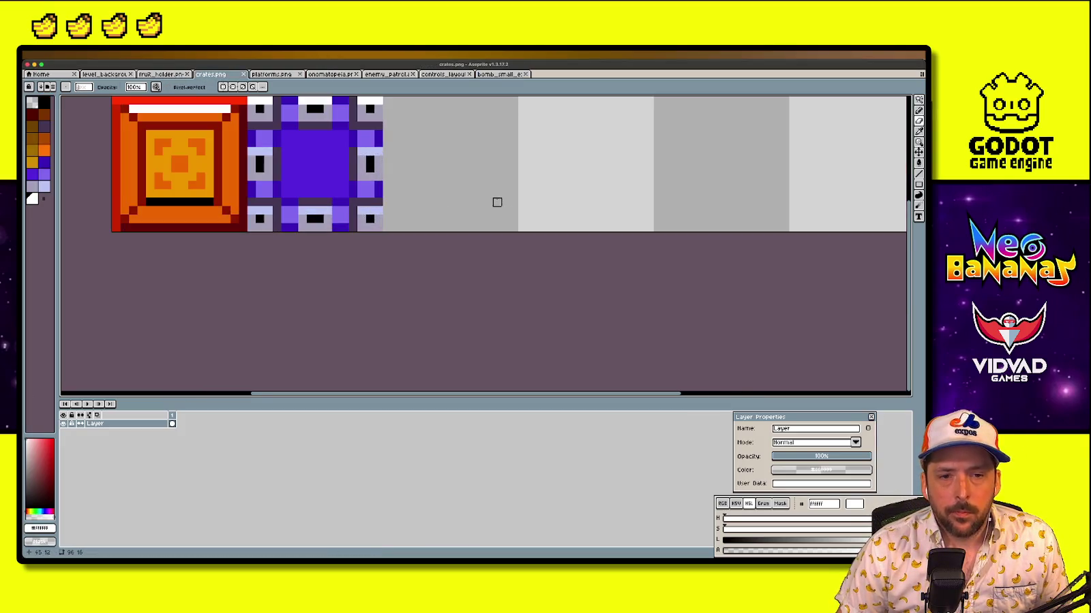
click(919, 100)
scroll(487, 224, up, 2)
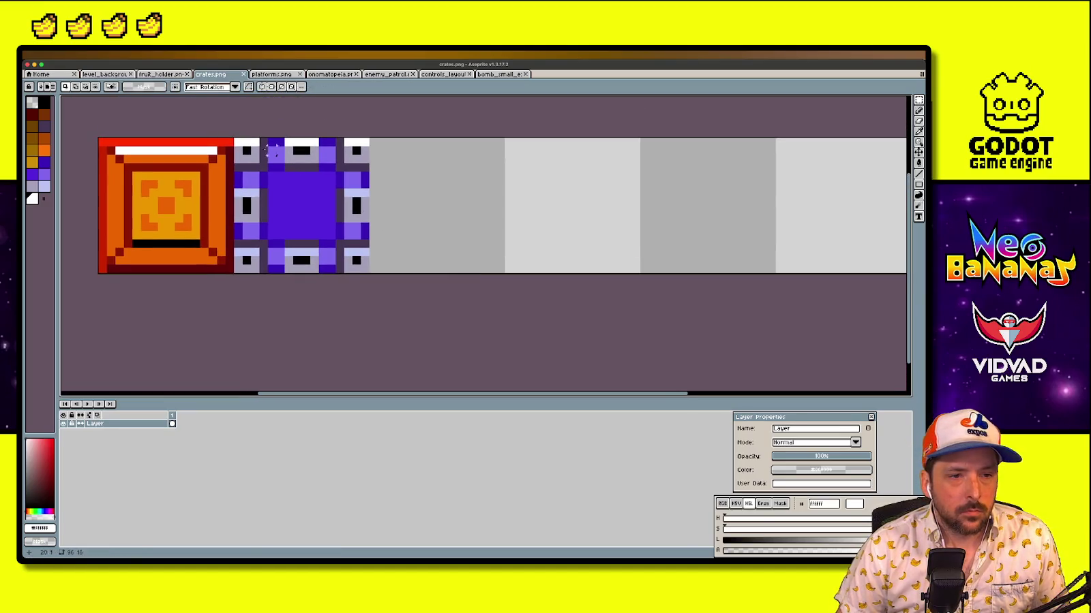
key(ctrl+z)
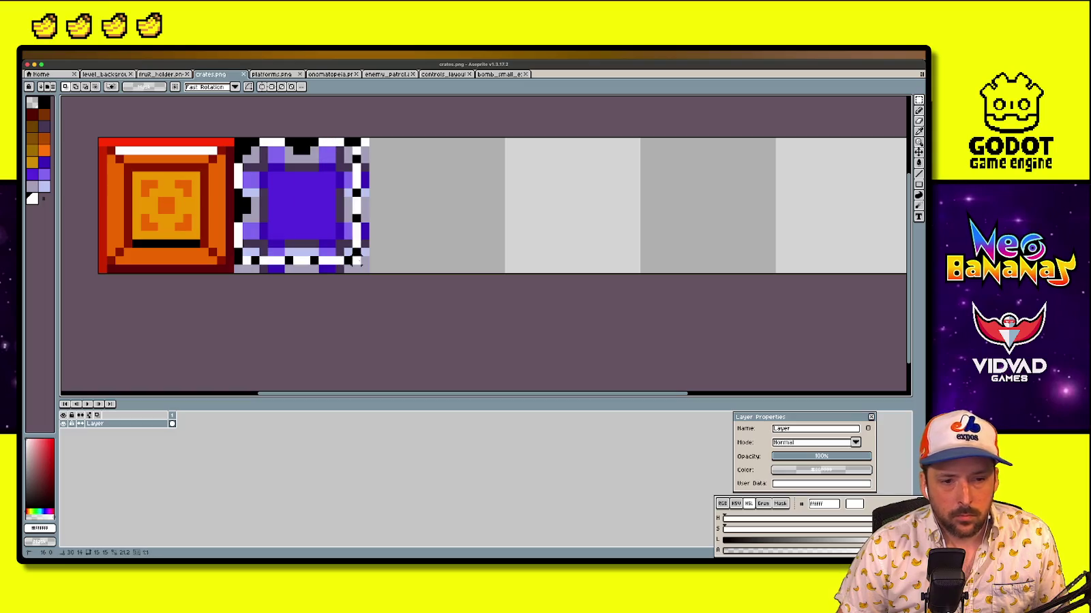
key(ctrl+c)
key(ctrl+v)
drag(287, 243, 405, 242)
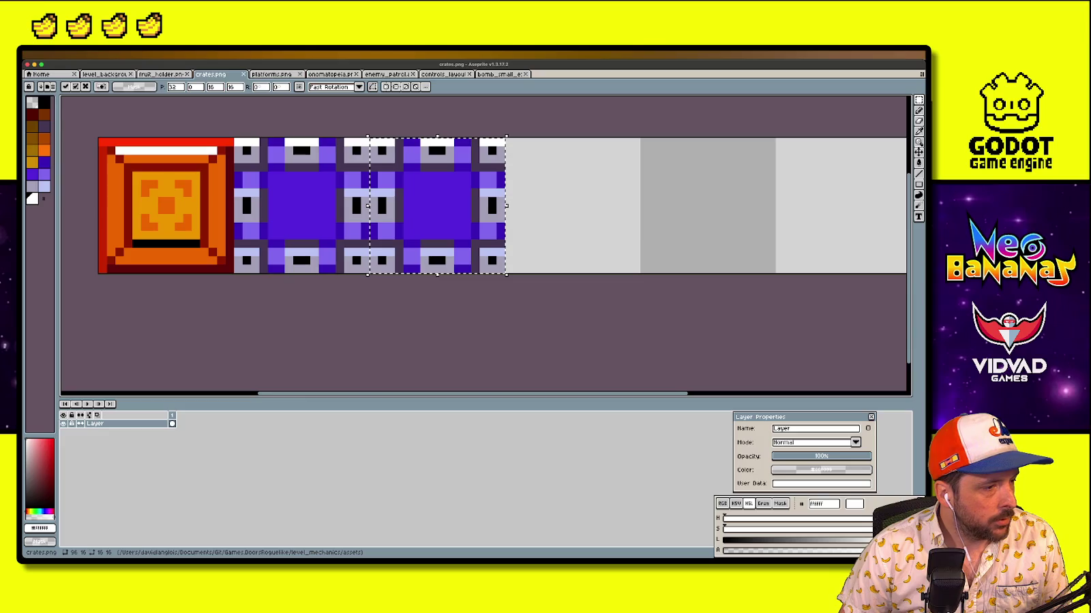
Step: Recolour the copied crate magenta with a hue shift and more saturation
key(ctrl+u)
drag(123, 351, 135, 351)
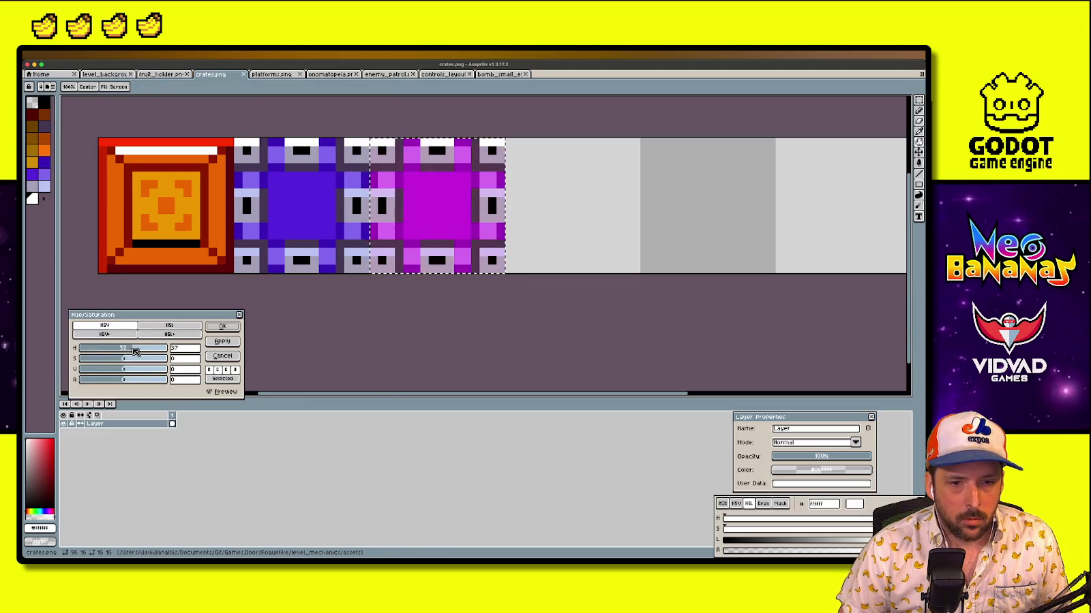
drag(131, 358, 142, 362)
click(221, 327)
Step: Paste a copy of the magenta crate into the next slot and recolour it red
key(ctrl+c)
key(ctrl+v)
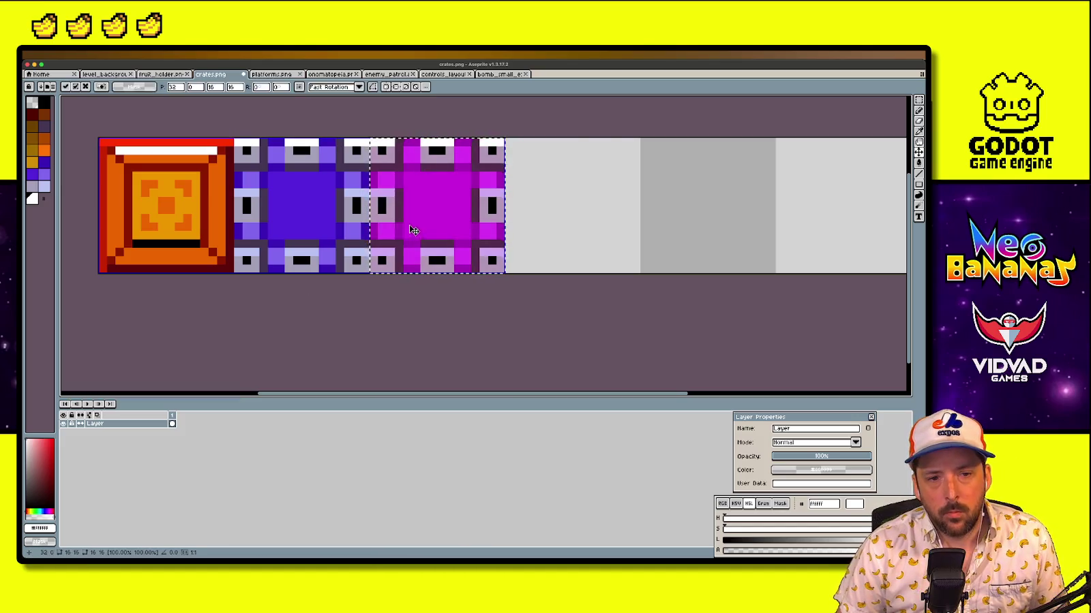
drag(409, 231, 558, 231)
key(Left)
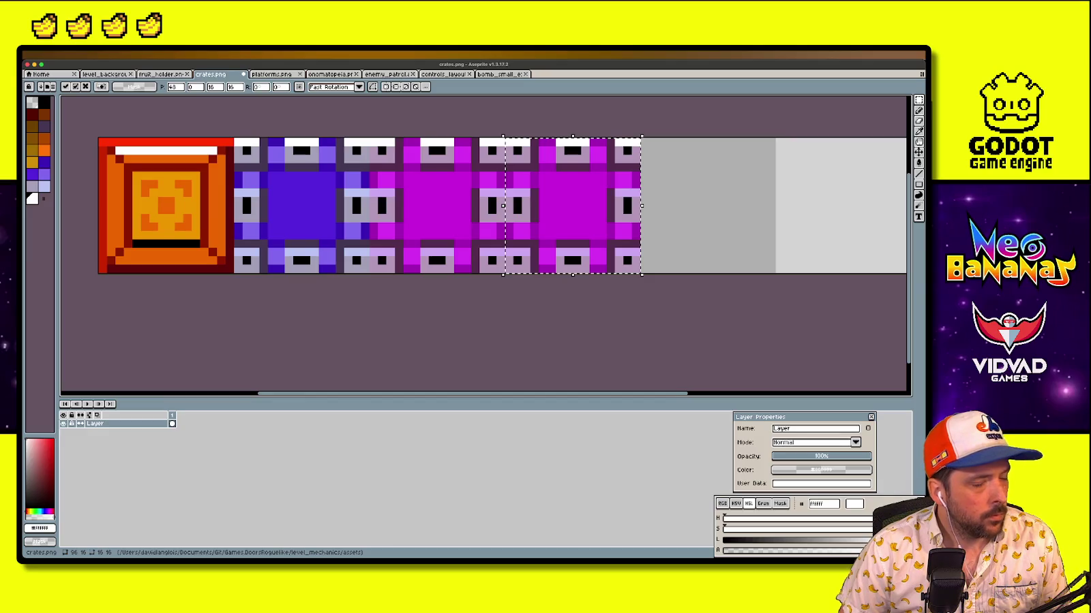
key(ctrl+u)
drag(126, 354, 139, 354)
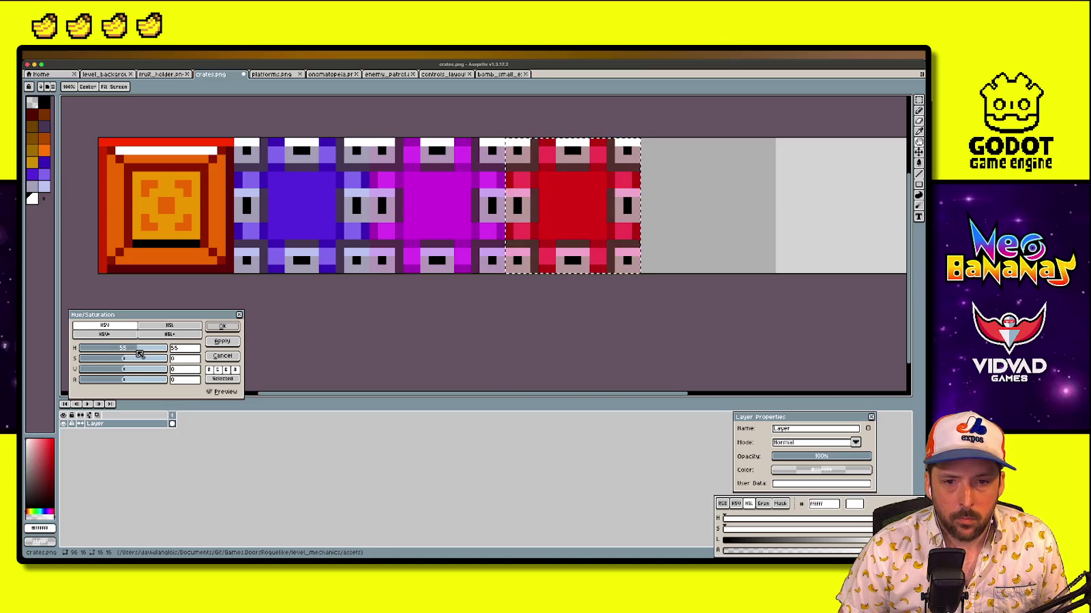
click(223, 327)
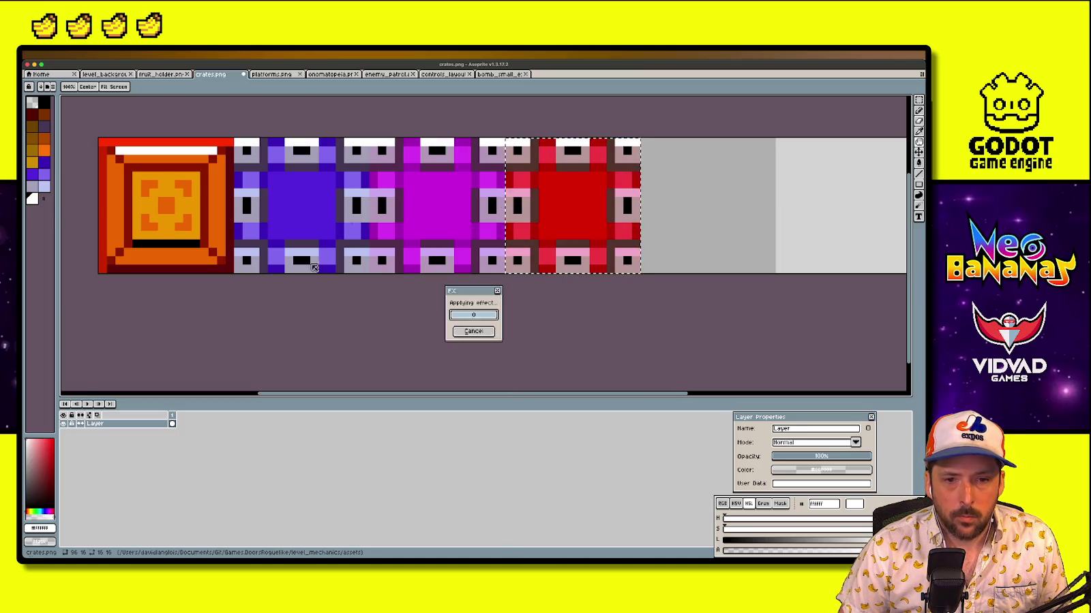
mouse_move(370, 139)
mouse_down()
mouse_move(491, 272)
mouse_move(506, 274)
mouse_up()
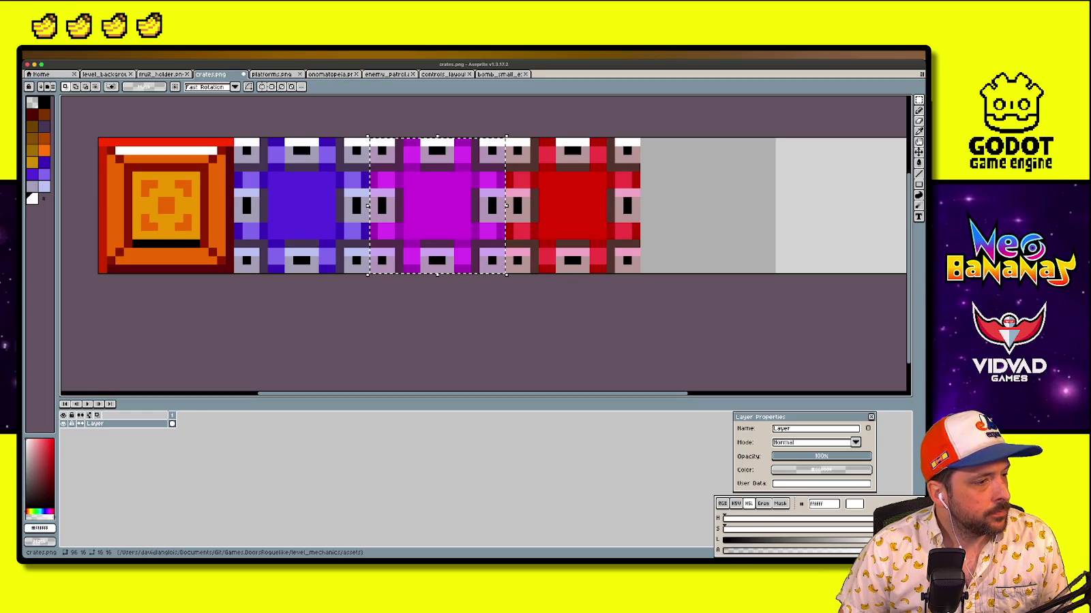
key(ctrl+u)
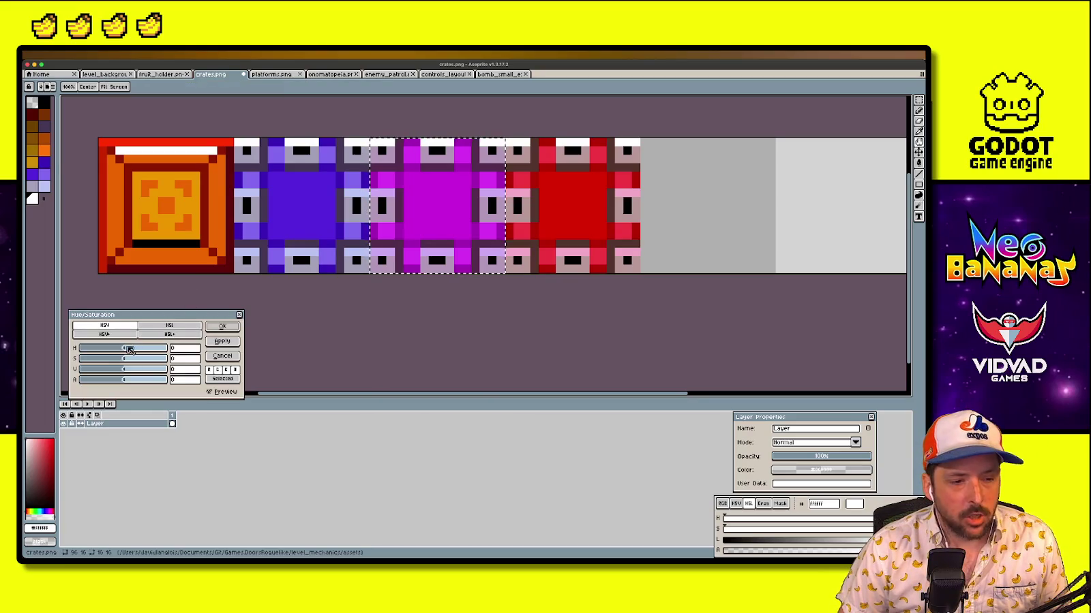
Step: Recolour the magenta crate yellow and move the red crate one slot right
click(141, 353)
drag(142, 353, 154, 359)
click(222, 327)
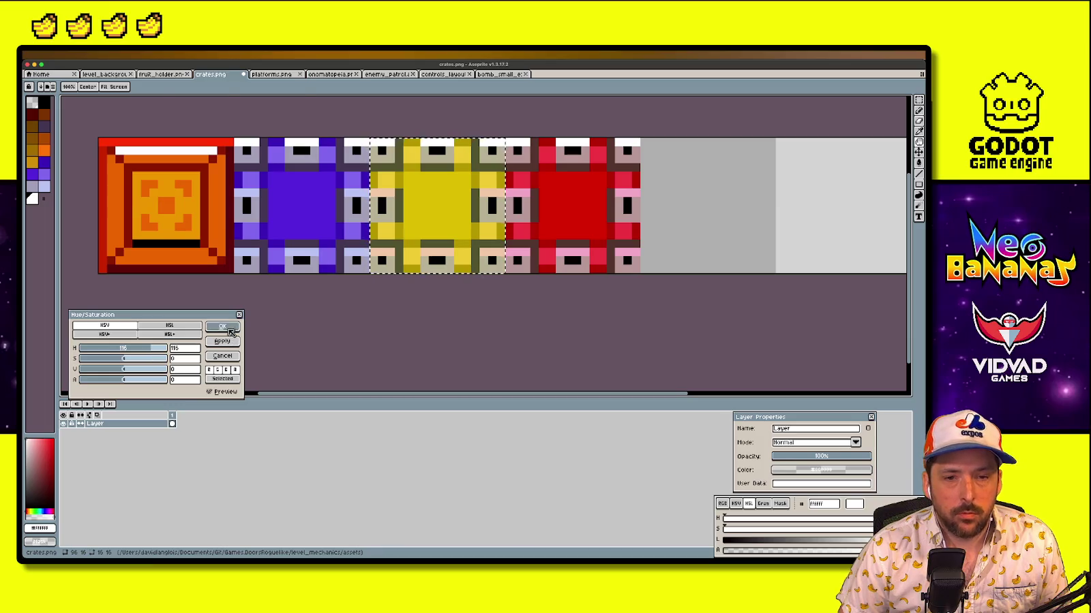
key(ctrl+d)
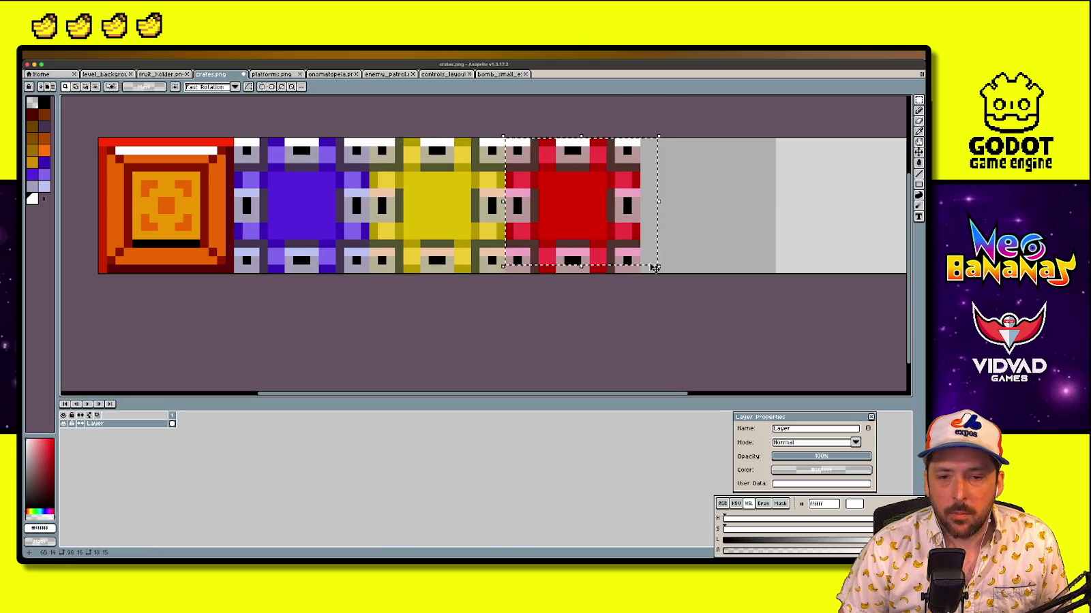
drag(657, 275, 516, 129)
drag(538, 184, 671, 184)
Step: Make a pale cream copy of the yellow crate by raising its Value, then show all windows
mouse_move(513, 137)
mouse_down()
mouse_move(438, 272)
mouse_move(374, 271)
mouse_move(542, 243)
mouse_up()
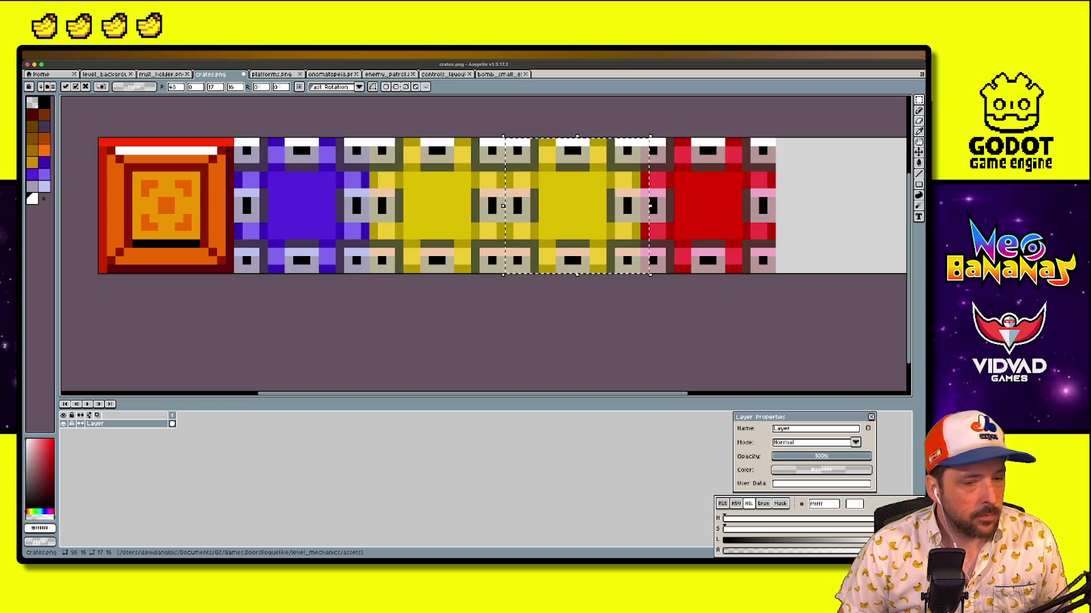
key(ctrl+u)
mouse_move(133, 369)
mouse_down()
mouse_move(120, 368)
mouse_move(164, 372)
mouse_move(134, 359)
mouse_move(81, 361)
mouse_move(92, 362)
mouse_up()
click(222, 327)
key(m)
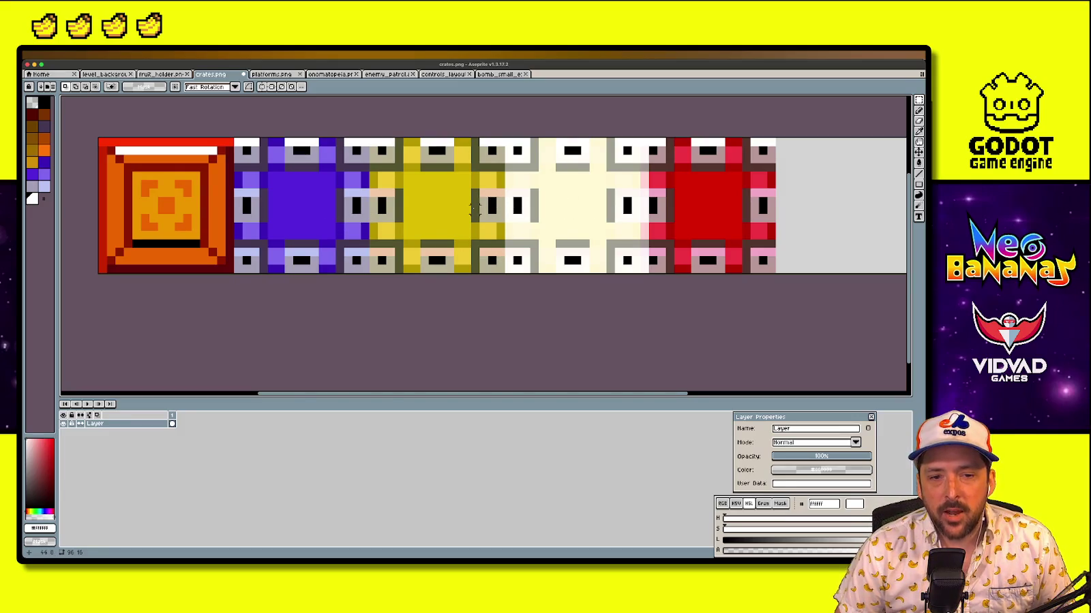
mouse_move(639, 138)
mouse_down()
mouse_move(779, 280)
mouse_move(762, 274)
mouse_move(777, 274)
mouse_up()
click(769, 278)
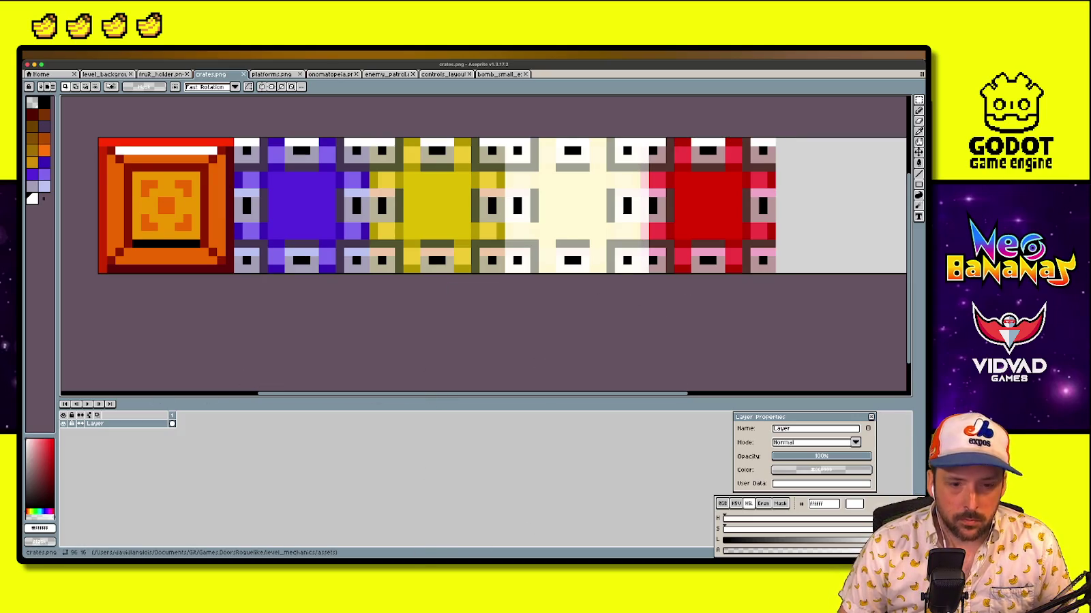
key(ctrl+Up)
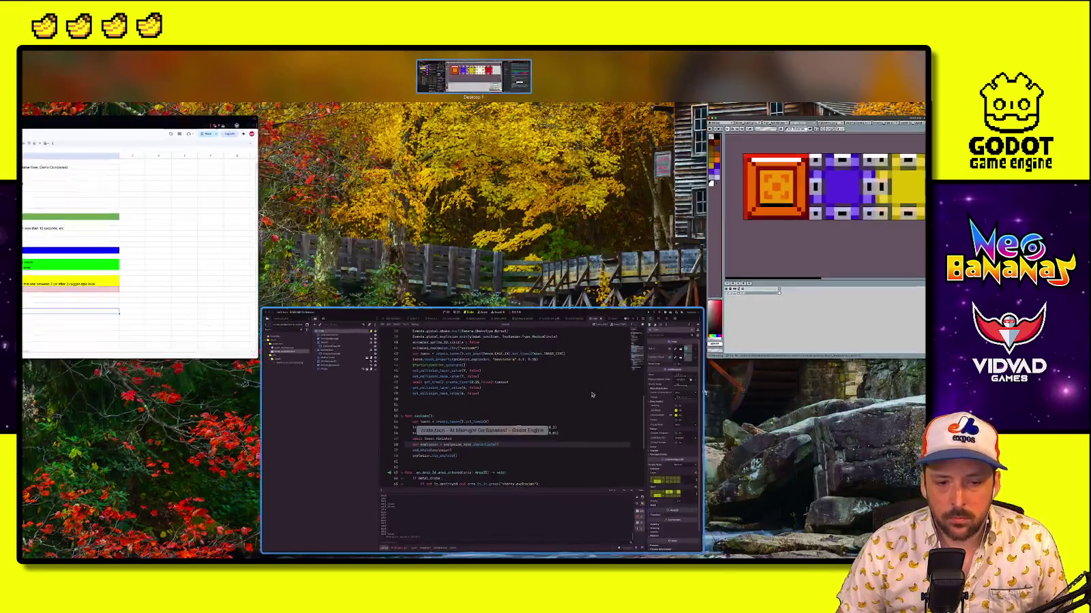
Step: Add a new animation named metal_exploding to the crate sprite
click(475, 348)
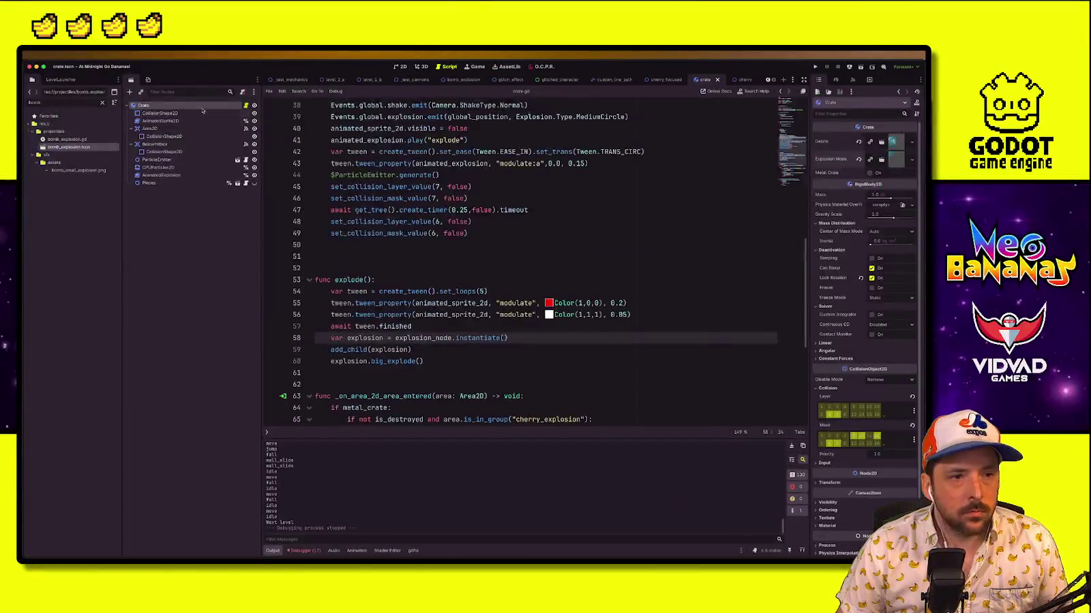
click(268, 454)
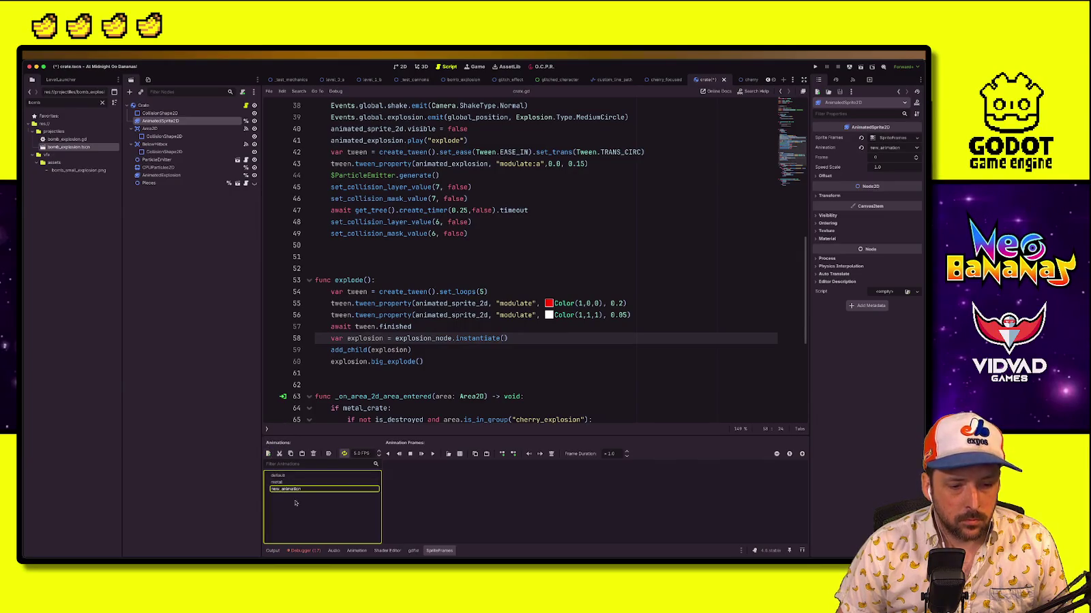
key(Up)
click(304, 491)
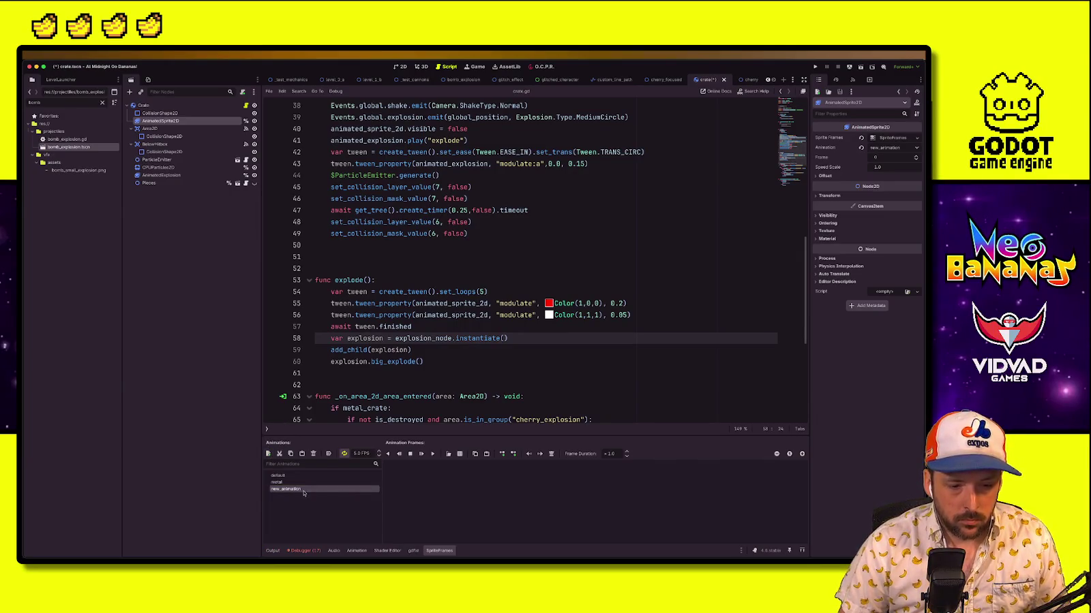
double_click(280, 490)
text(metal_explosion)
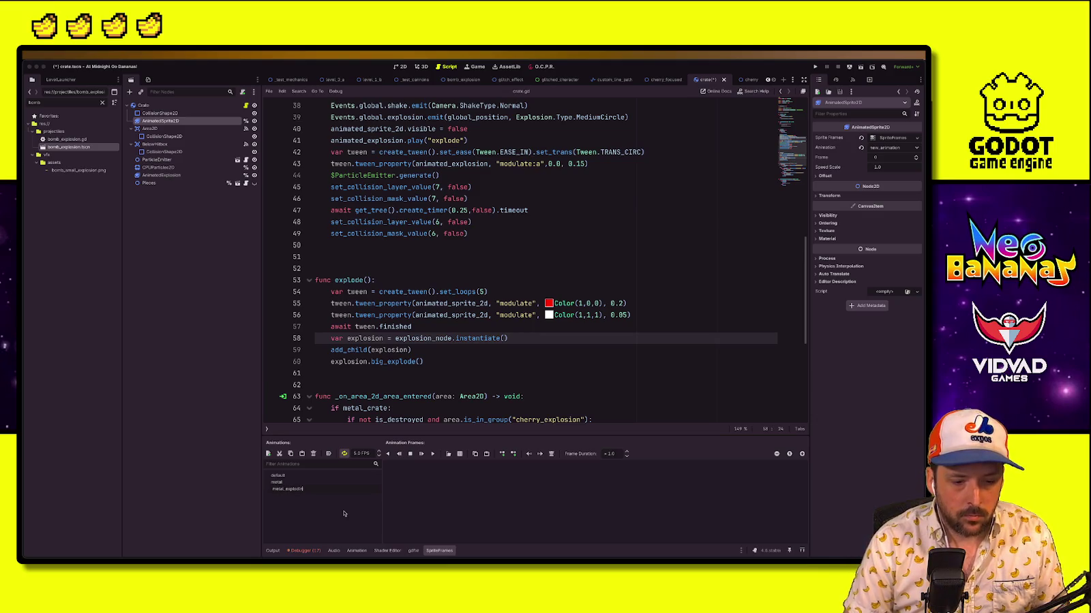
text(g)
key(Return)
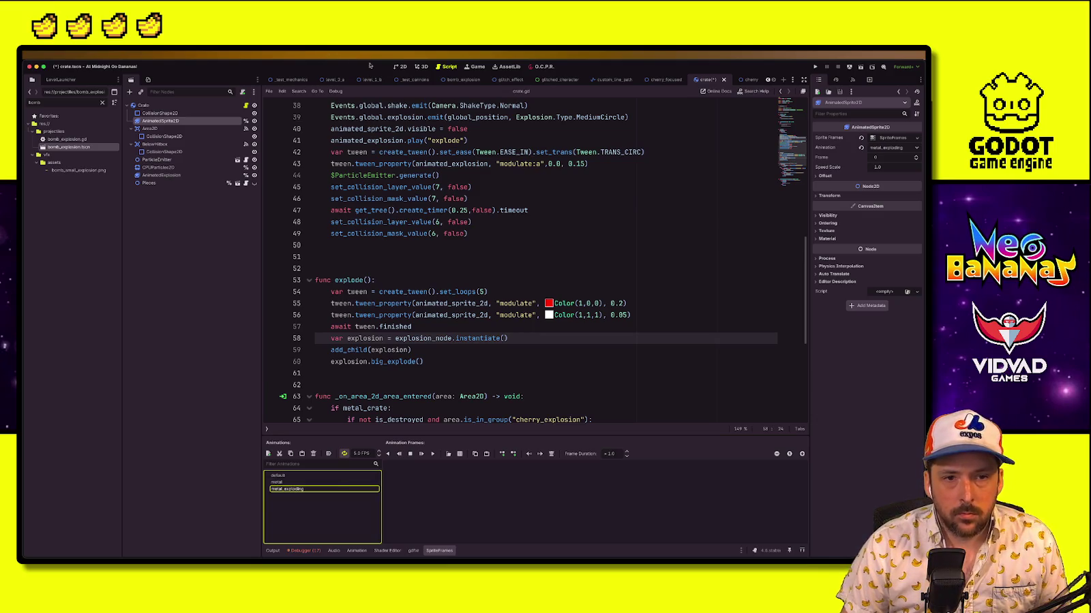
Step: Load crates.png from level_mechanics/assets as a sprite sheet for frames
click(402, 67)
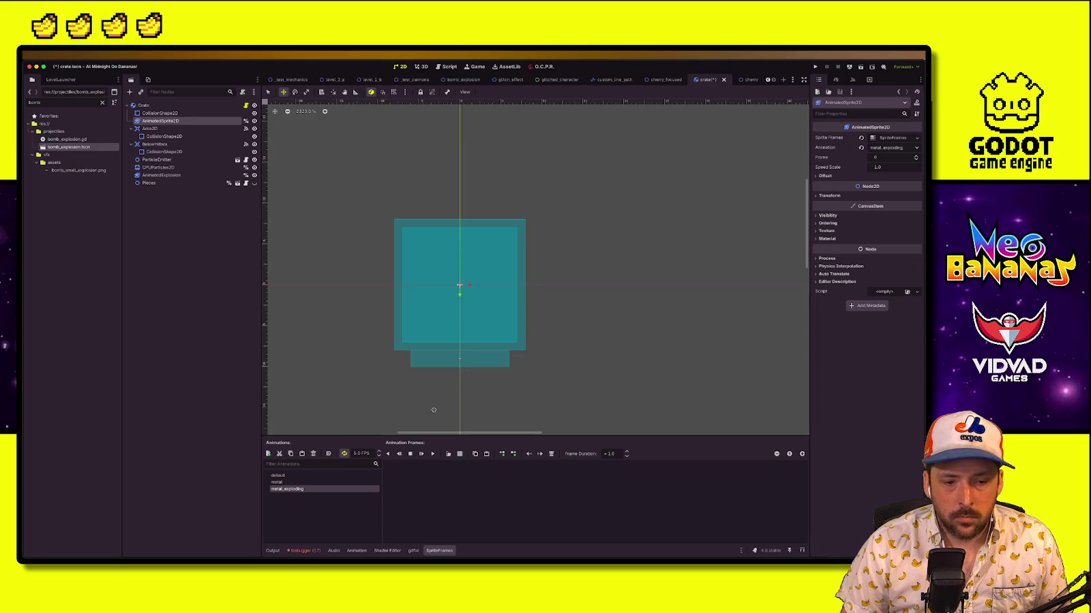
click(459, 454)
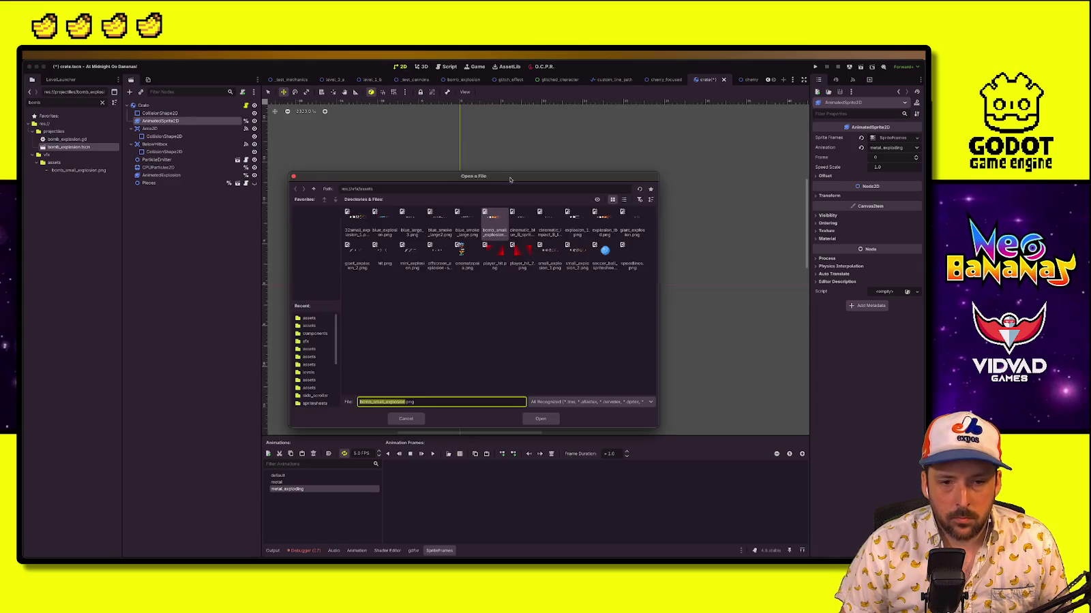
double_click(314, 189)
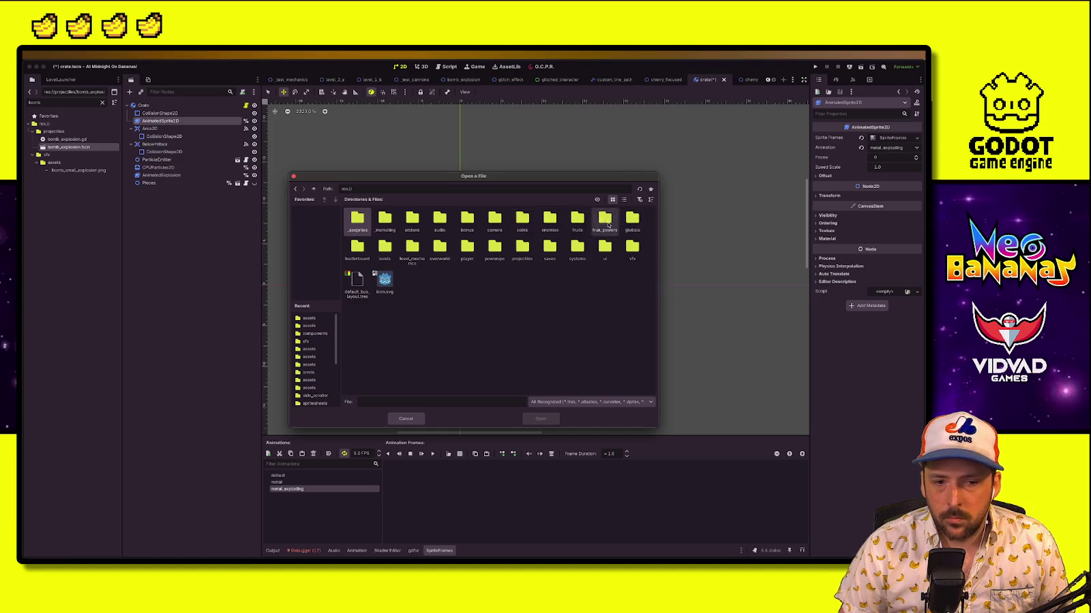
double_click(413, 247)
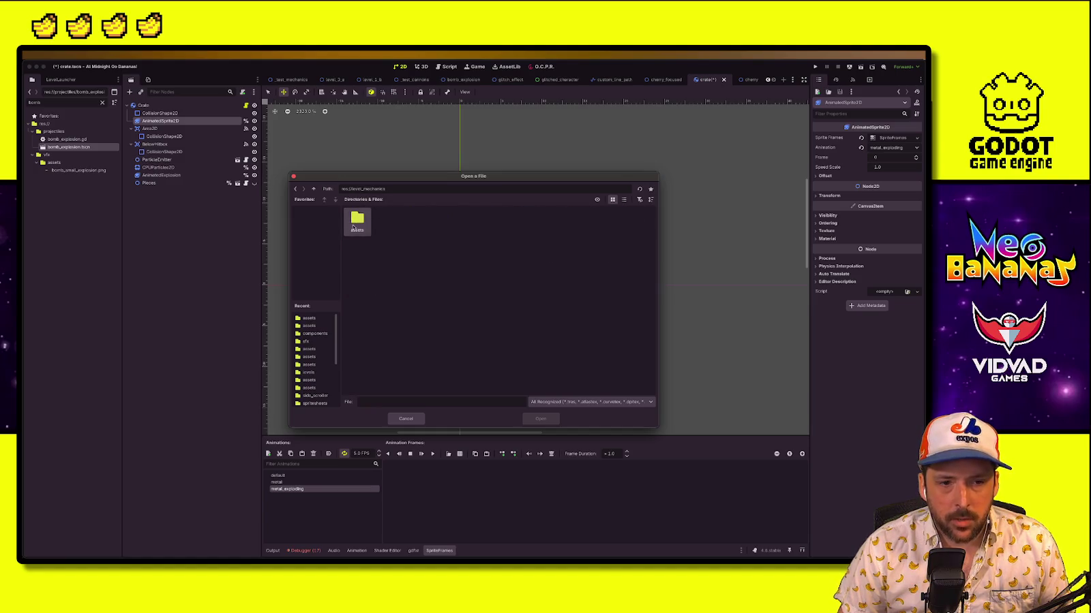
double_click(352, 222)
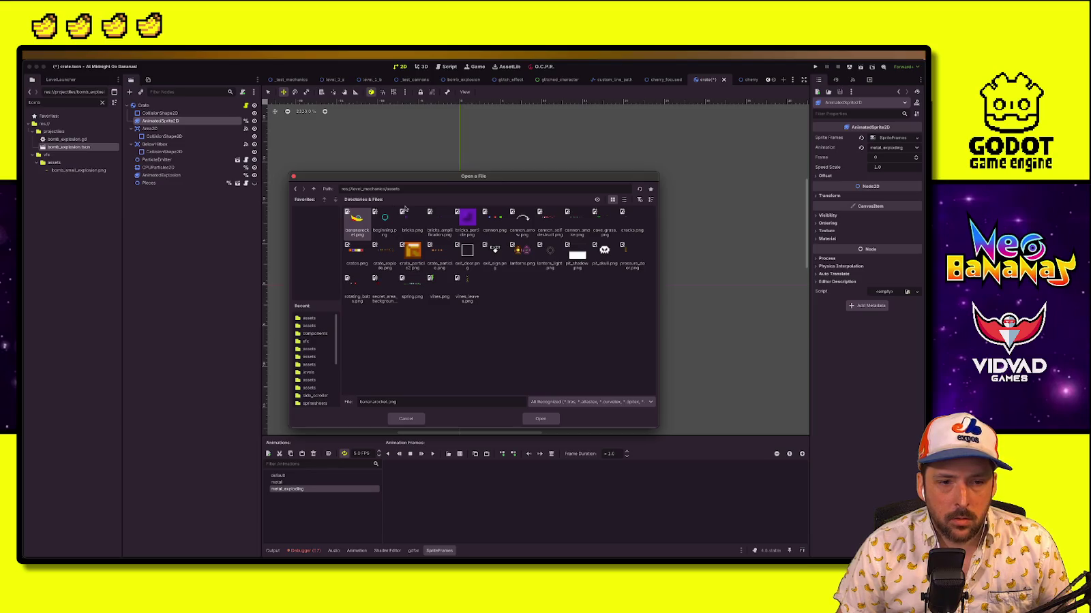
double_click(356, 250)
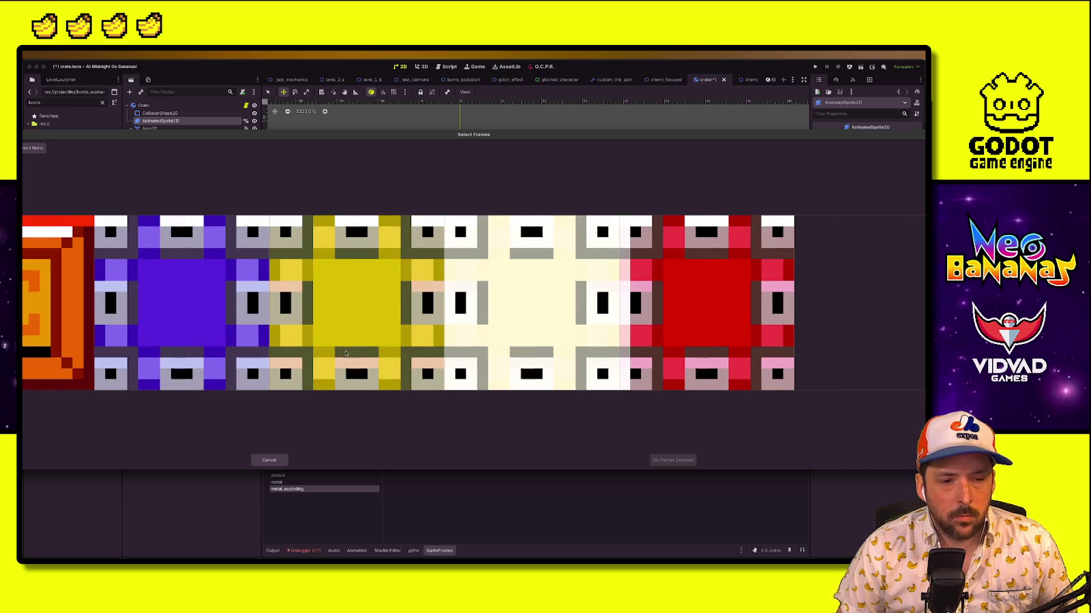
Step: Add the yellow, cream and red crate frames, then move cream first
click(311, 348)
shift+click(688, 336)
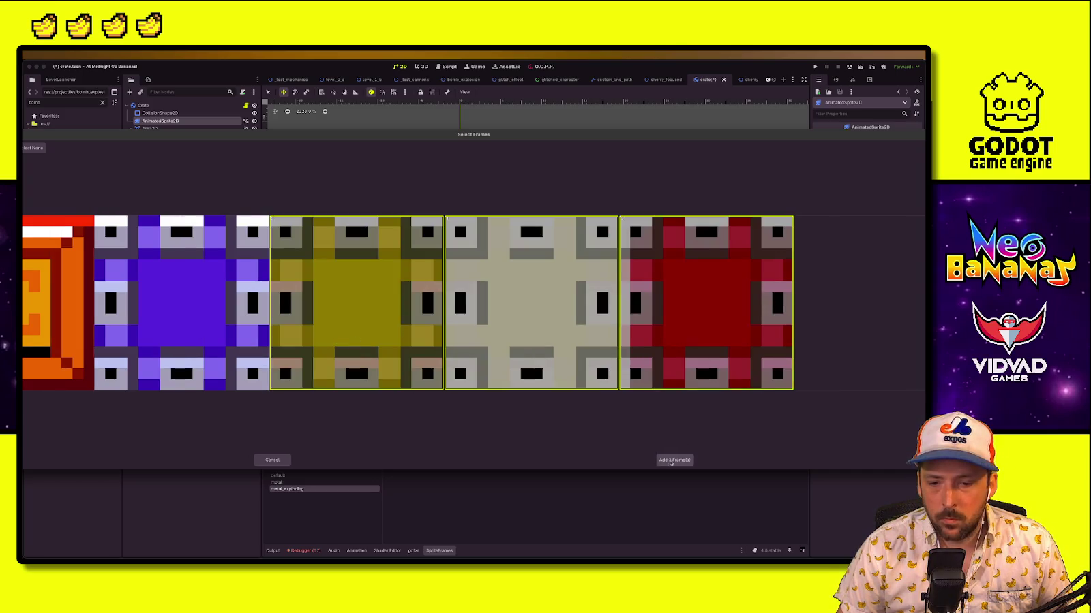
click(672, 460)
drag(411, 481, 469, 482)
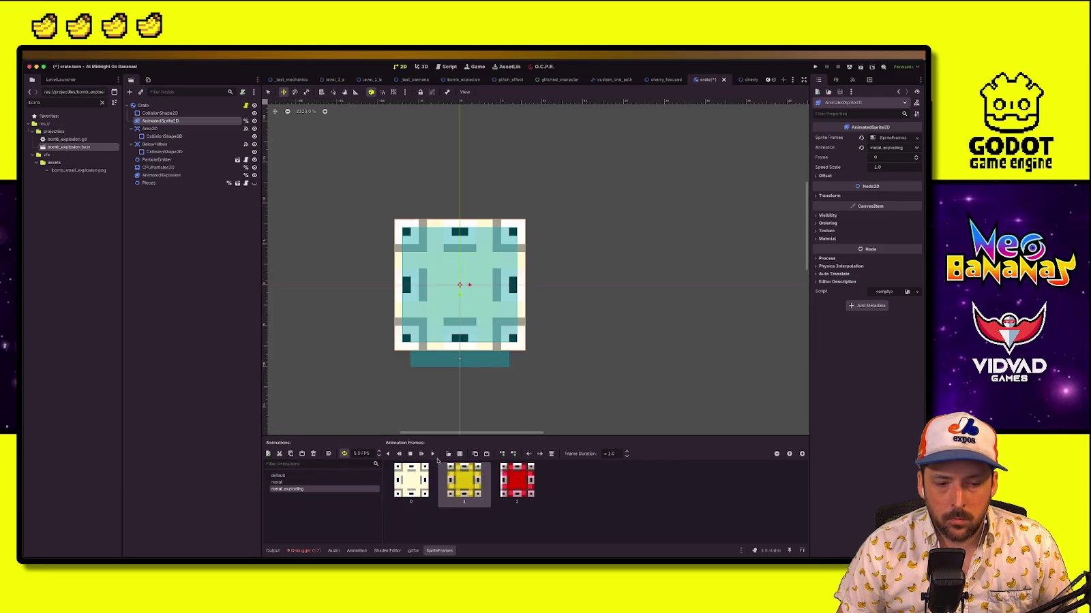
Step: Set the red frame's duration to x4.0, preview metal_exploding, then go to Aseprite
click(516, 488)
text(4)
key(Return)
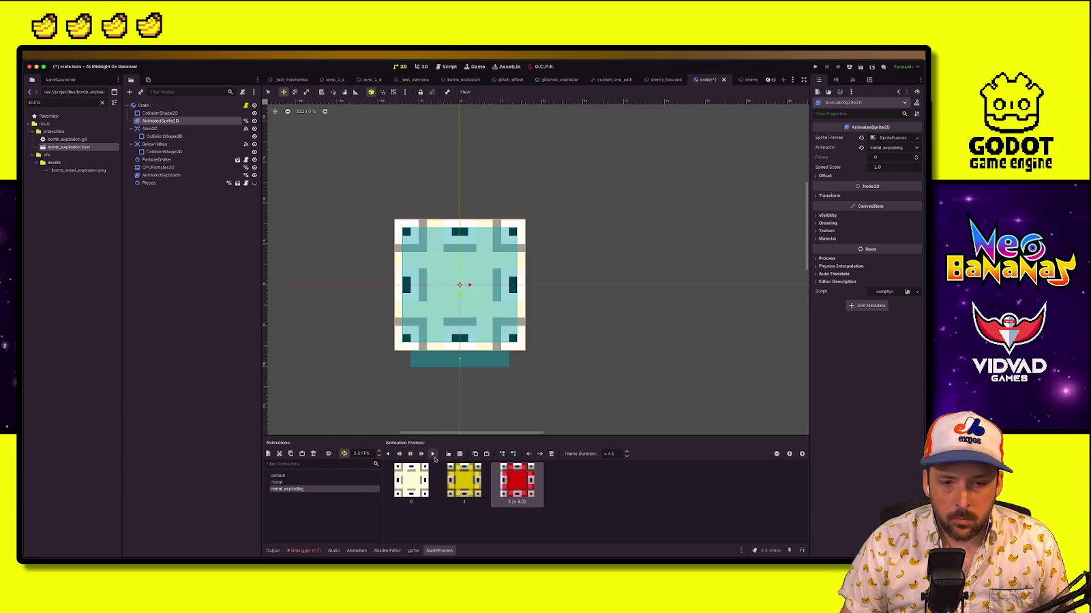
click(433, 457)
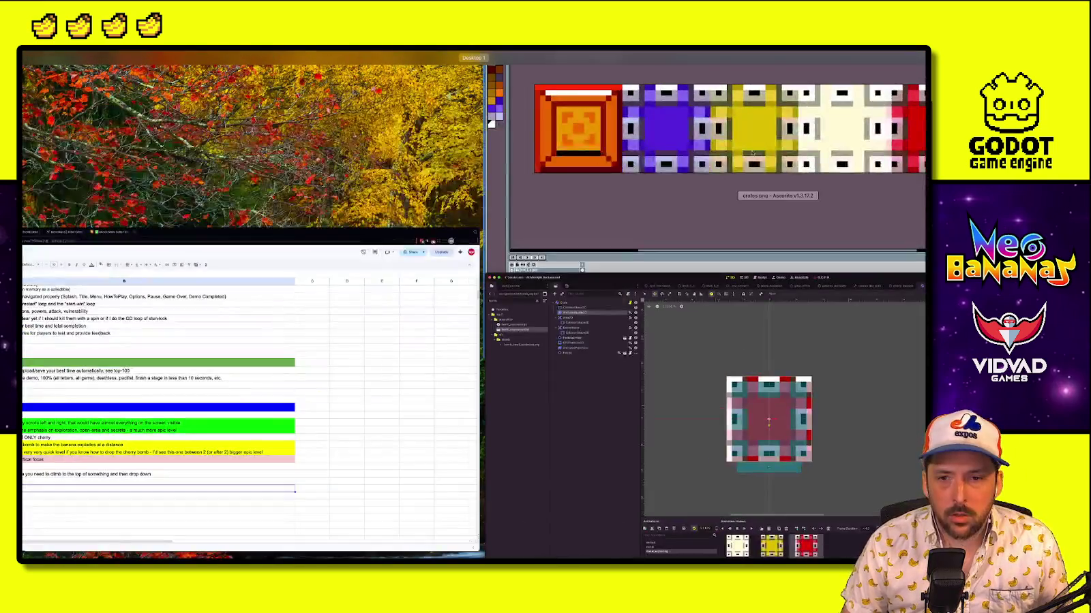
click(759, 195)
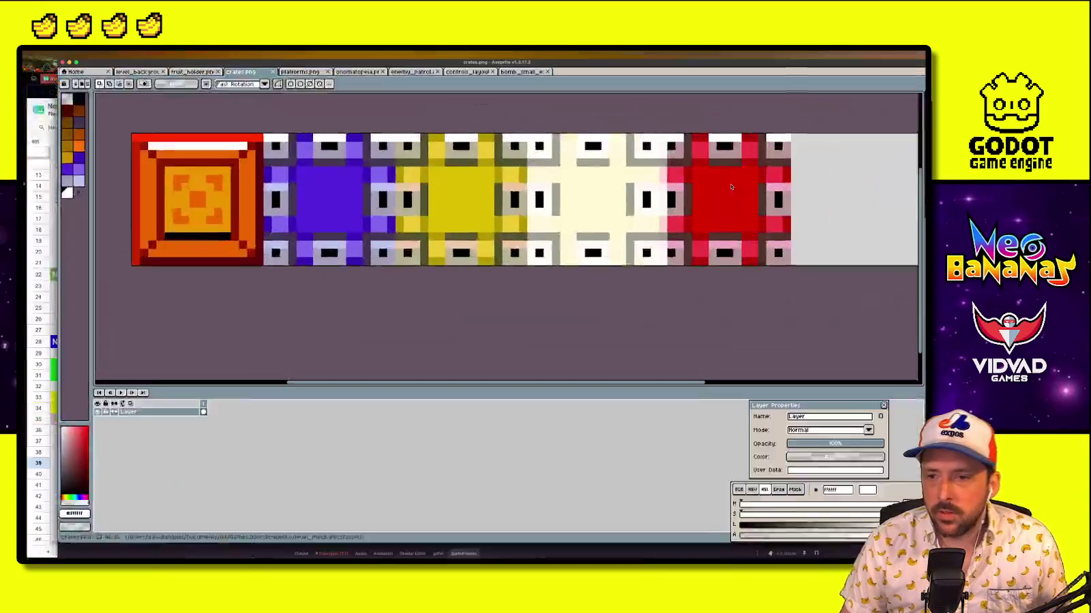
Step: Undo the fourth crate back to yellow and select it
key(ctrl+z)
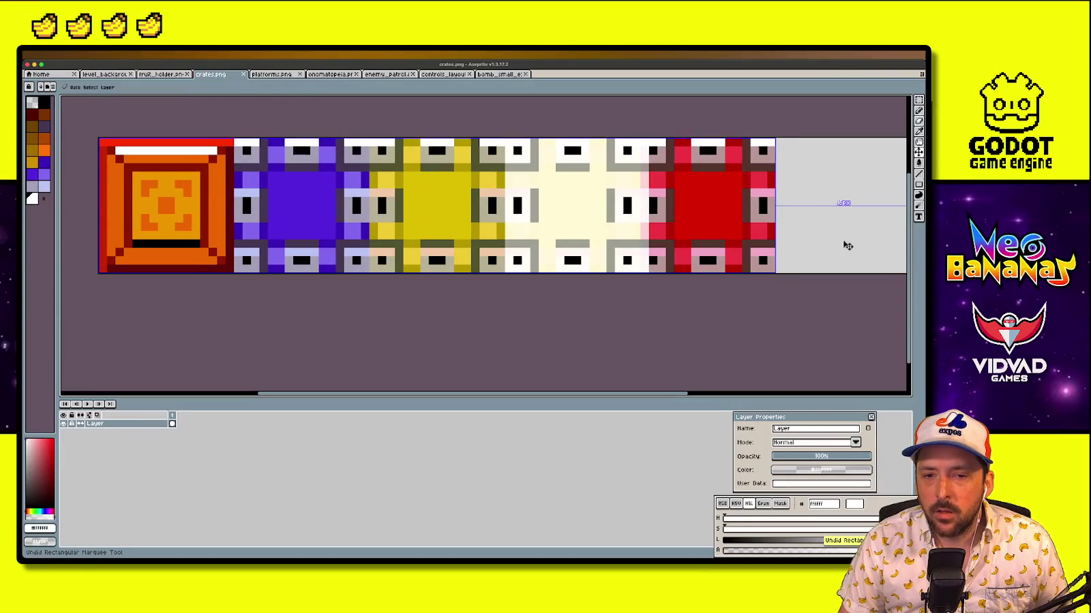
key(ctrl+z)
key(m)
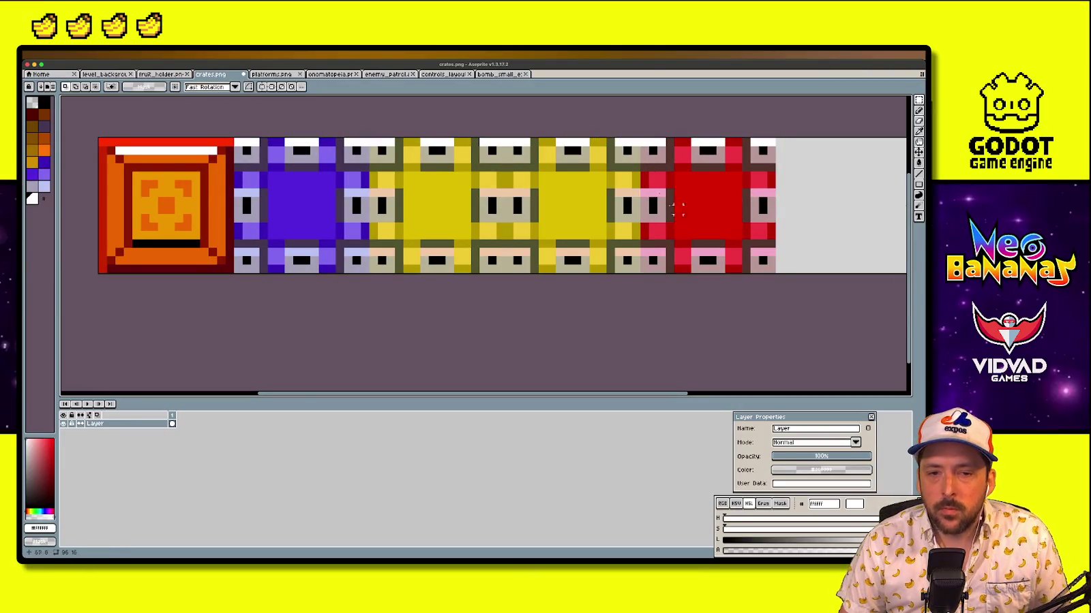
mouse_move(635, 140)
mouse_down()
mouse_move(522, 271)
mouse_move(504, 273)
mouse_up()
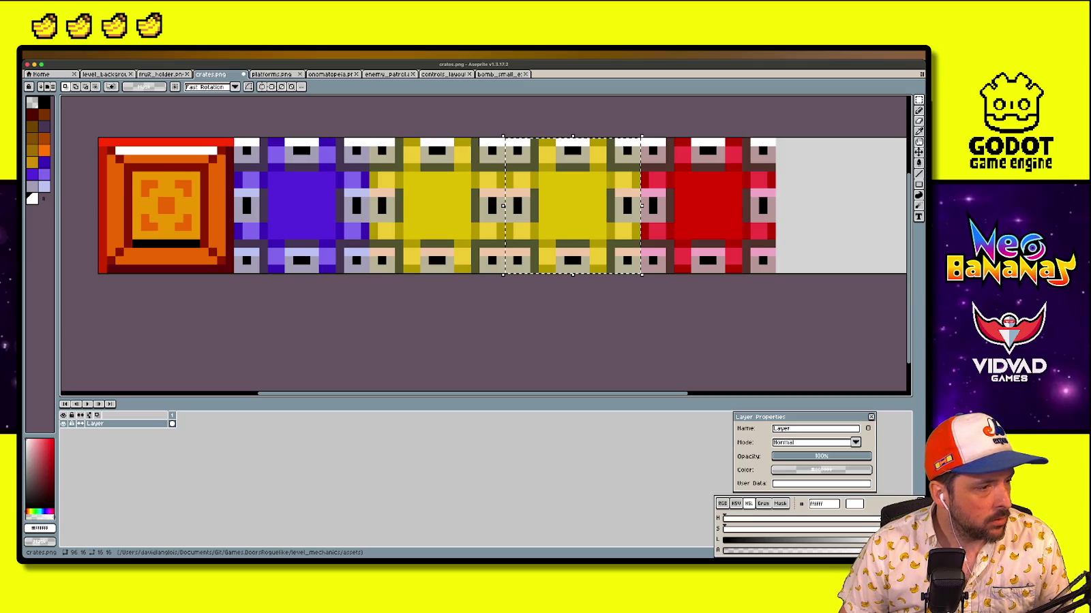
Step: Recolour the fourth crate orange with Hue/Saturation H -24, S 97, V -2
key(ctrl+u)
mouse_move(124, 349)
mouse_down()
mouse_move(155, 351)
mouse_move(124, 360)
mouse_up()
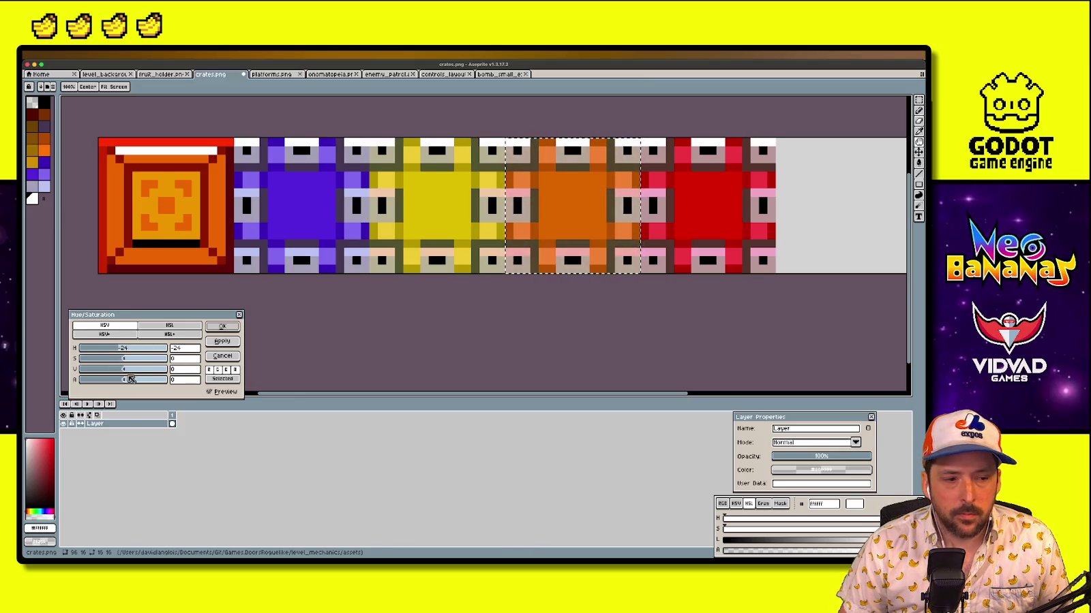
drag(130, 362, 167, 365)
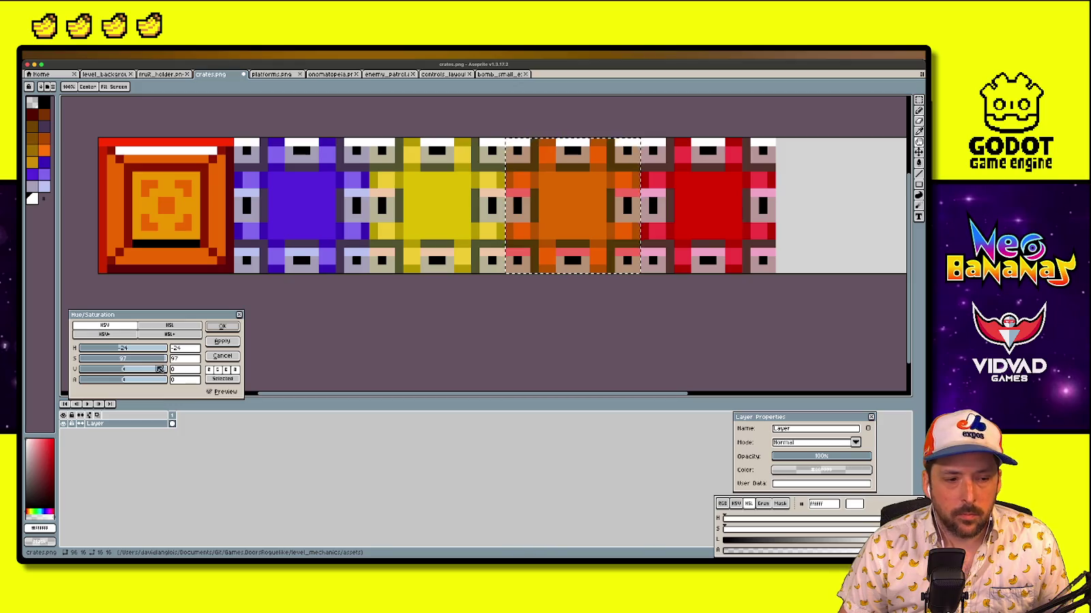
mouse_move(124, 371)
mouse_down()
mouse_move(113, 372)
mouse_move(124, 370)
mouse_up()
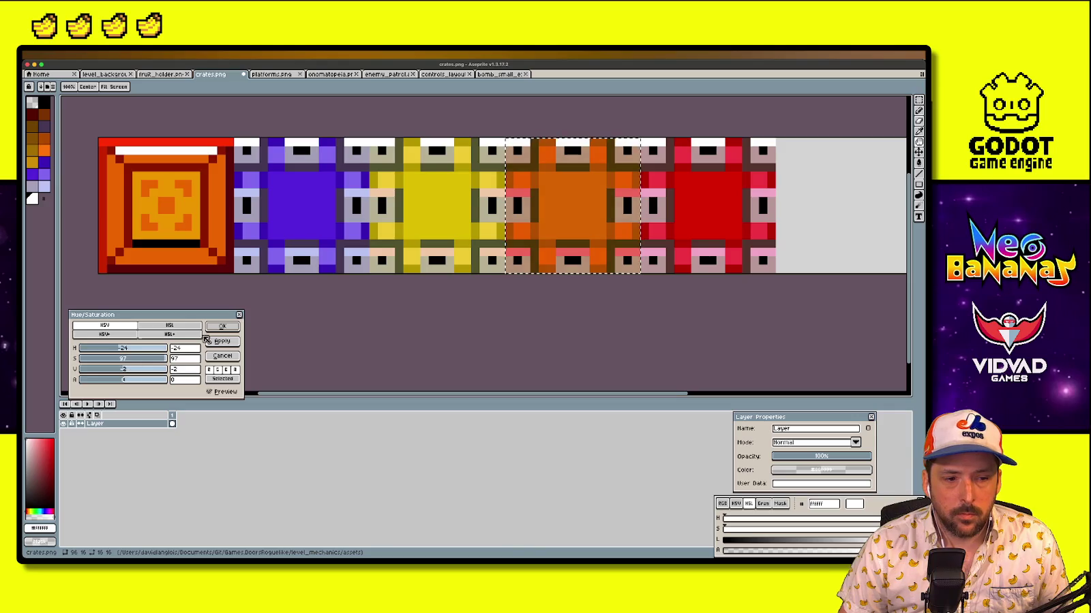
click(222, 327)
click(669, 122)
drag(651, 145, 780, 272)
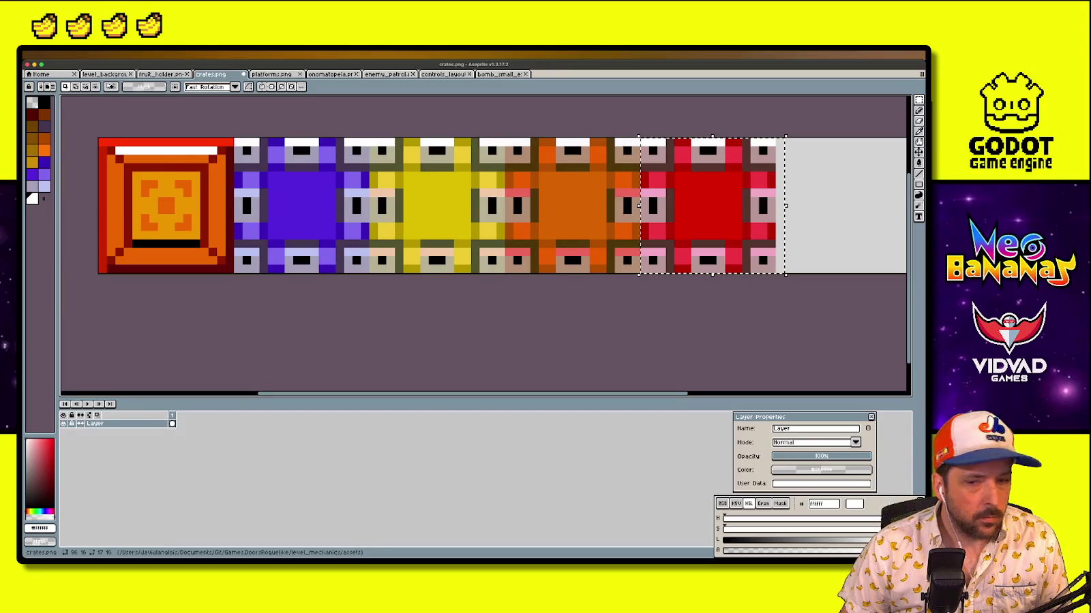
Step: Raise the red crate's saturation to 12
key(ctrl+u)
drag(124, 361, 140, 364)
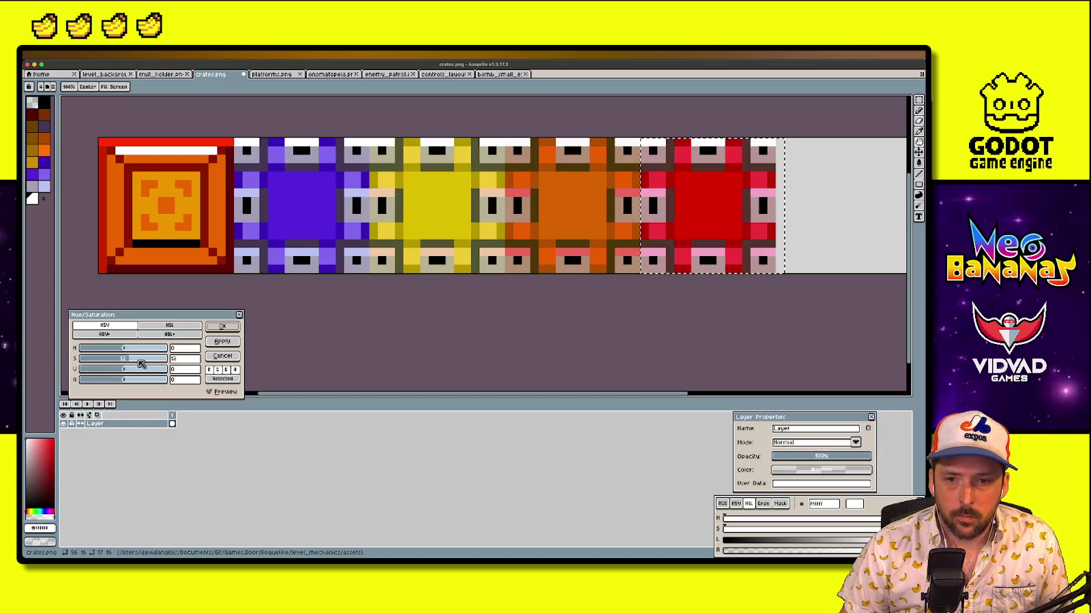
click(222, 327)
click(373, 176)
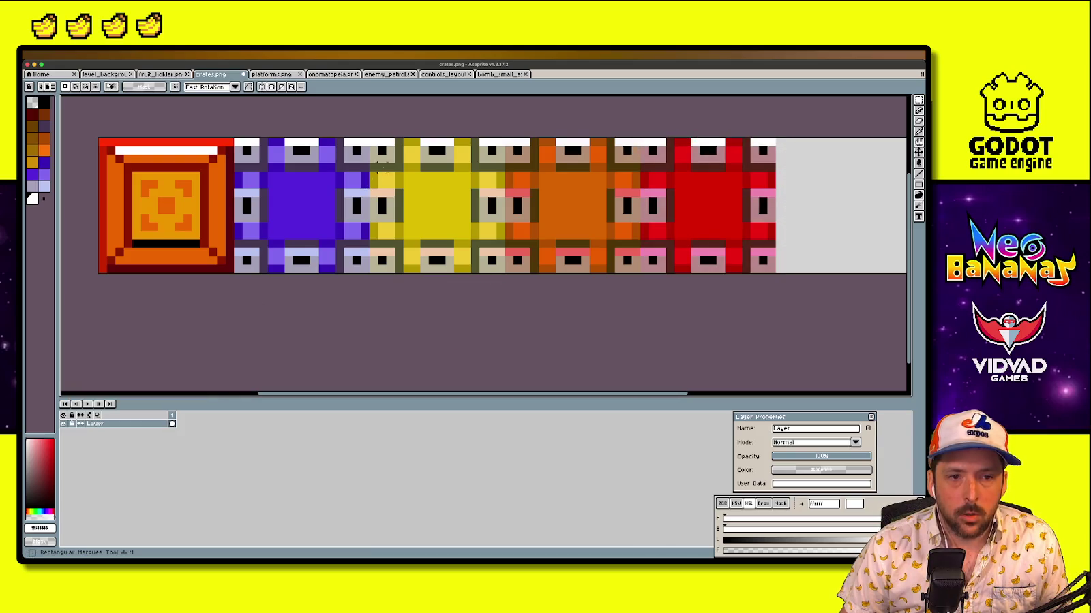
Step: Make the yellow crate richer with S 77 and V 12, then return to Godot
mouse_move(369, 136)
mouse_down()
mouse_move(409, 191)
mouse_move(494, 272)
mouse_move(506, 268)
mouse_move(368, 137)
mouse_up()
click(508, 286)
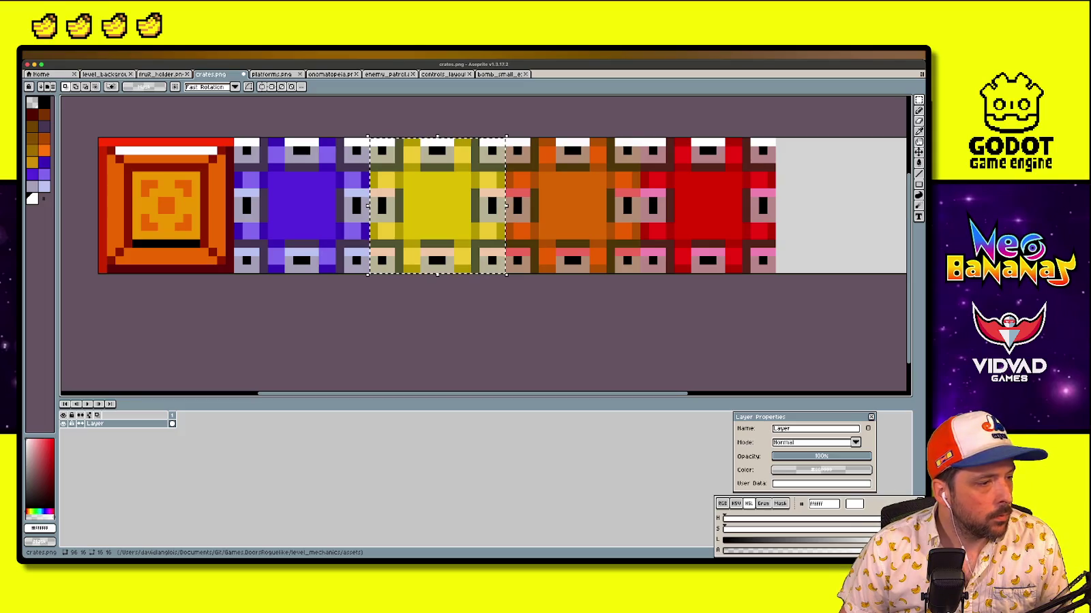
key(ctrl+u)
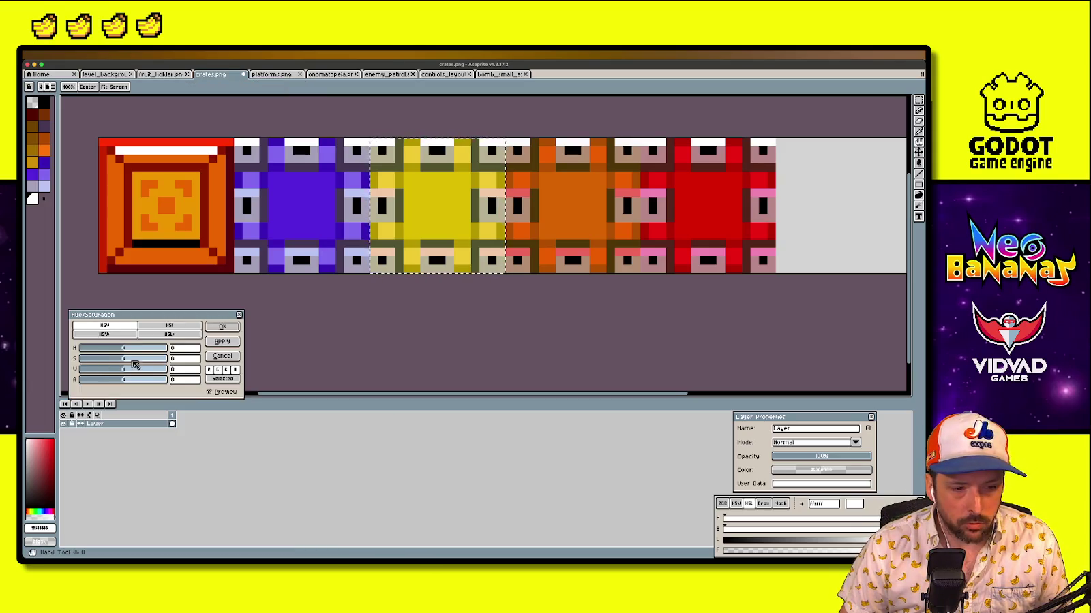
mouse_move(148, 362)
mouse_down()
mouse_move(113, 371)
mouse_move(129, 370)
mouse_up()
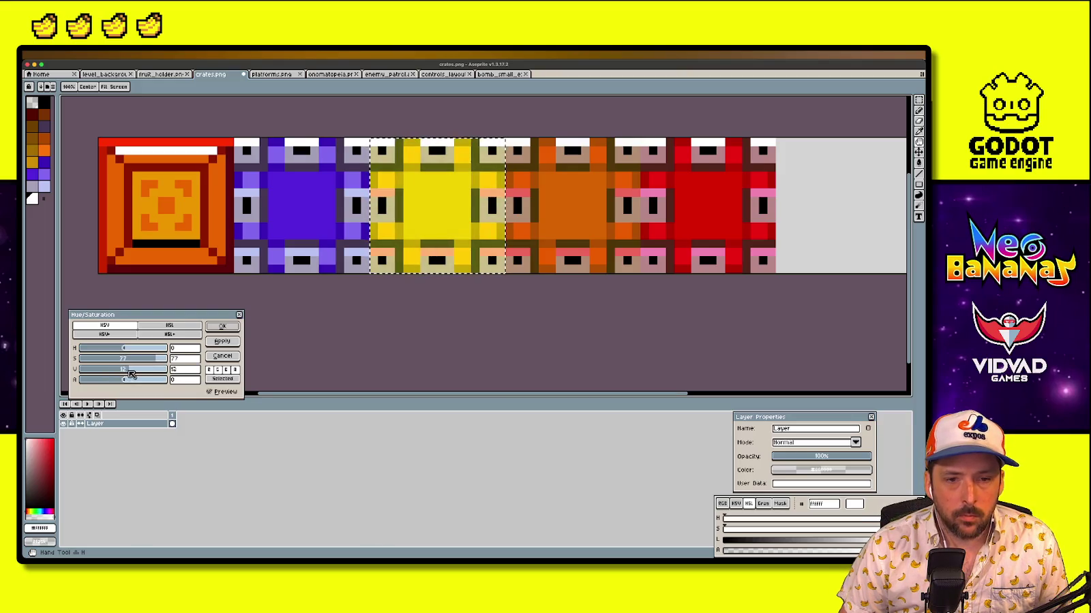
click(222, 326)
key(ctrl+d)
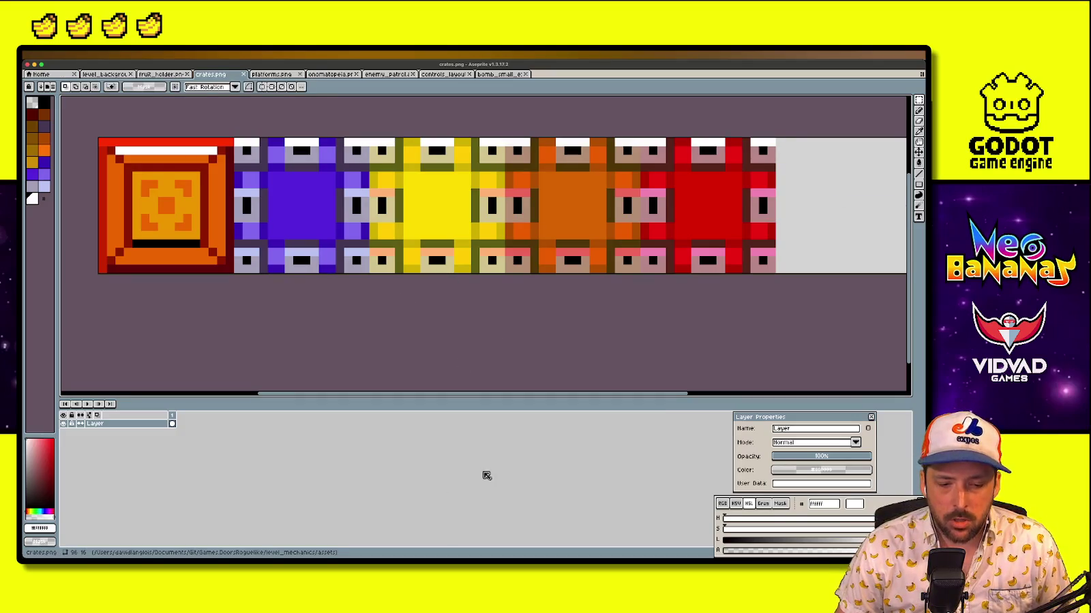
key(ctrl+Up)
click(466, 369)
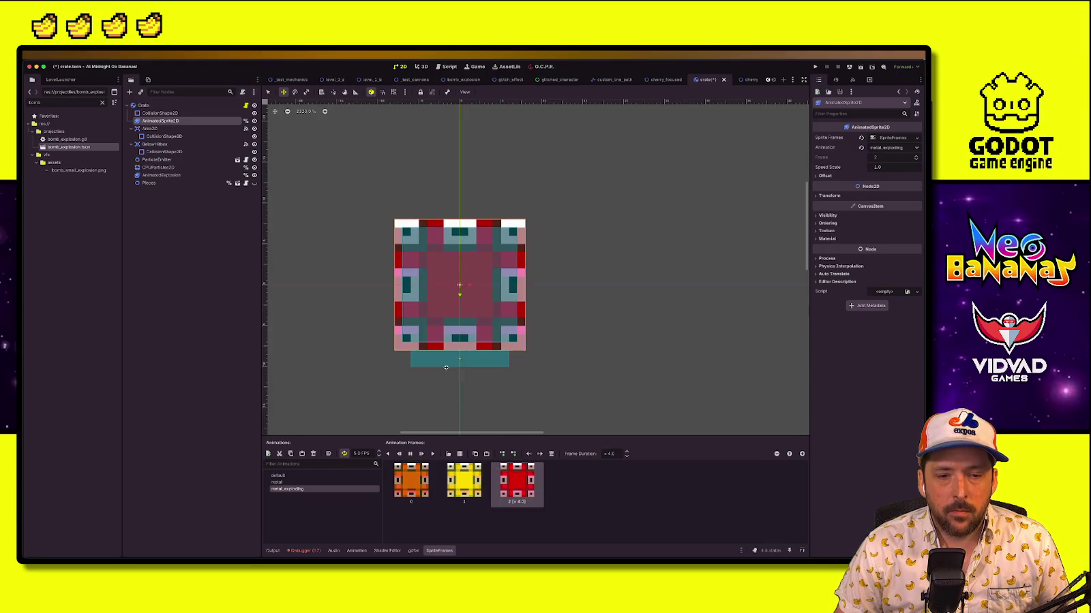
Step: Hide the Area2D node and reorder metal_exploding's frames to yellow, orange, red
click(255, 128)
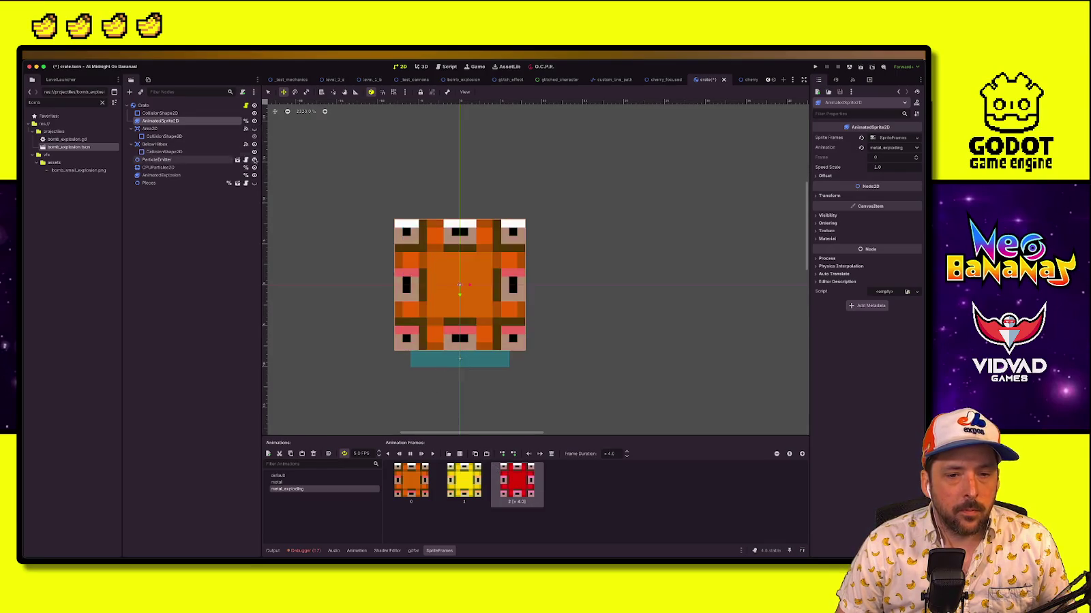
mouse_move(517, 483)
mouse_down()
mouse_move(464, 483)
mouse_move(548, 491)
mouse_up()
click(516, 483)
click(422, 481)
drag(423, 480, 491, 484)
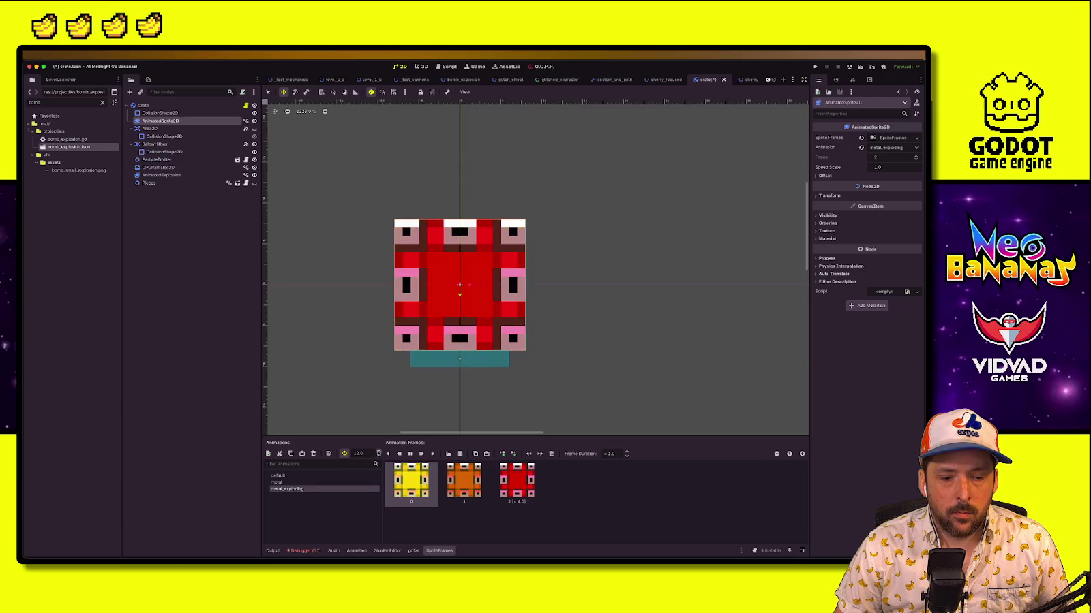
Step: Give the red frame a duration of 2 and append a copy of the orange frame at the end
click(510, 477)
text(2)
key(Return)
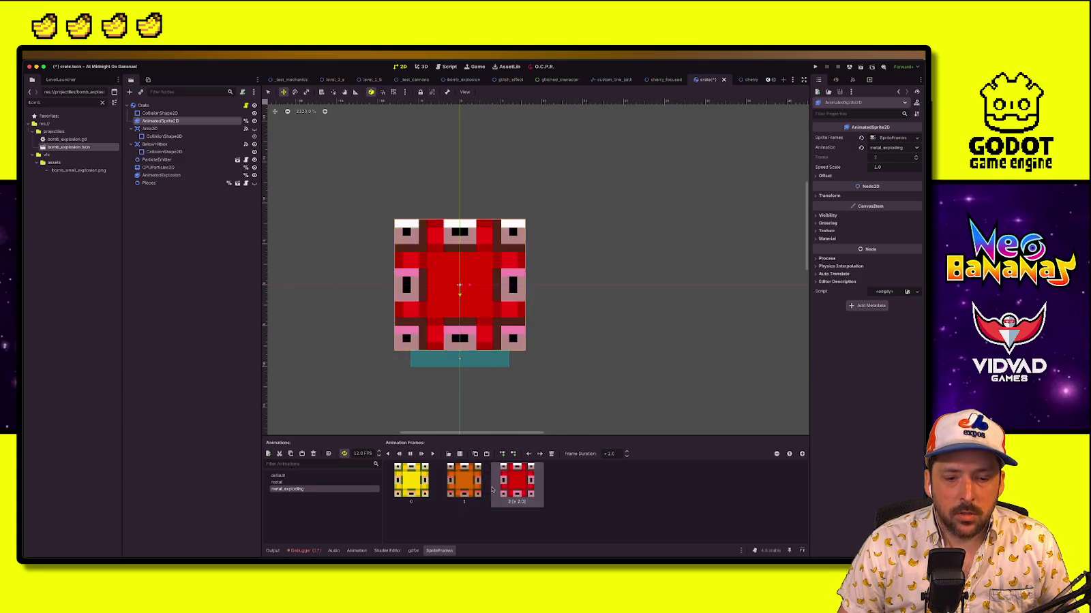
click(465, 477)
click(486, 454)
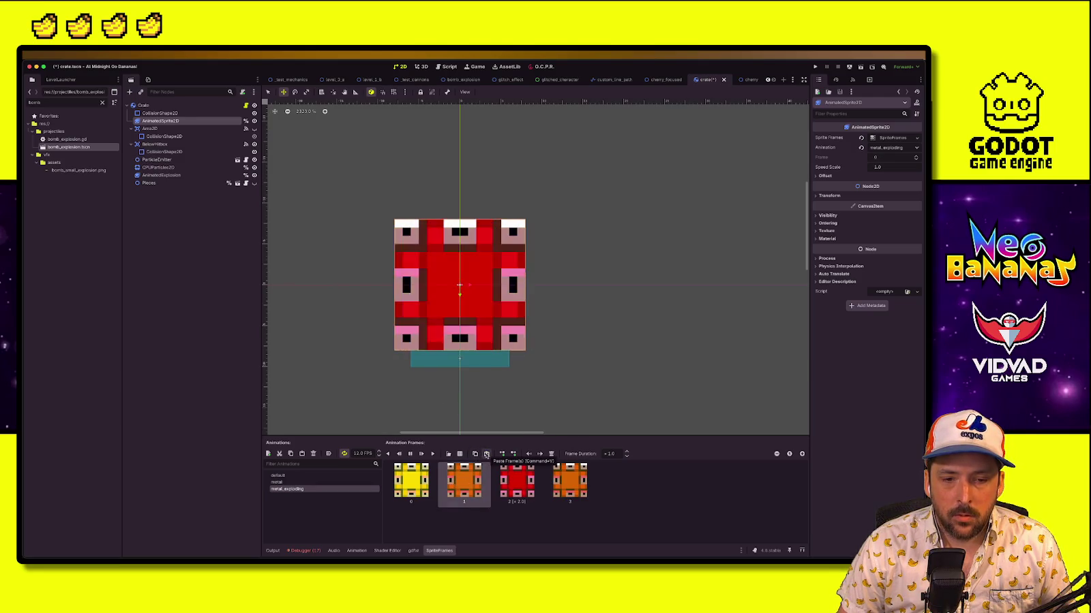
click(517, 481)
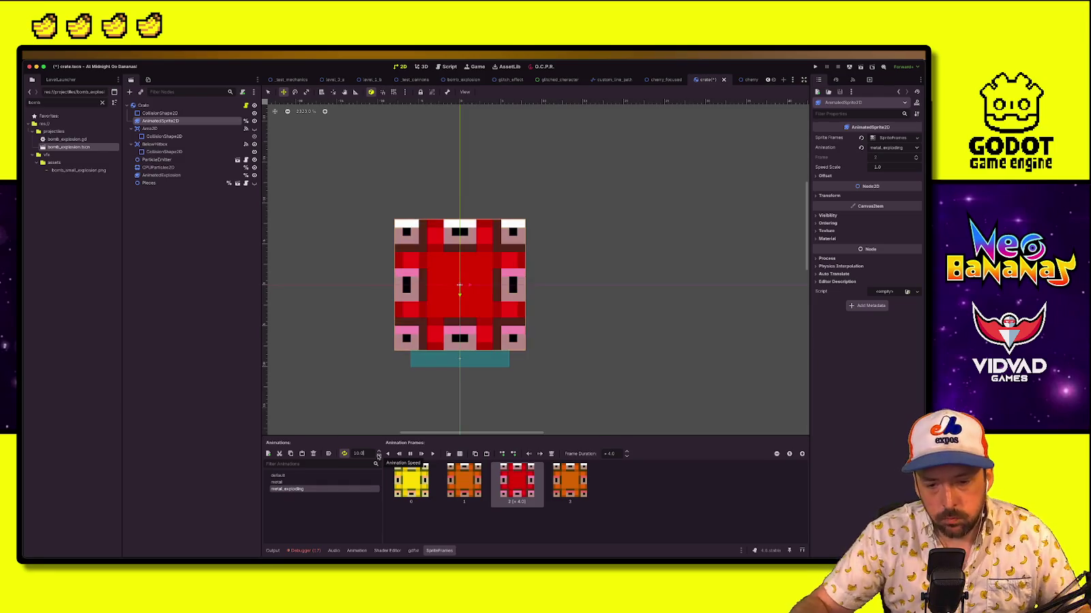
Step: Open crate.gd at the tween code in explode(), after await tween.finished
click(381, 409)
click(245, 105)
click(503, 315)
click(475, 328)
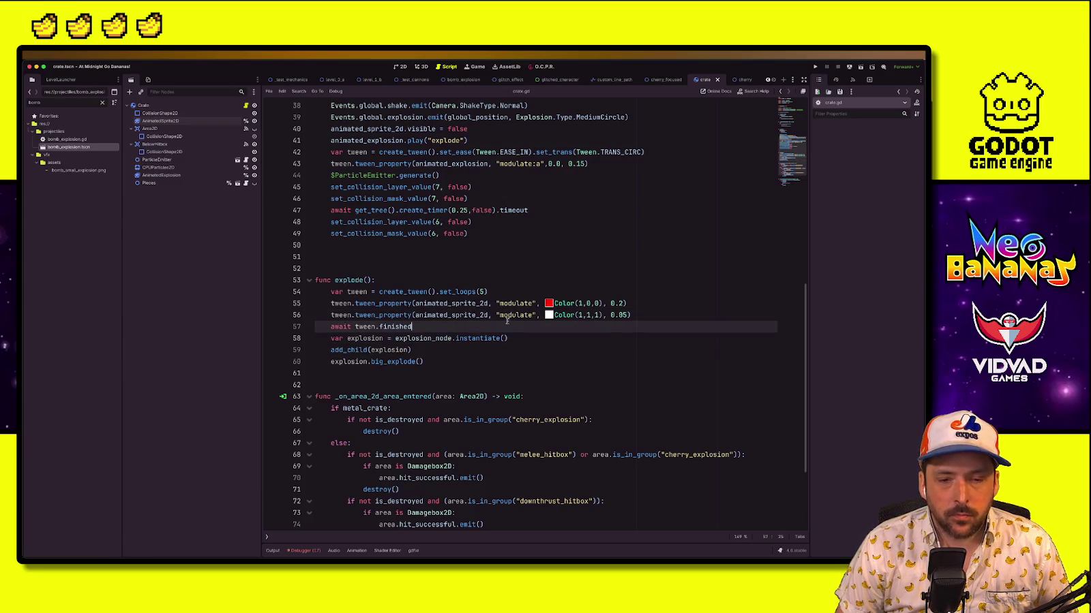
Step: Add an animated_explosion.play("explode") line at the top of explode()
drag(630, 314, 337, 305)
click(384, 277)
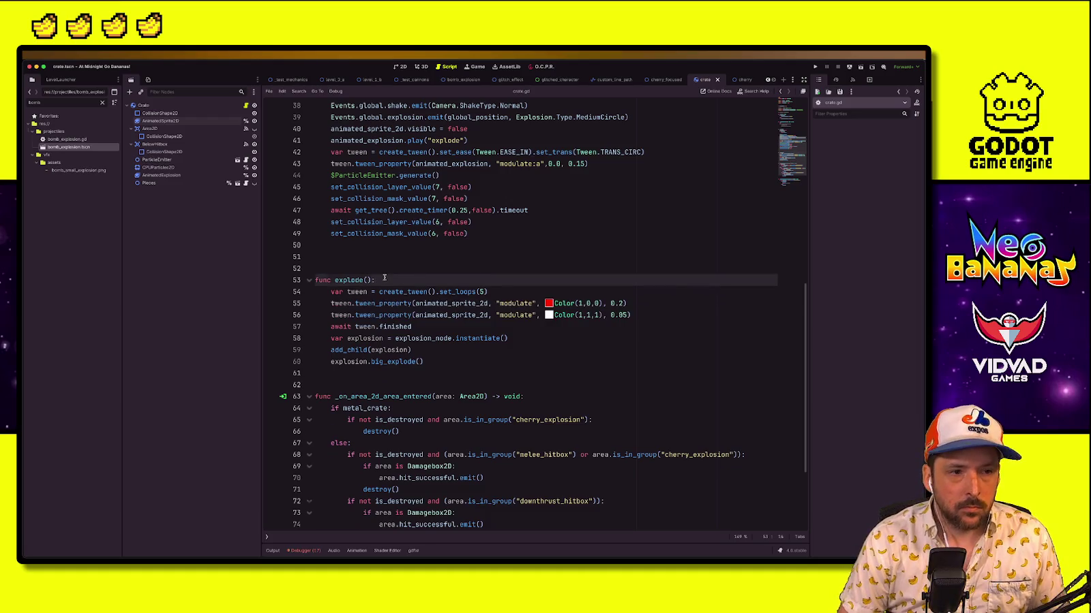
key(Return)
text(anim)
key(Return)
text(.play("explode)
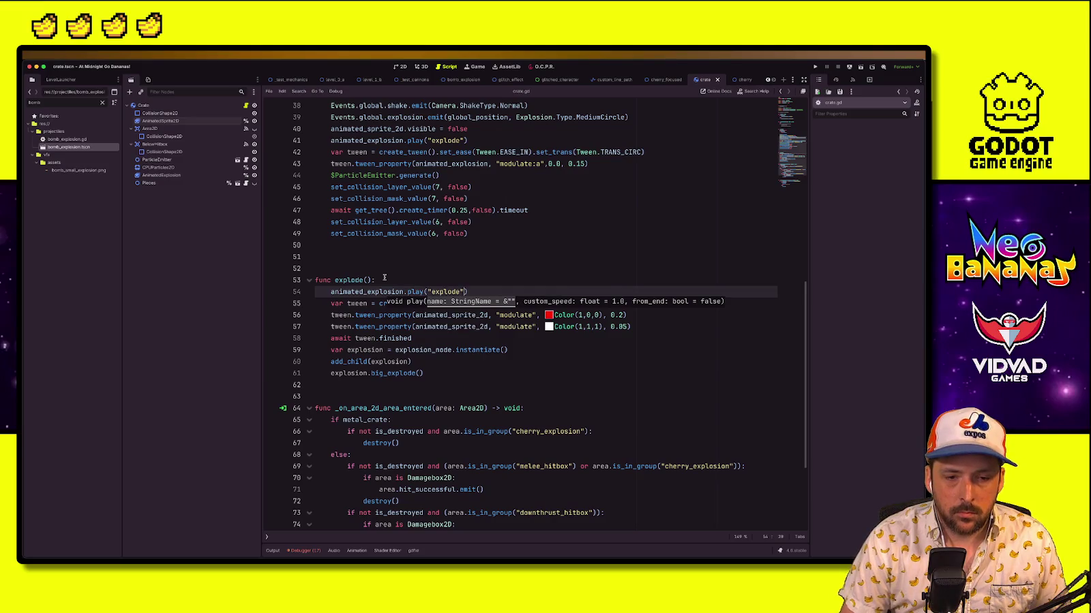
key(Return)
click(525, 326)
Step: Change both tween lines' property from modulate to scale
mouse_move(644, 328)
mouse_down()
mouse_move(590, 326)
mouse_move(627, 315)
mouse_up()
key(BackSpace)
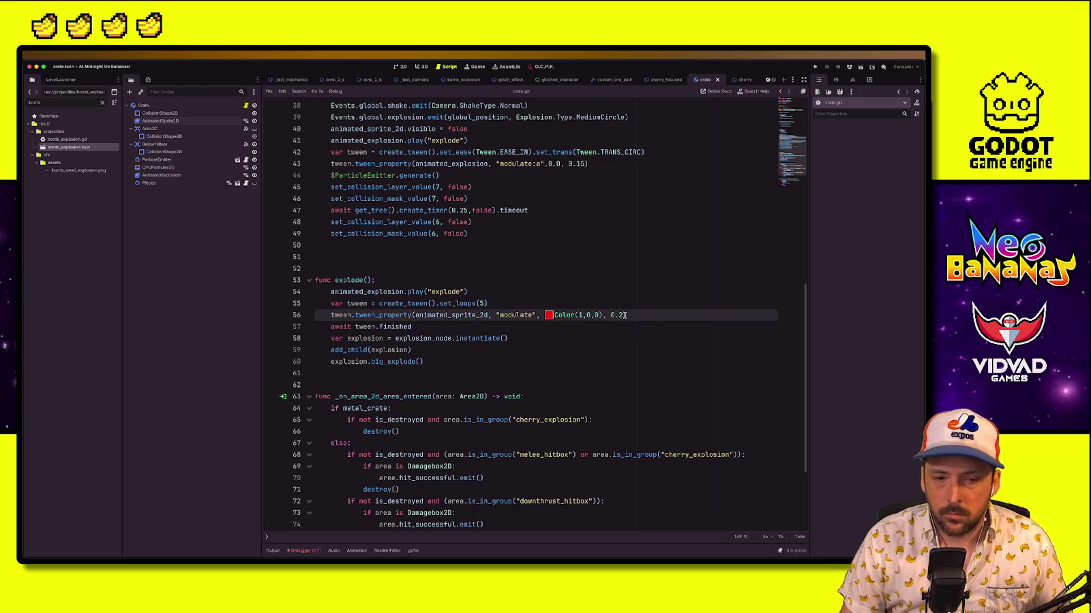
key(ctrl+z)
click(625, 315)
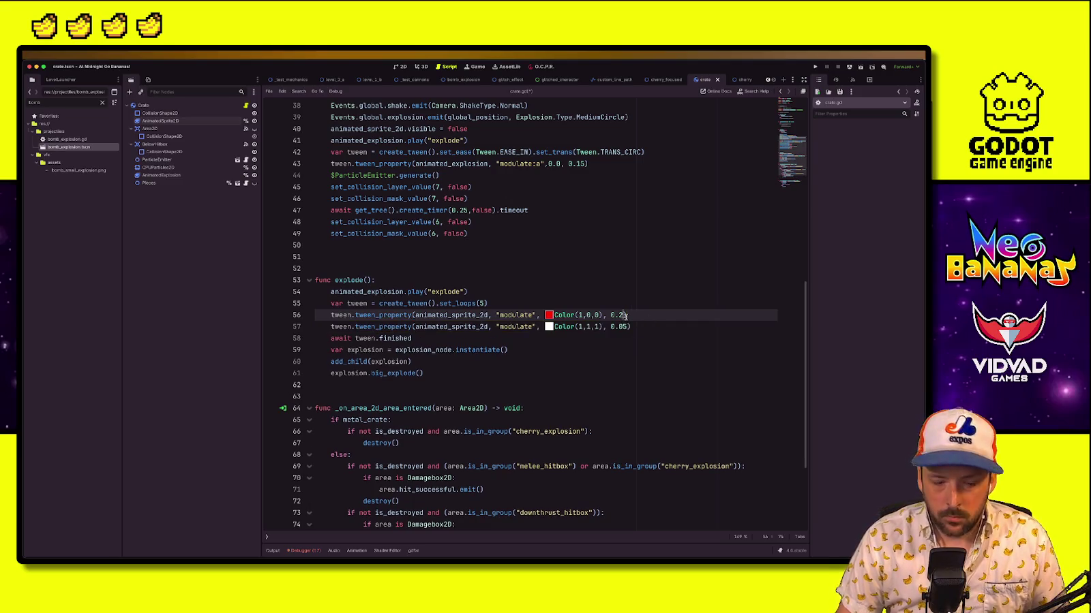
text(15)
key(Down)
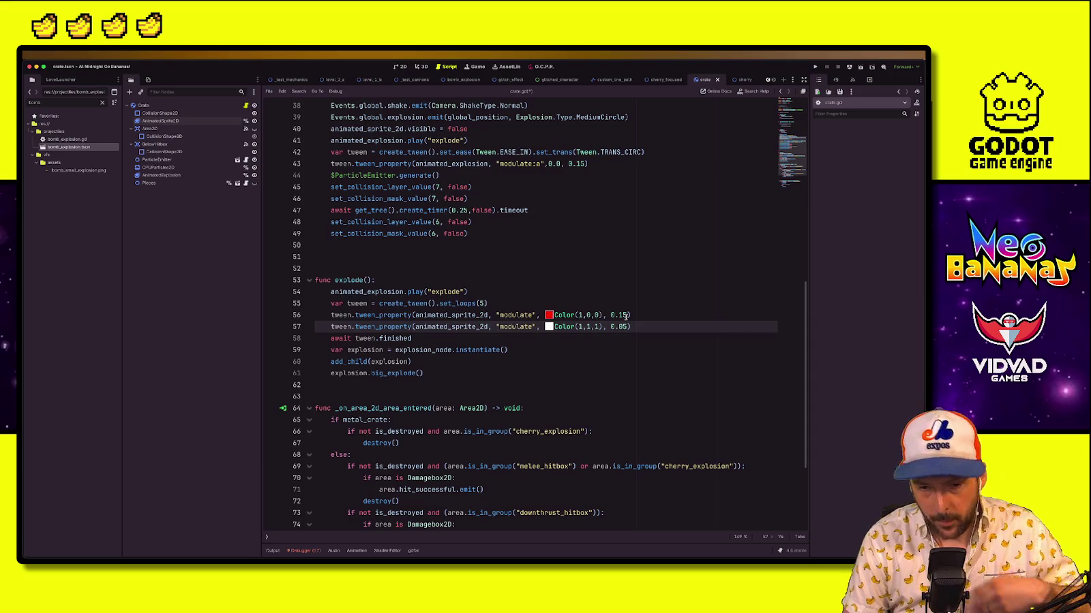
key(Up)
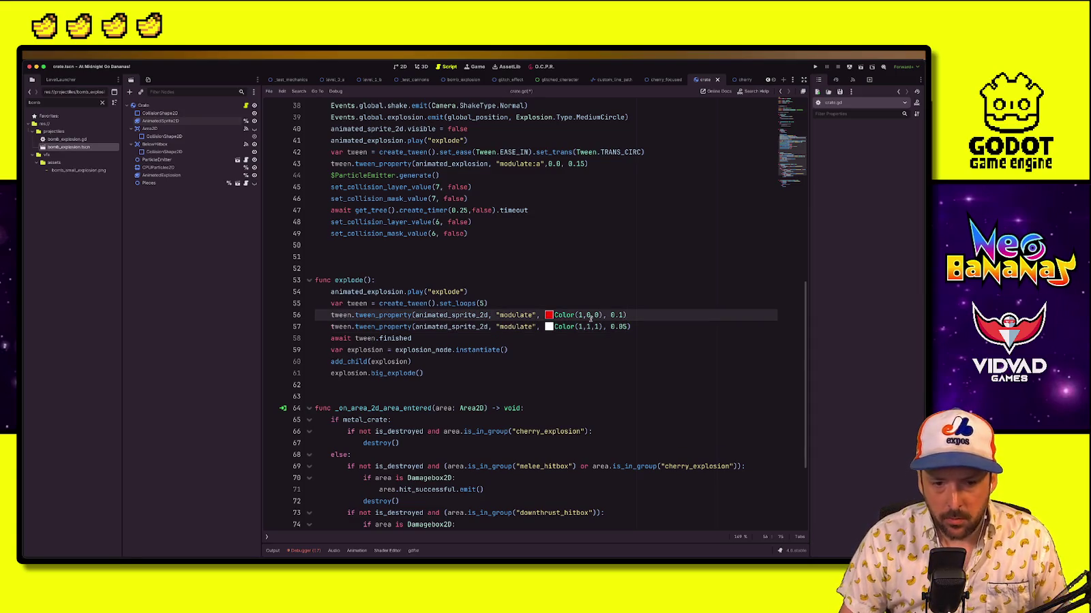
double_click(503, 315)
text(scale)
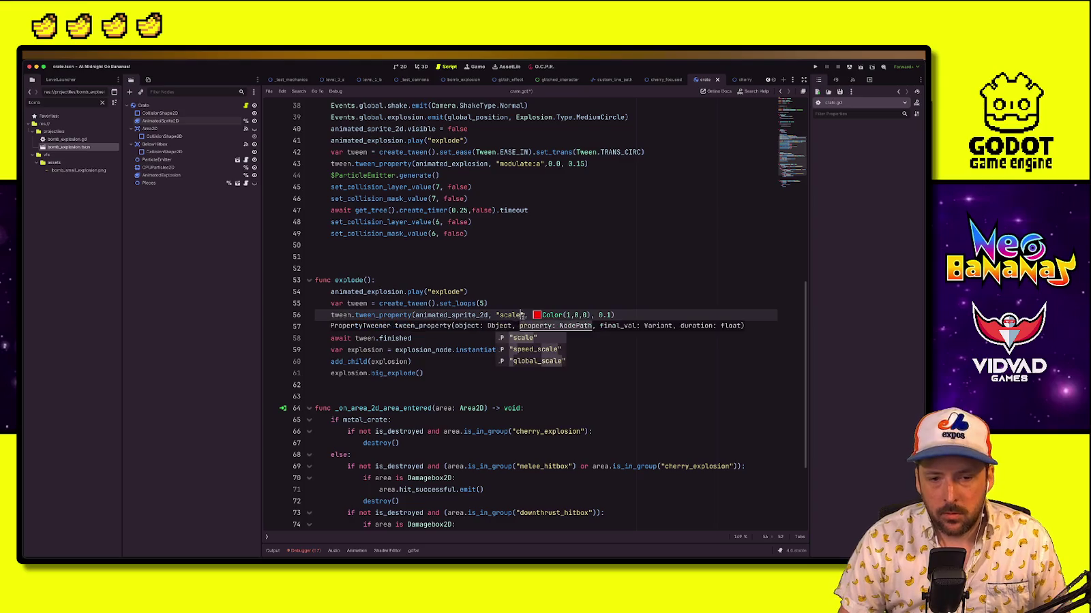
click(505, 306)
double_click(515, 326)
text(scale)
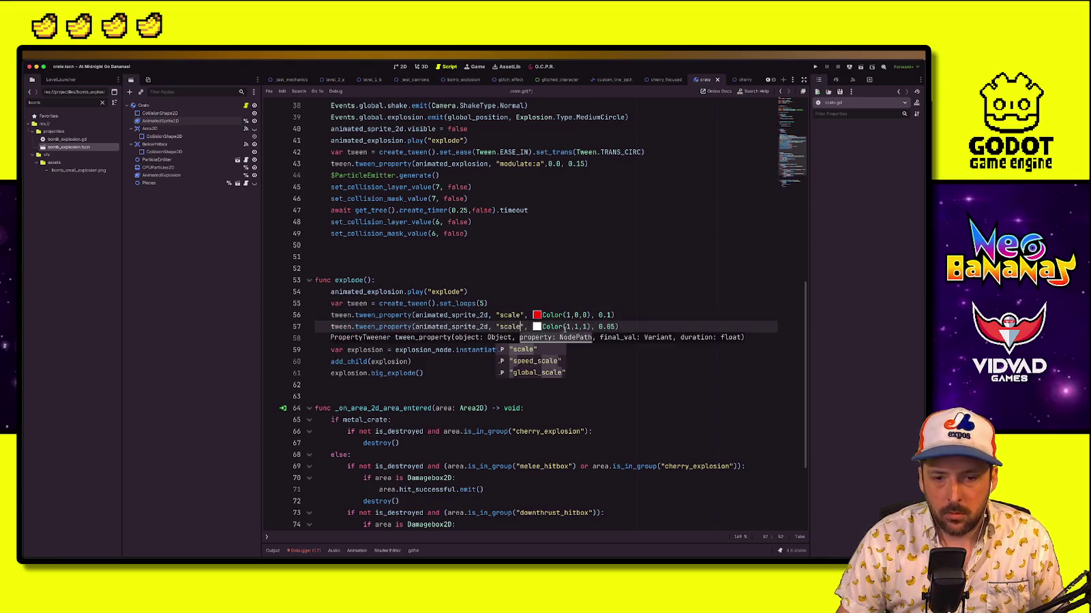
Step: Tween the scale to Vector2(1.2,1.2) over 0.05, then back to Vector2(1,1) over 0.2
click(591, 314)
text(vector2)
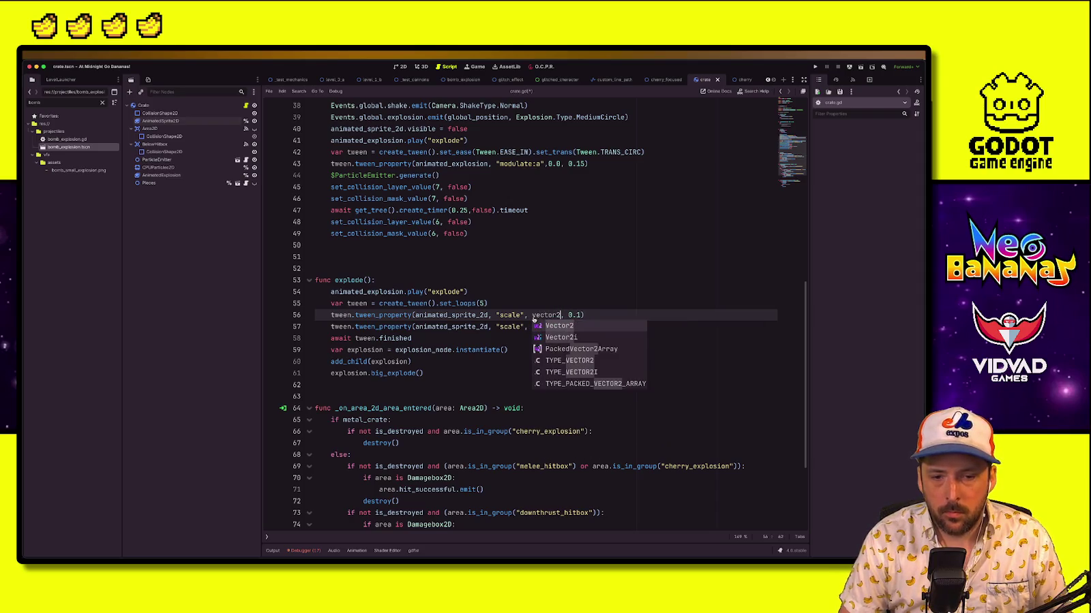
key(Return)
text(11)
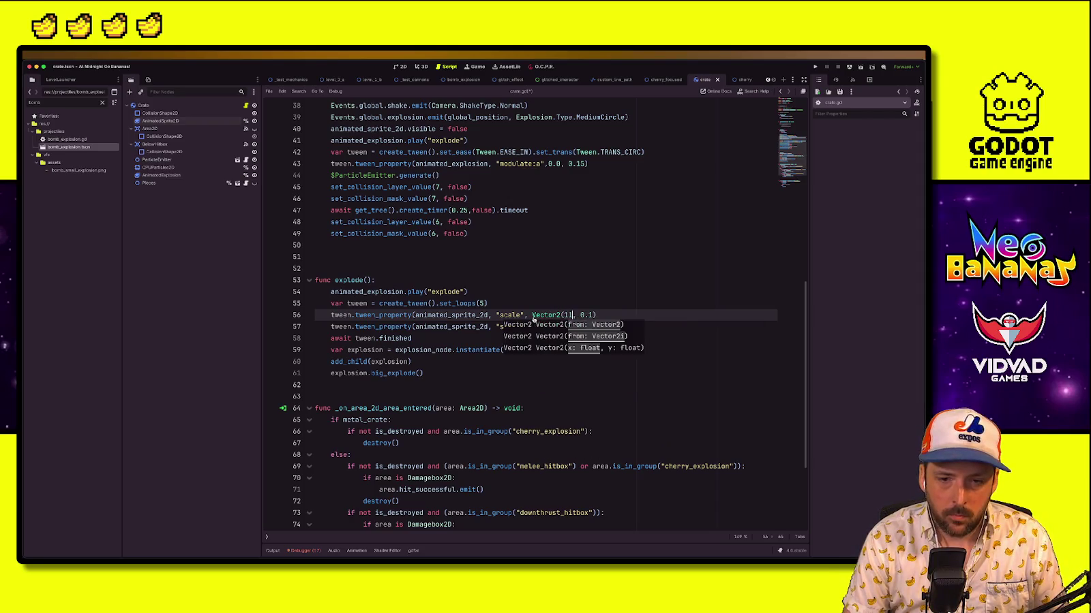
text())
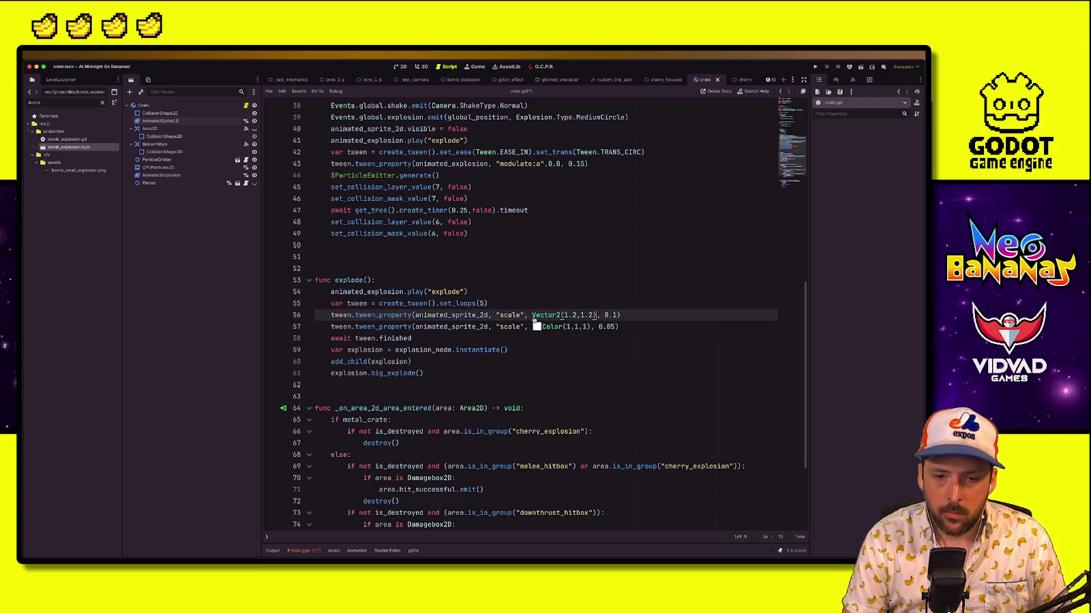
click(597, 328)
drag(590, 328, 542, 328)
text(Vector2)
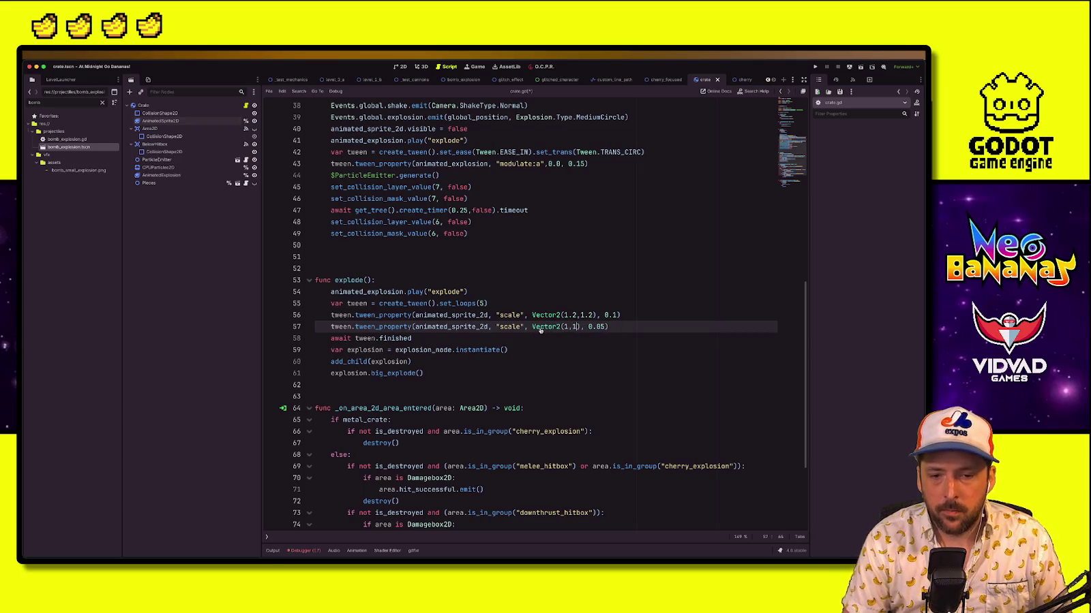
text(1)
click(619, 315)
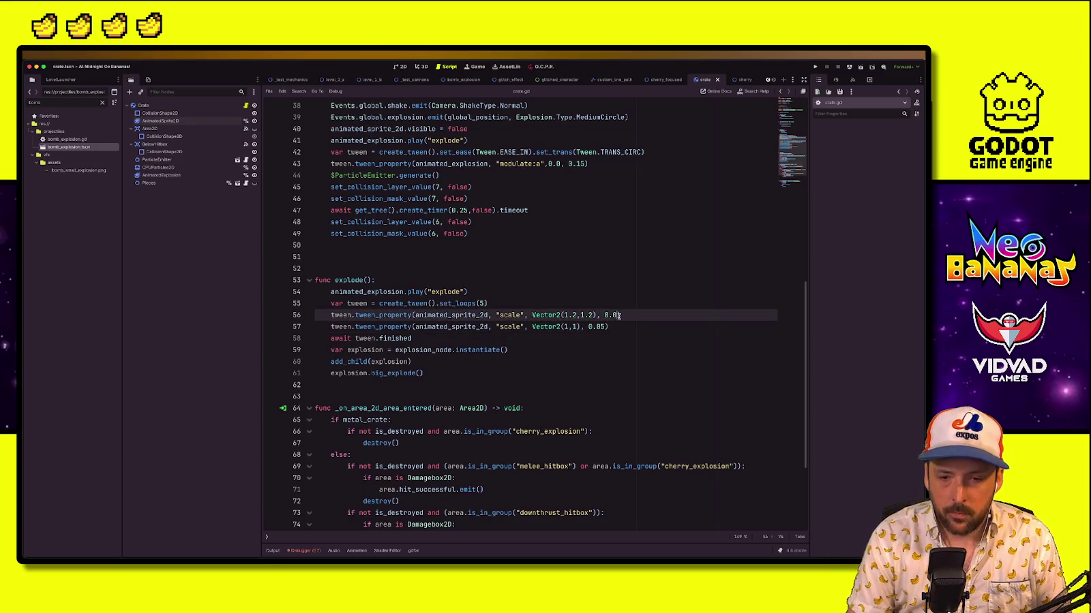
text(5))
key(Down)
key(BackSpace)
text(2)
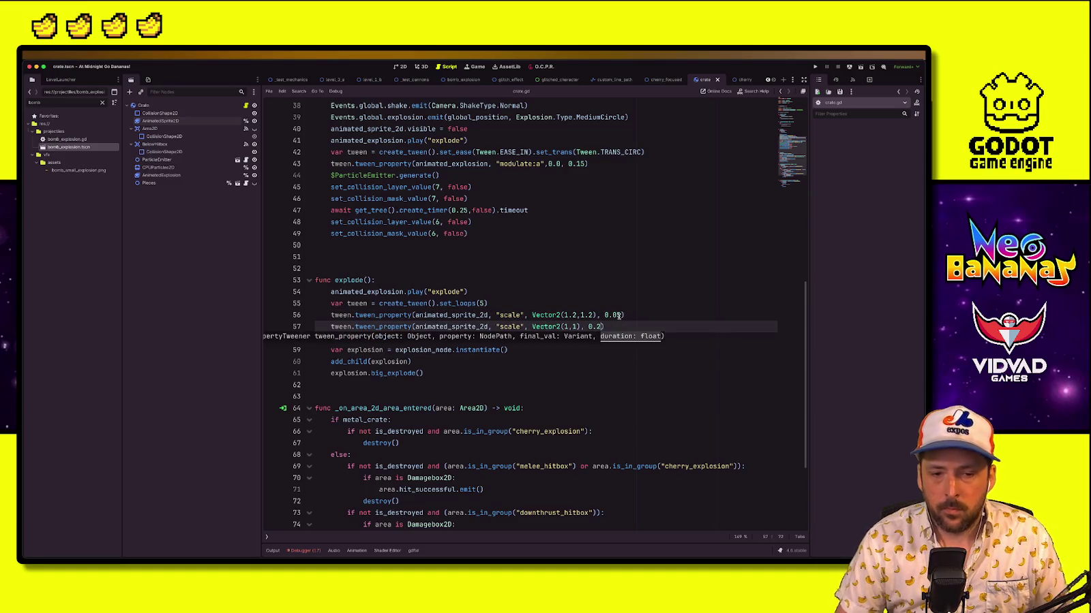
Step: Set the tween's loop count to 4, then select the AnimatedSprite2D node
click(510, 304)
text(4)
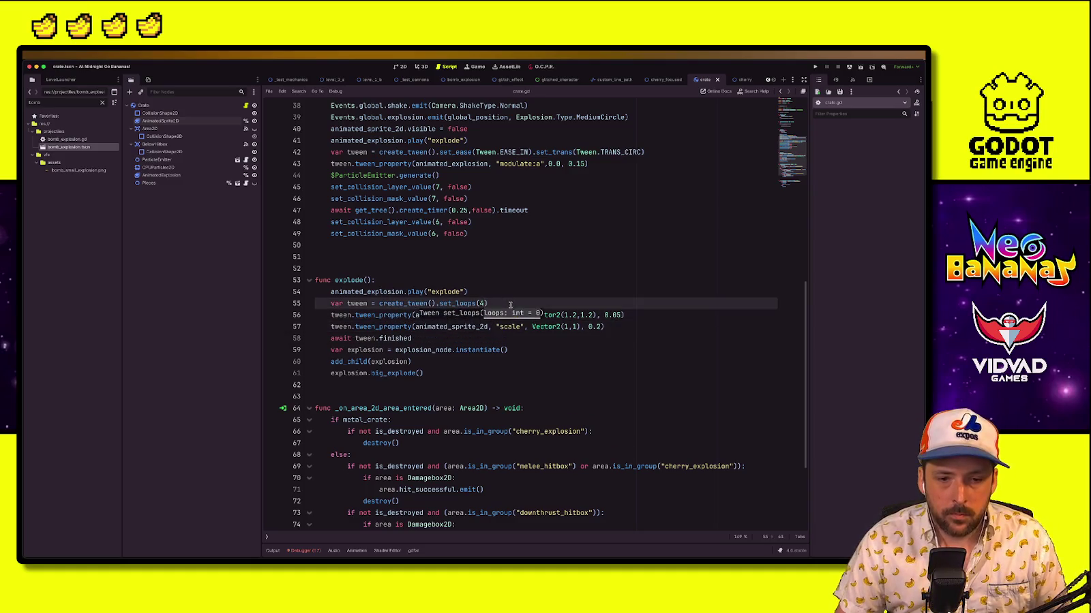
click(575, 342)
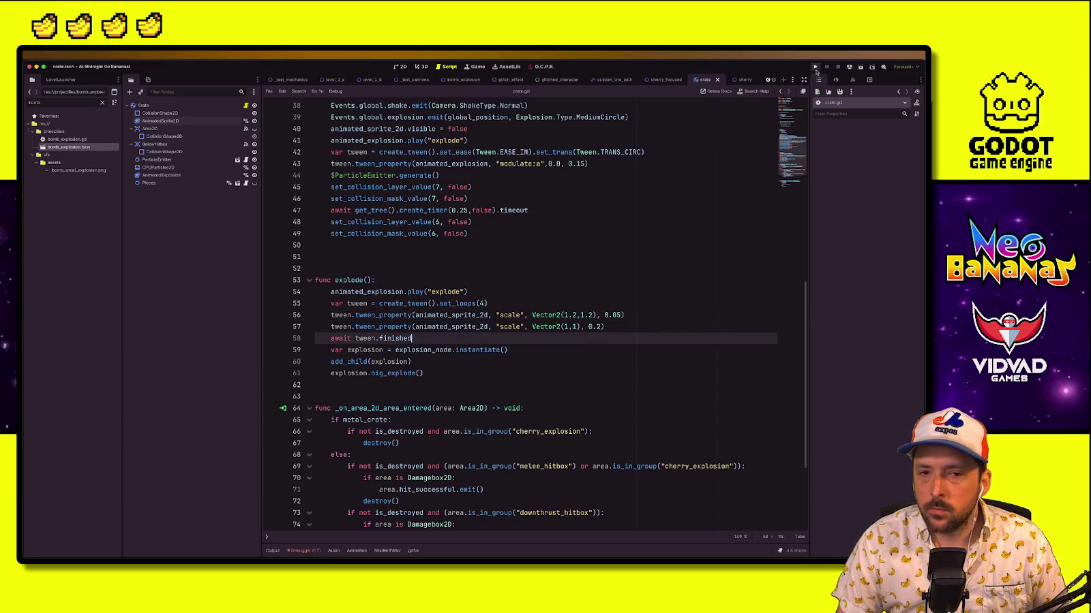
click(760, 152)
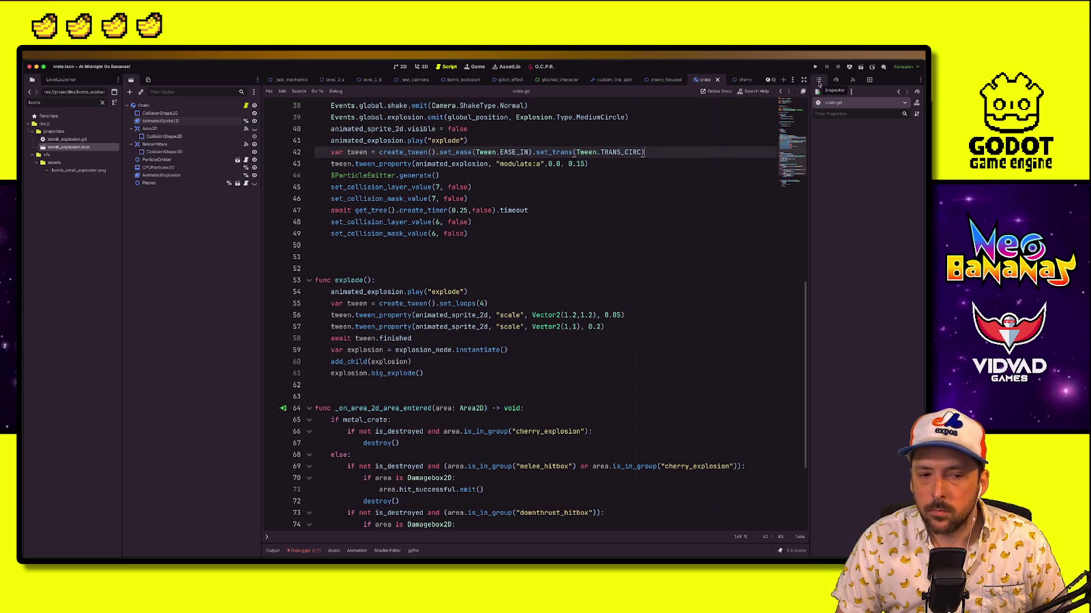
click(160, 121)
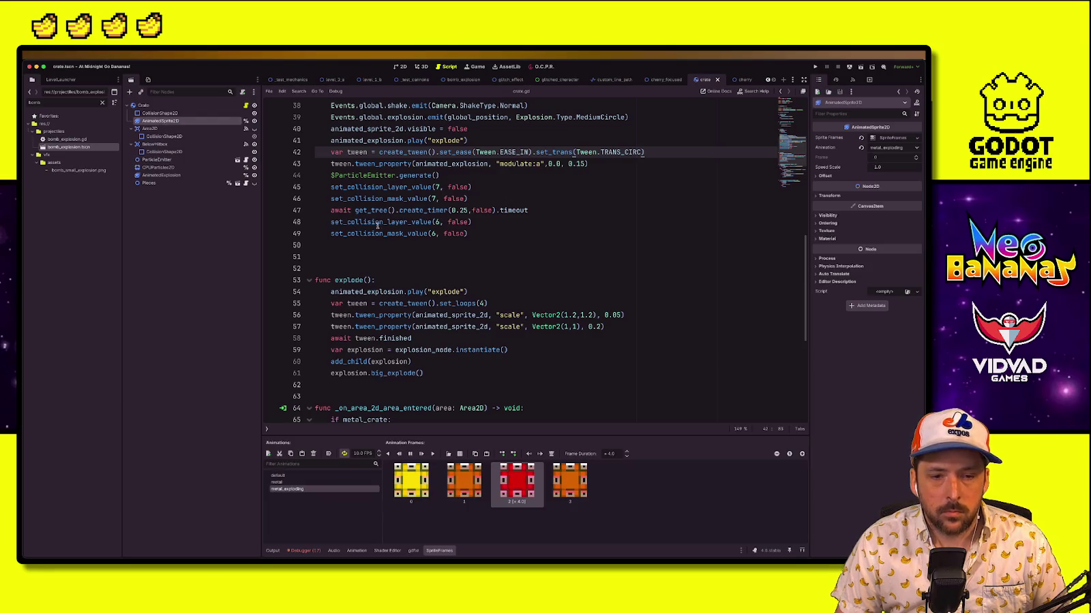
Step: Make explode()'s play call use "metal_exploding" and run the project
double_click(460, 291)
text(me)
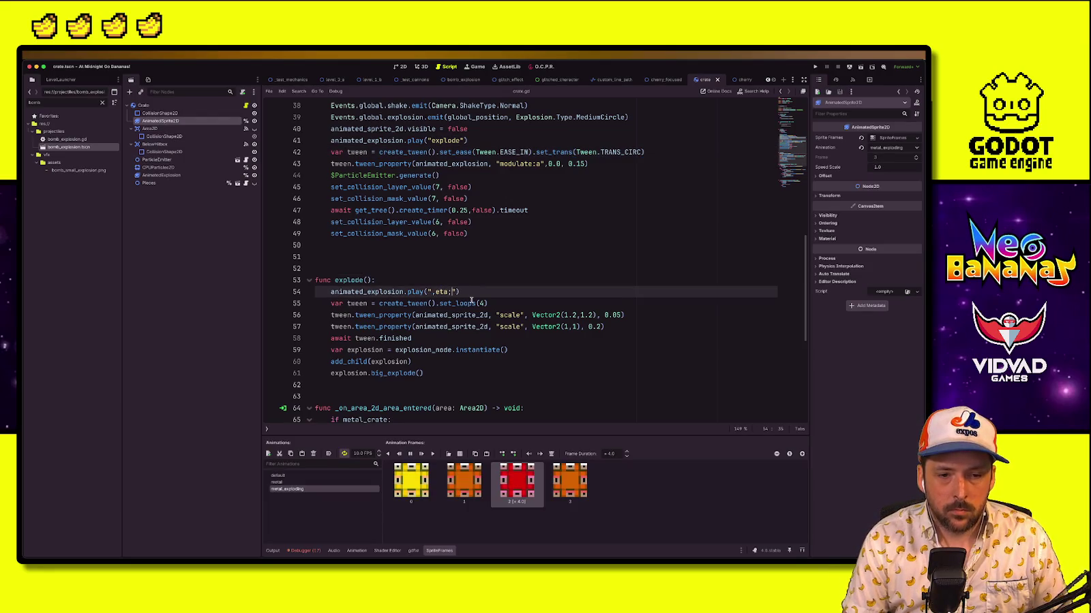
key(BackSpace)
key(BackSpace)
key(BackSpace)
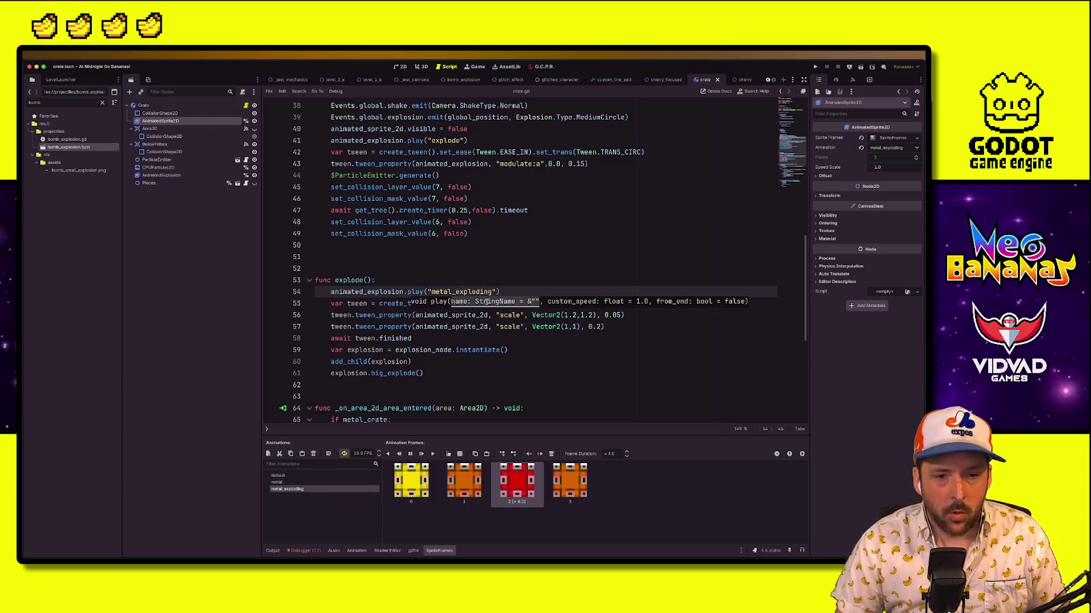
click(534, 258)
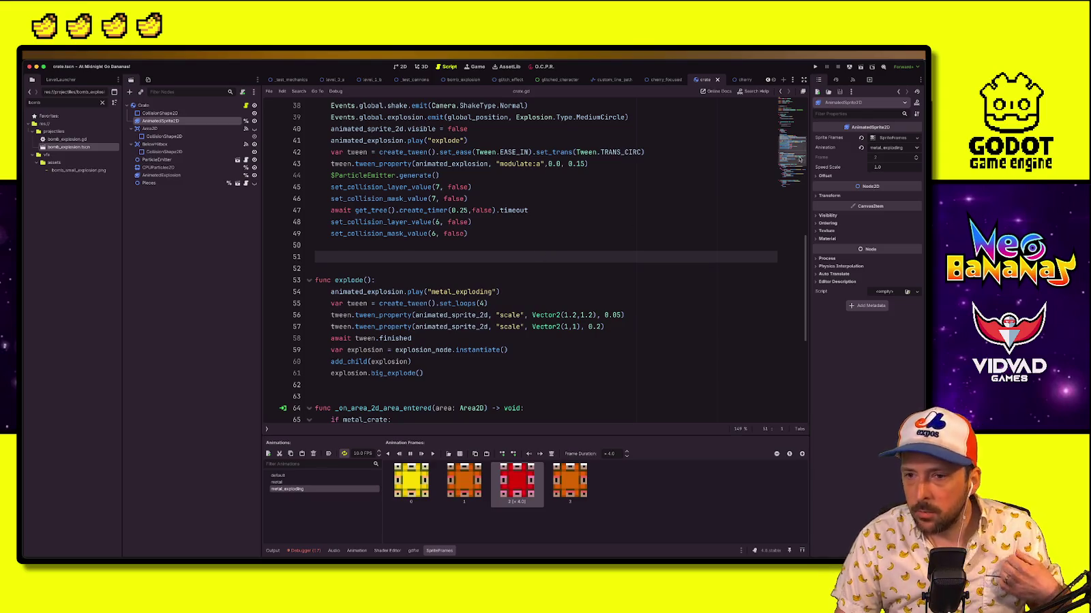
click(578, 281)
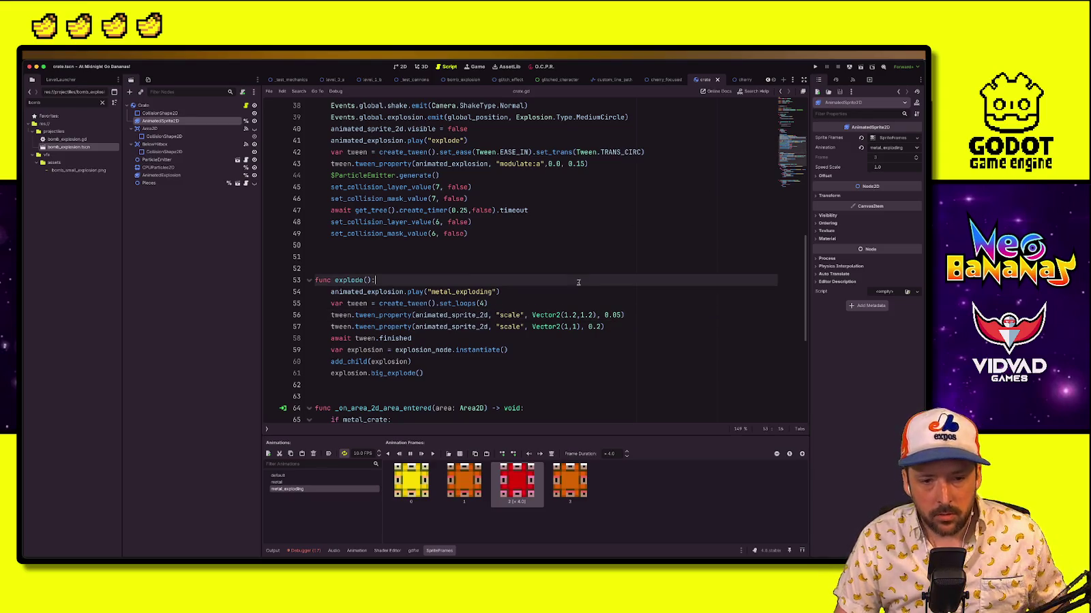
click(816, 68)
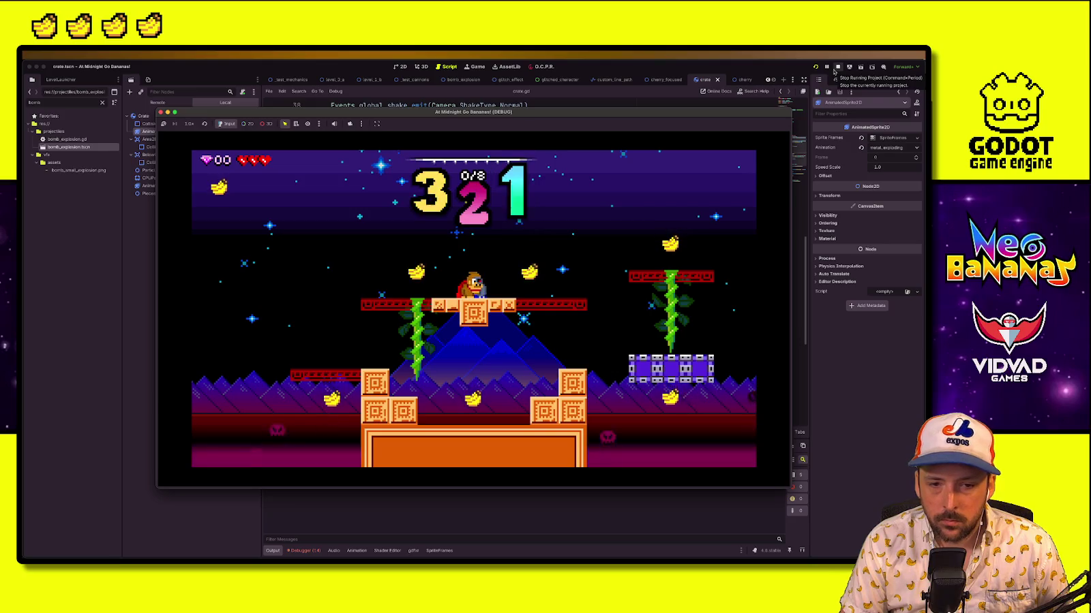
Step: Move the player right and back left in the level, then stop the game
key(Right)
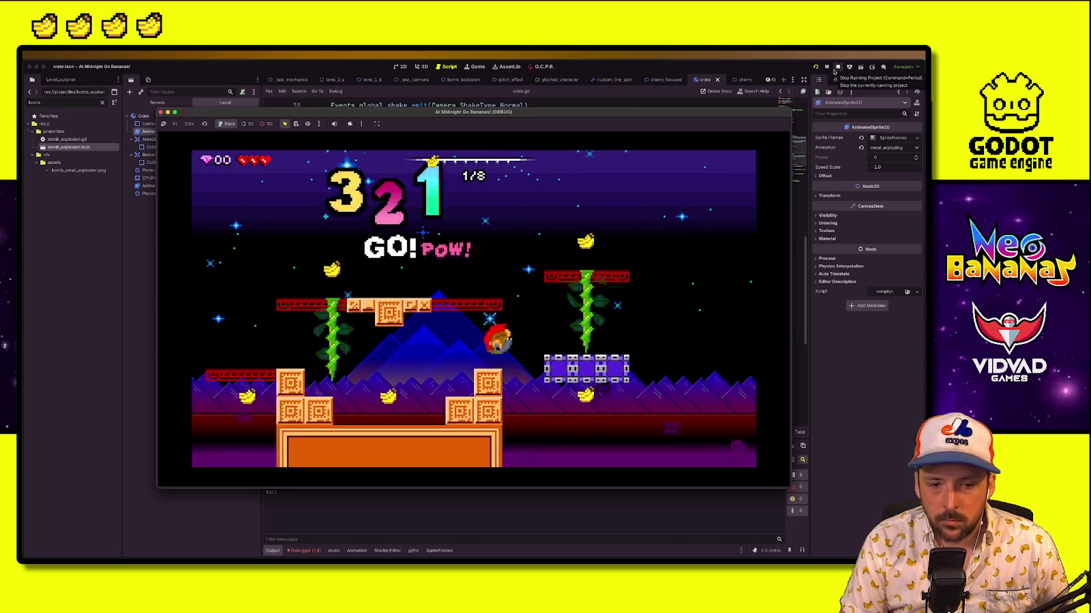
key(Left)
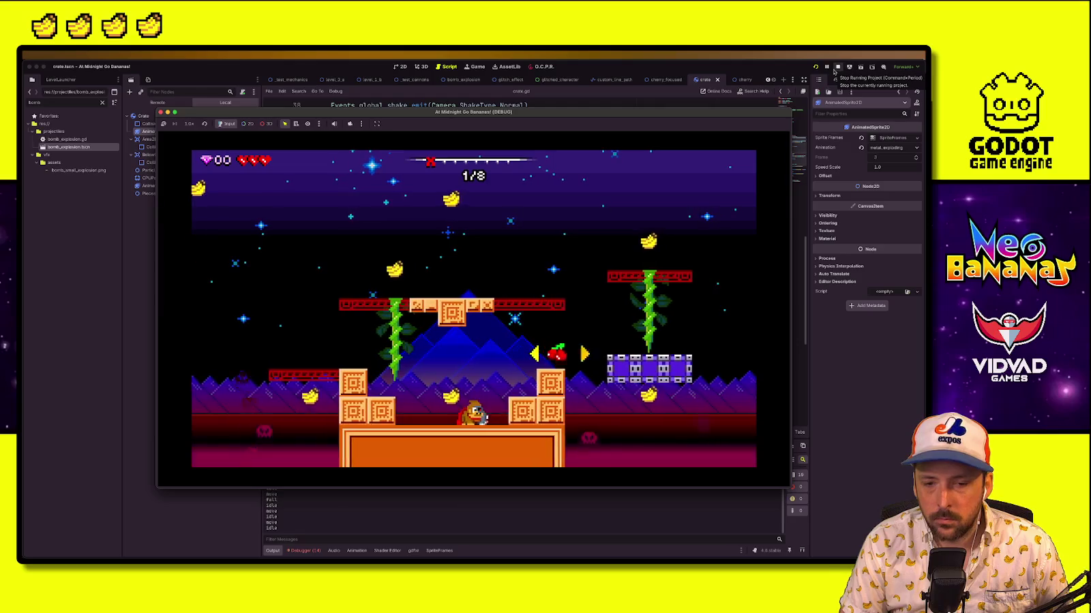
key(Right)
click(836, 68)
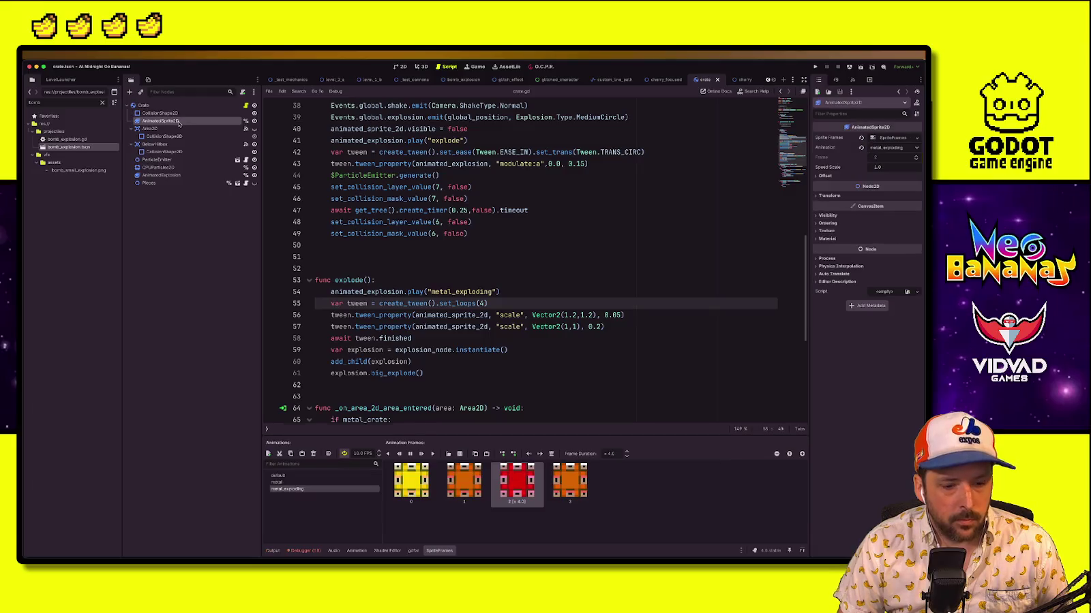
Step: Review the metal_exploding animation name and the explosion's play call on line 41
double_click(294, 489)
scroll(495, 307, up, 8)
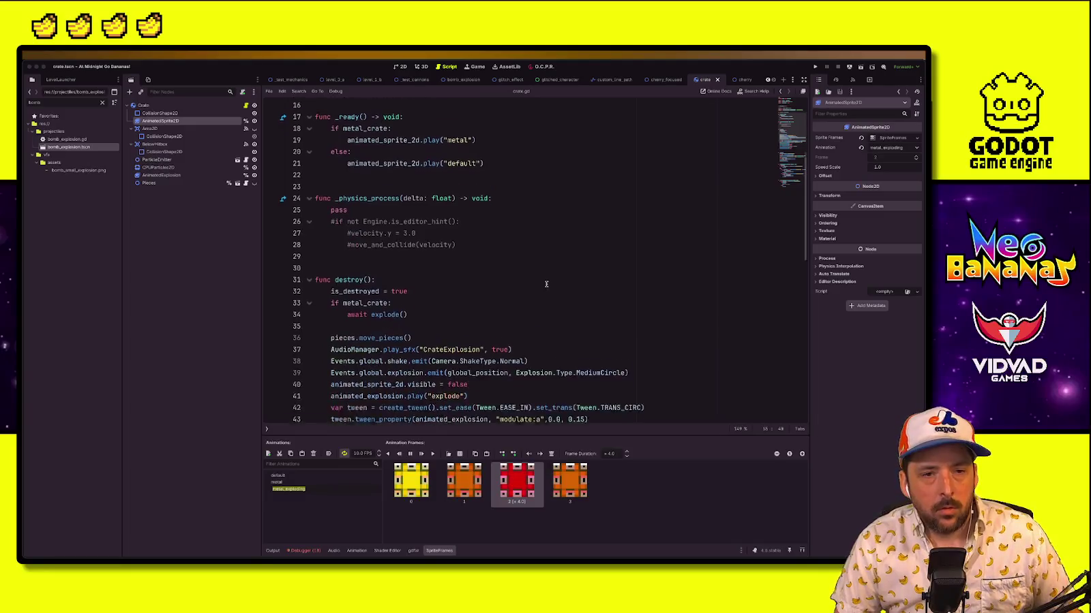
click(354, 238)
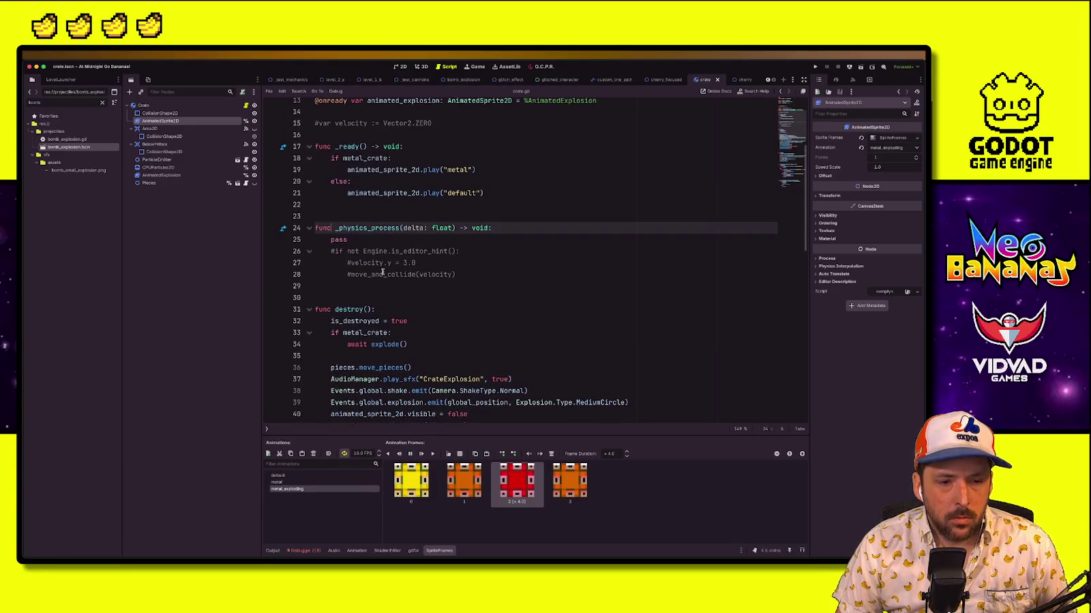
scroll(385, 272, down, 3)
scroll(423, 293, down, 2)
click(430, 287)
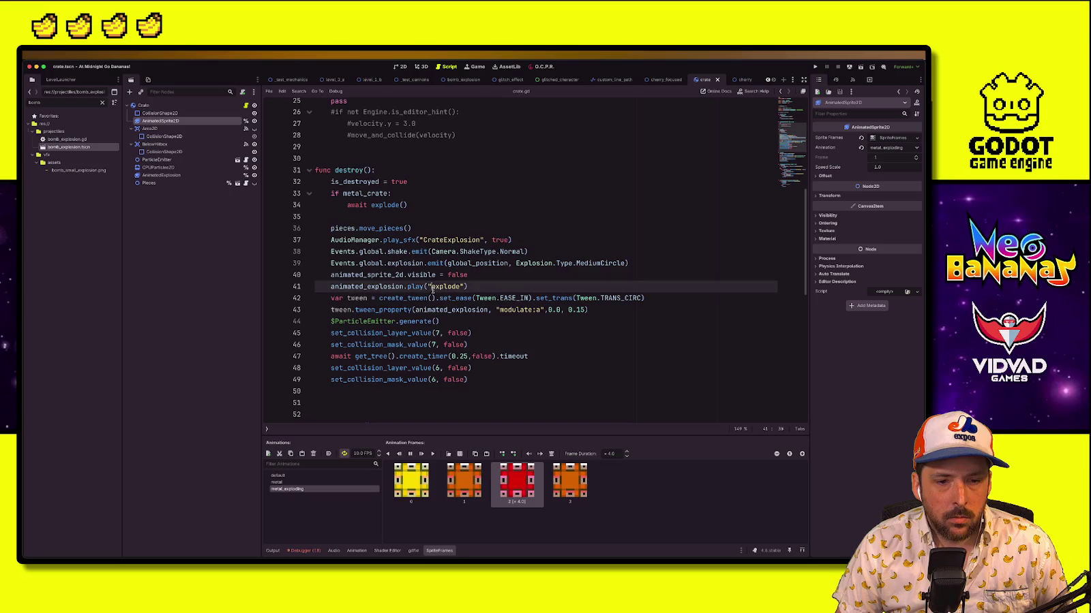
scroll(435, 339, down, 4)
click(429, 377)
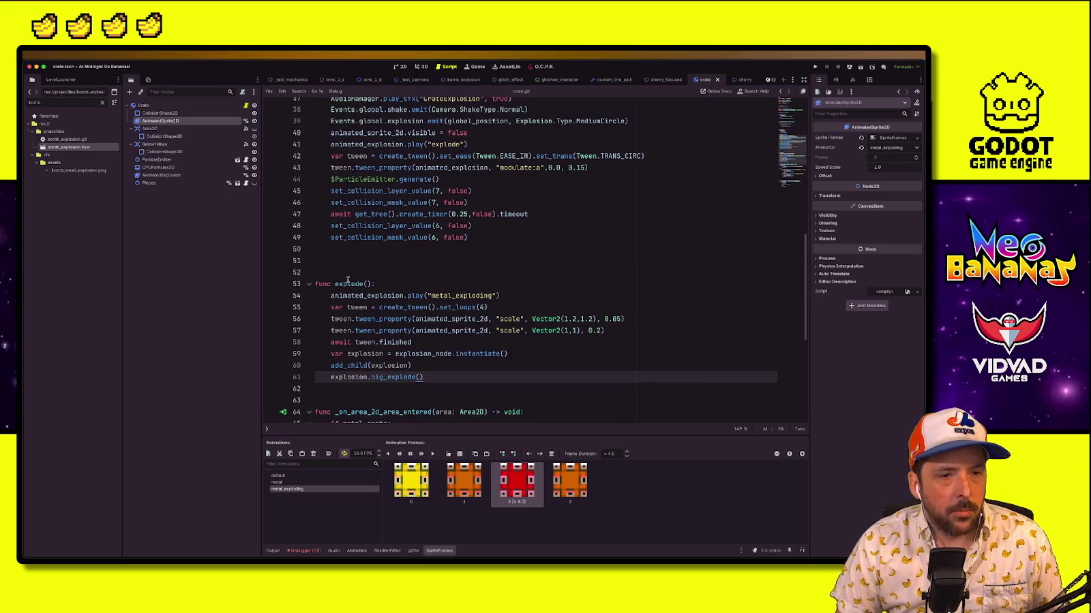
Step: Change animated_explosion to animated_sprite_2d in explode()'s play call and rerun the project
double_click(348, 296)
text(ani)
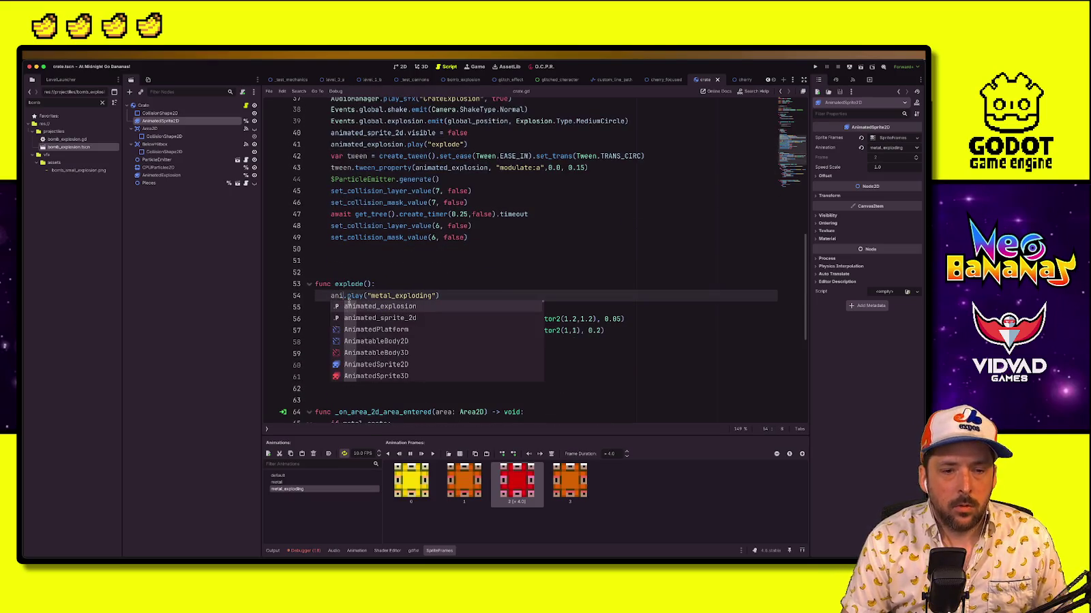
key(Down)
key(Return)
click(540, 299)
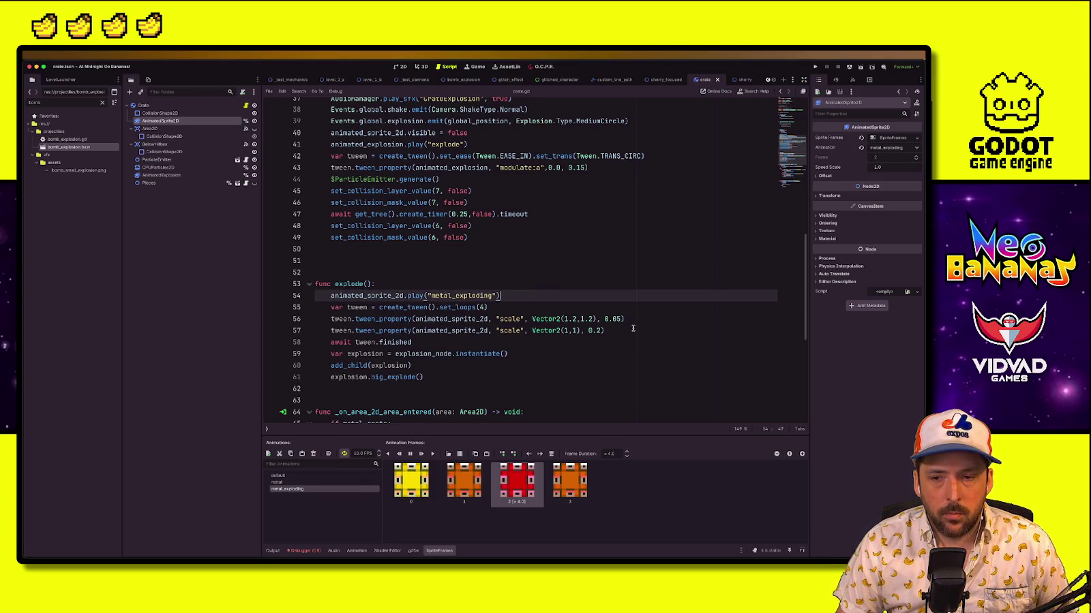
click(627, 353)
click(645, 343)
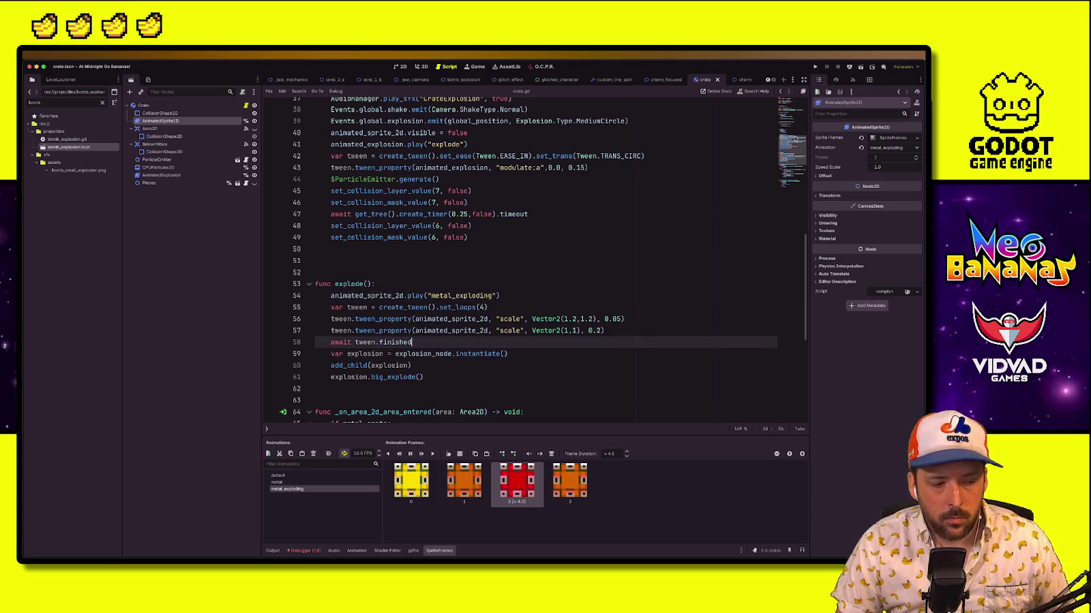
click(815, 67)
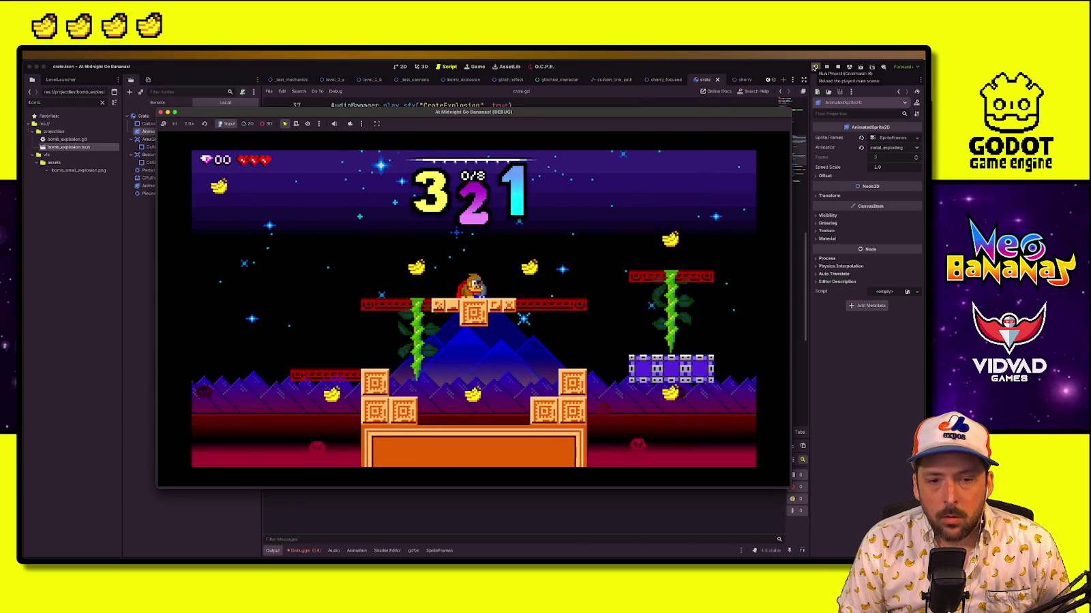
Step: Play the level by running and jumping across platforms and vines, smashing crates along the way
key(Right)
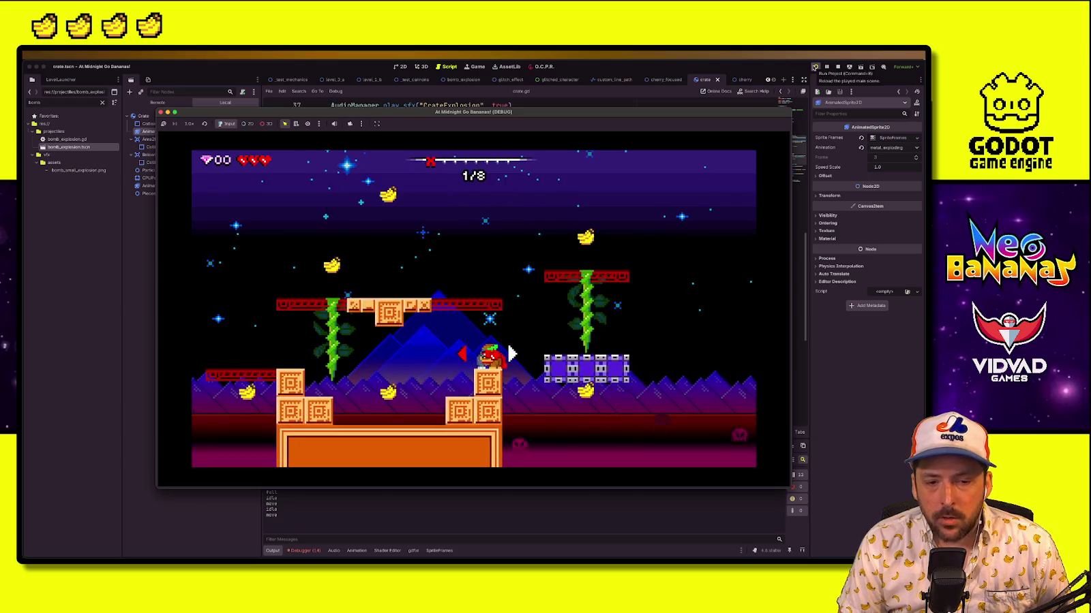
key(Left)
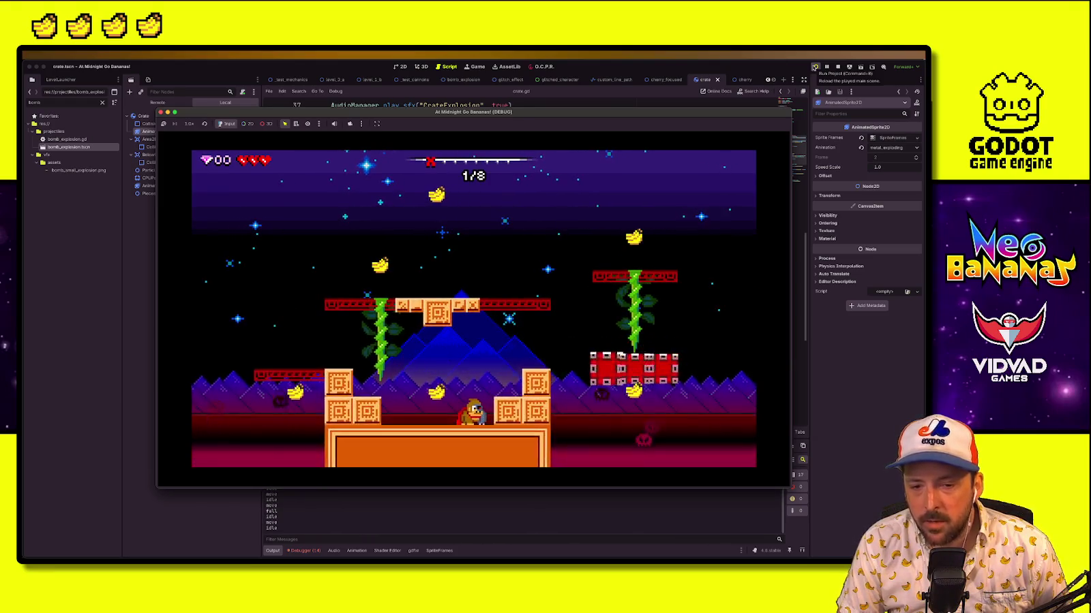
key(space)
key(Right)
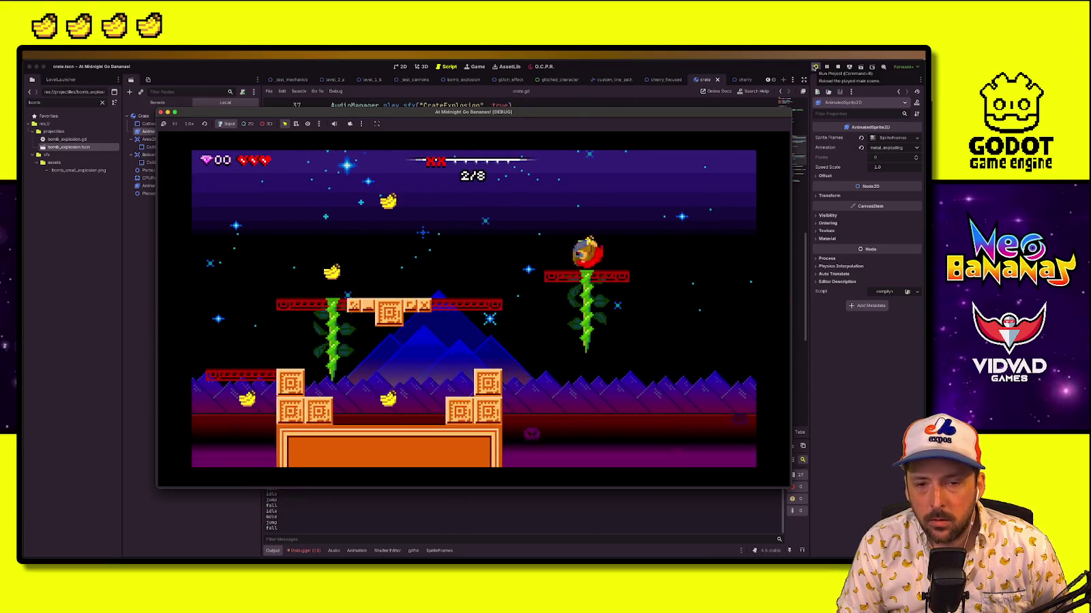
key(Left)
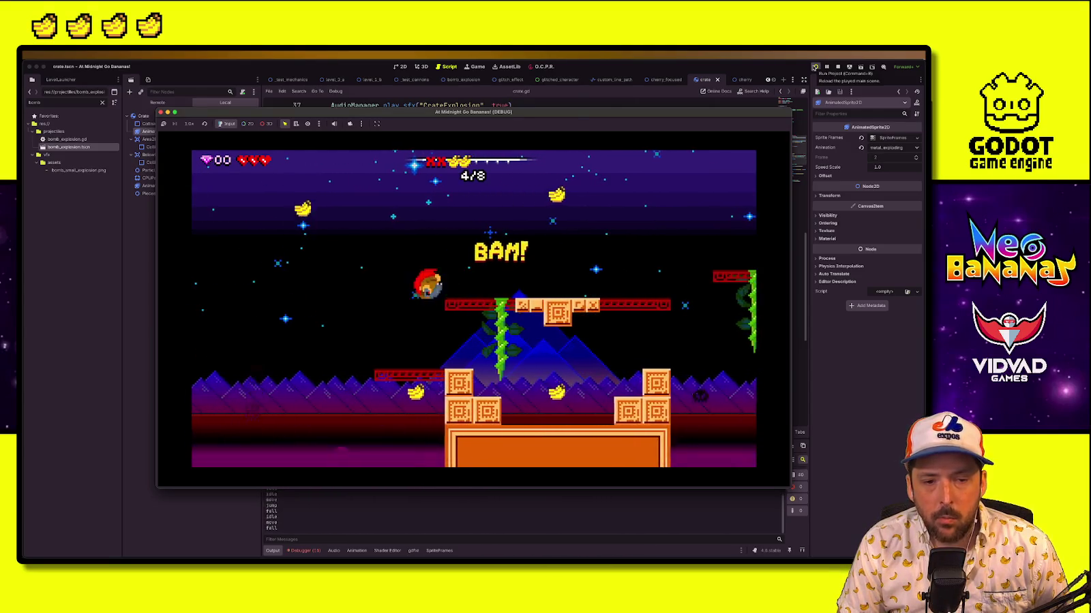
key(Right)
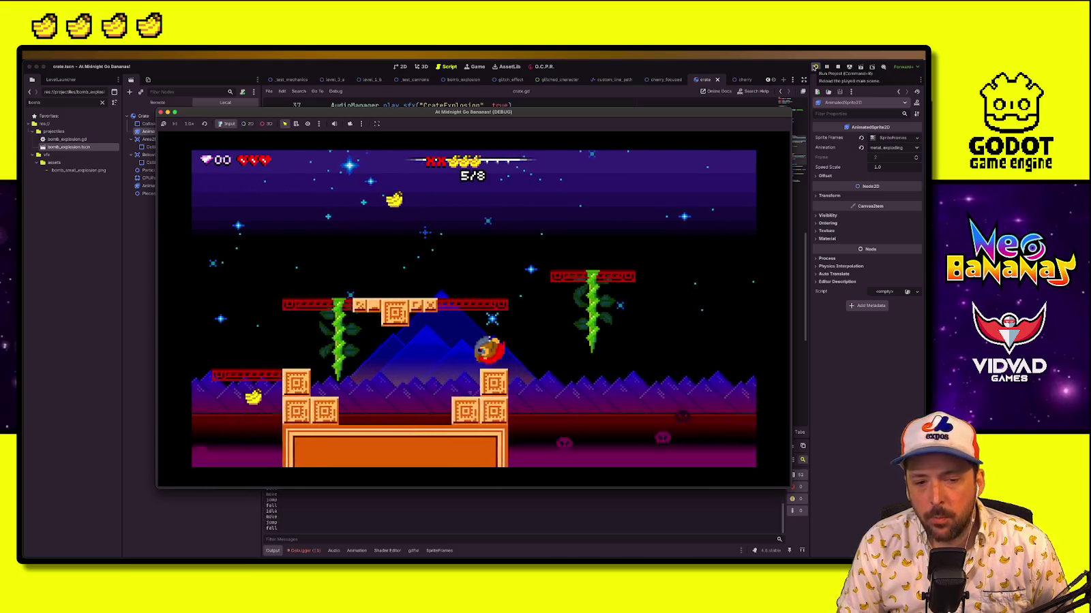
key(space)
key(Left)
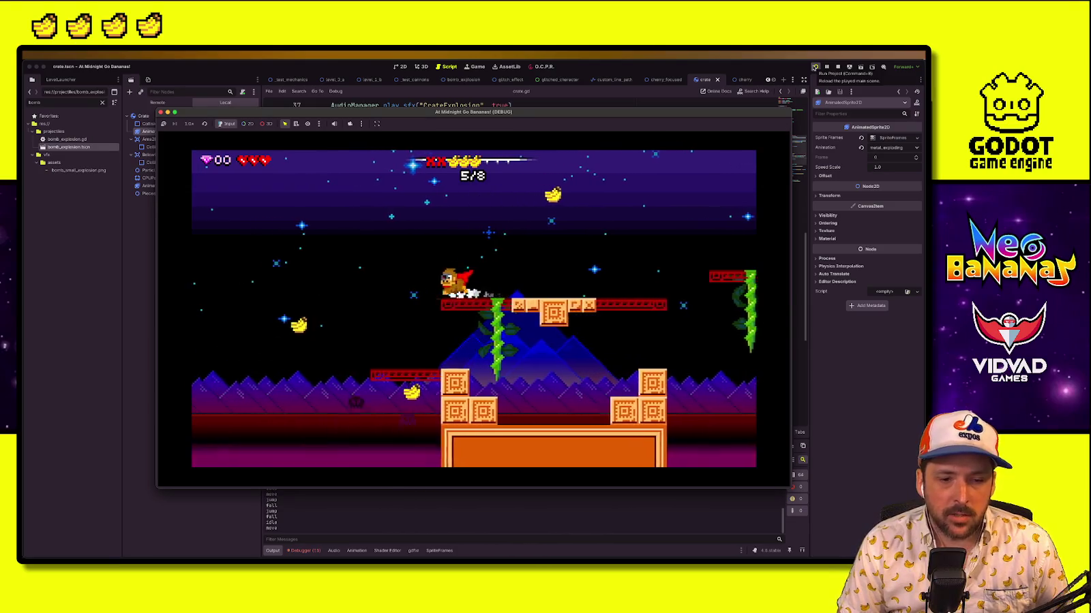
key(Right)
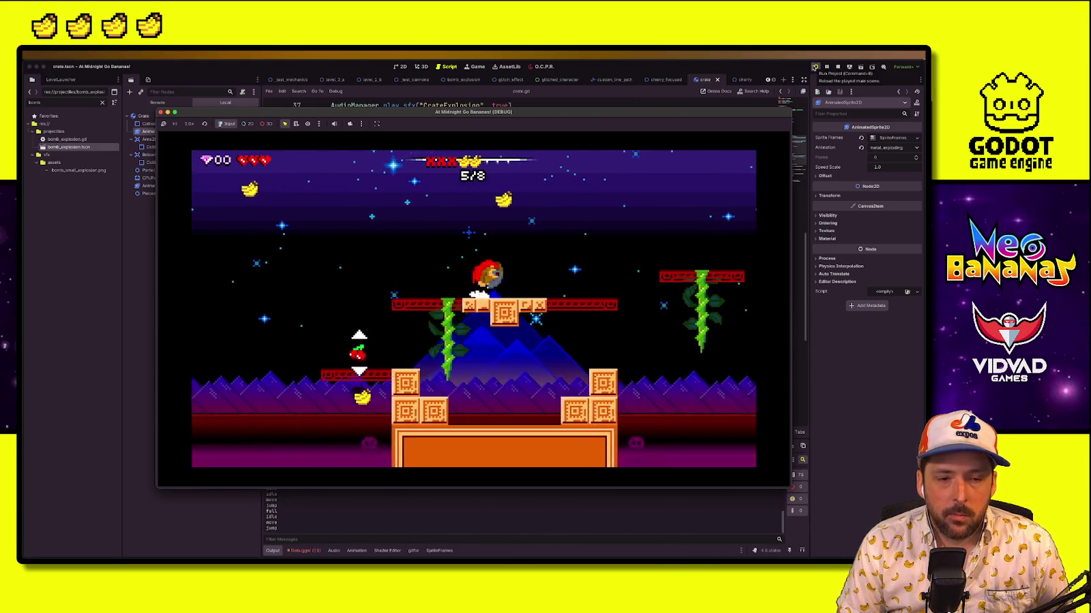
key(space)
key(space)
key(Left)
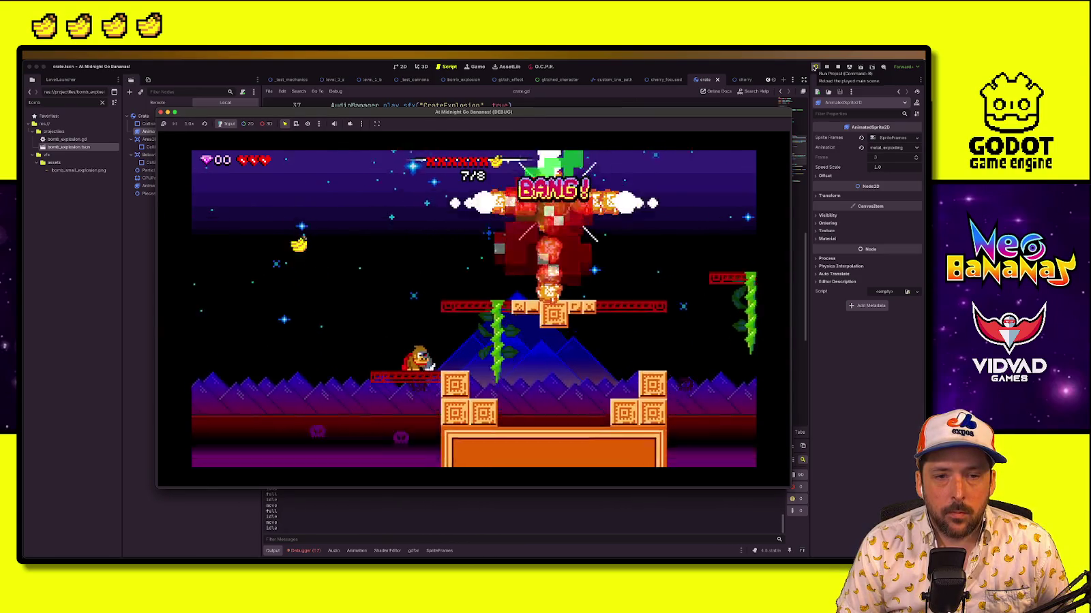
key(Right)
key(space)
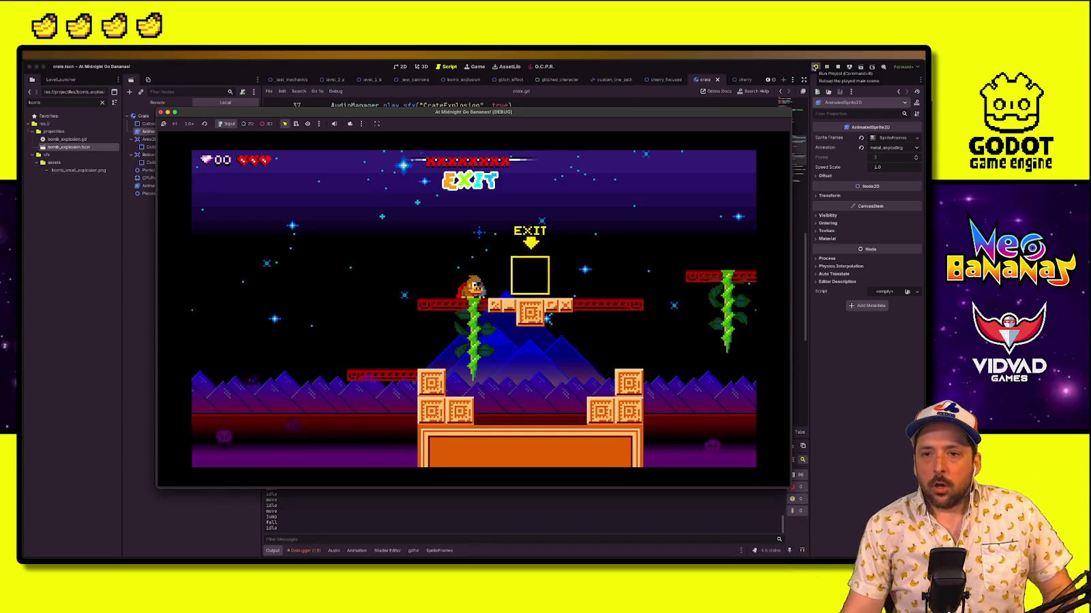
Step: Stop the playtest and return to the explode() code in crate.gd
click(838, 67)
click(545, 253)
click(518, 152)
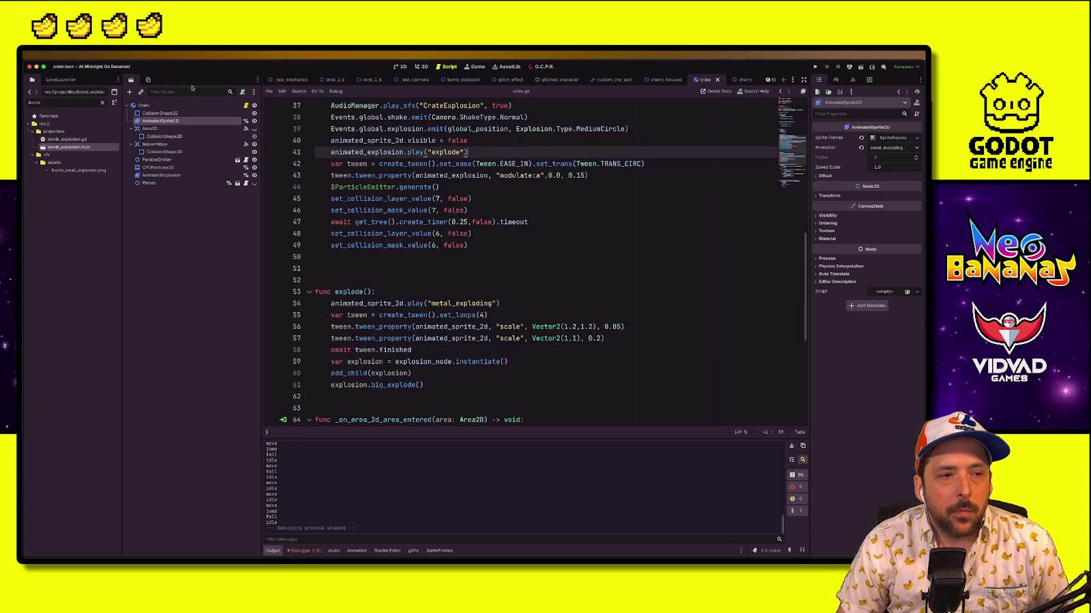
Step: Pick level_1_b in the Level Launcher, run and stop a playtest, then launch it
click(60, 79)
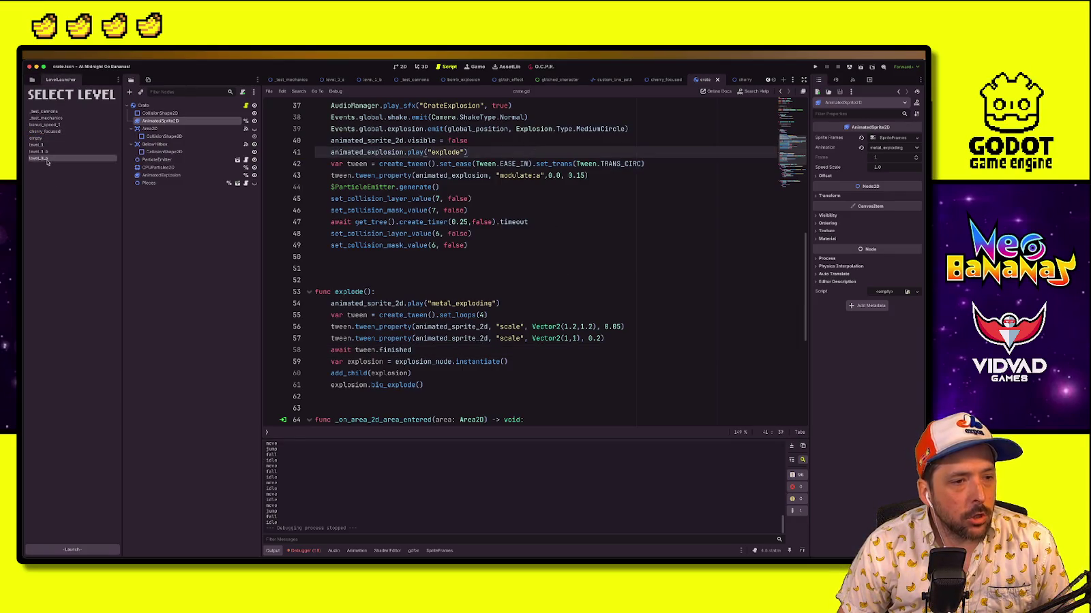
click(70, 152)
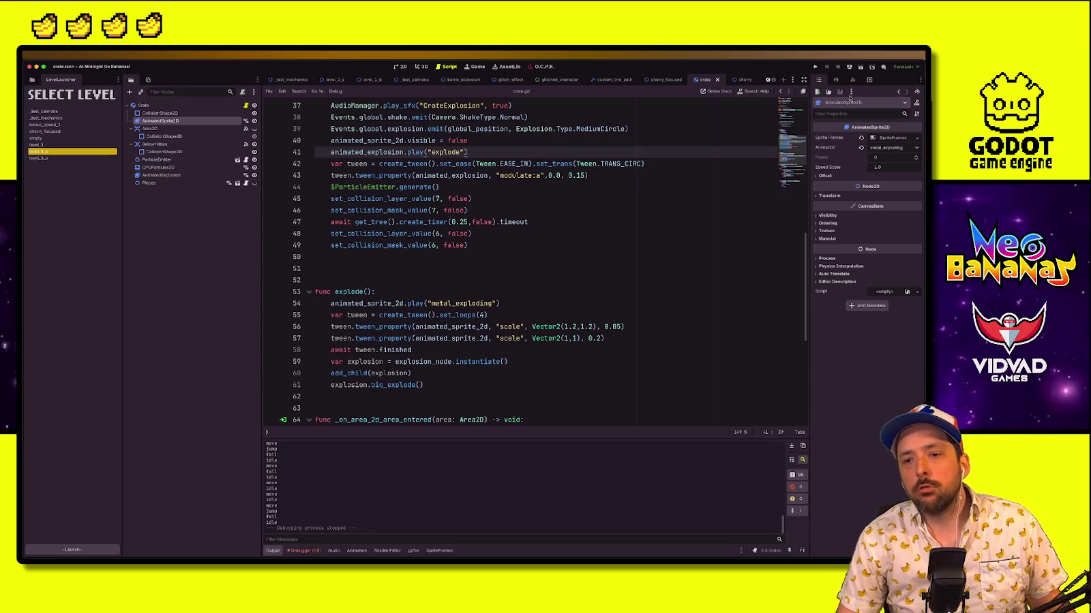
click(818, 68)
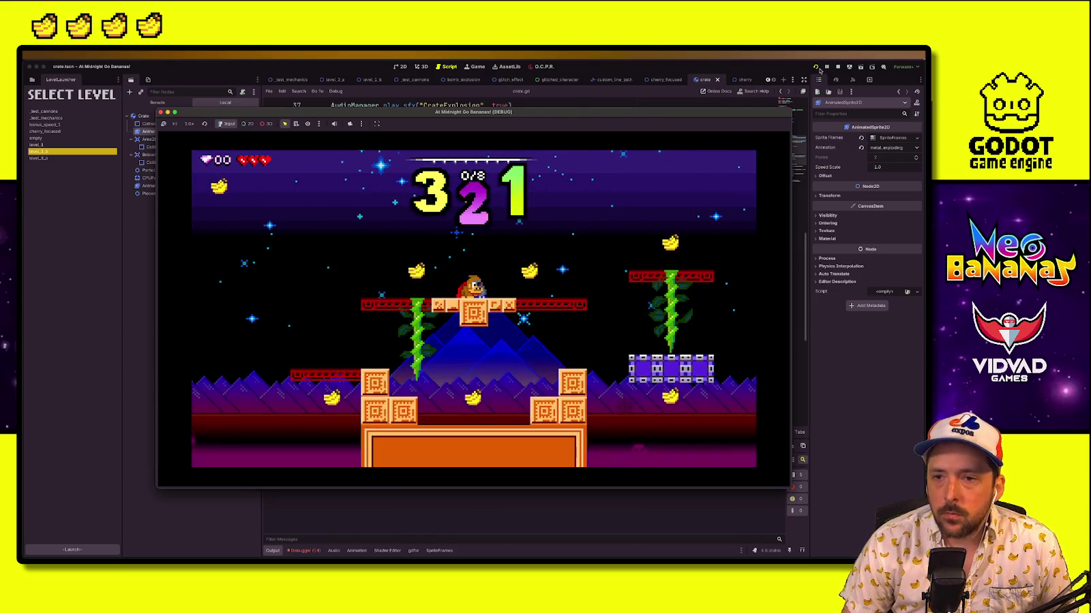
click(839, 67)
click(80, 550)
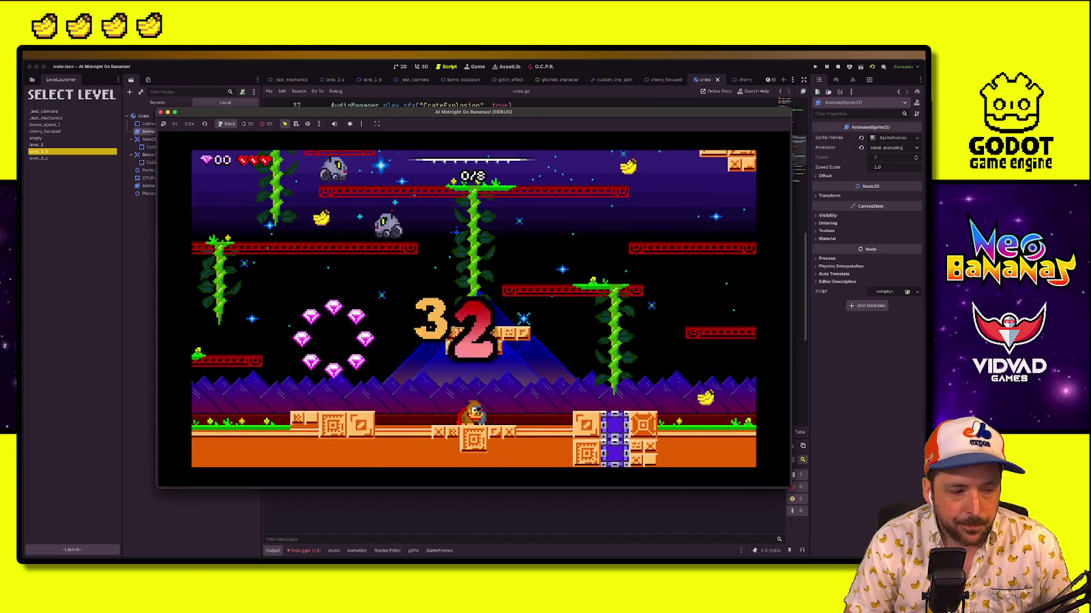
Step: Run through level_1_b collecting gems, jumping onto the red platform and climbing the vine
key(Left)
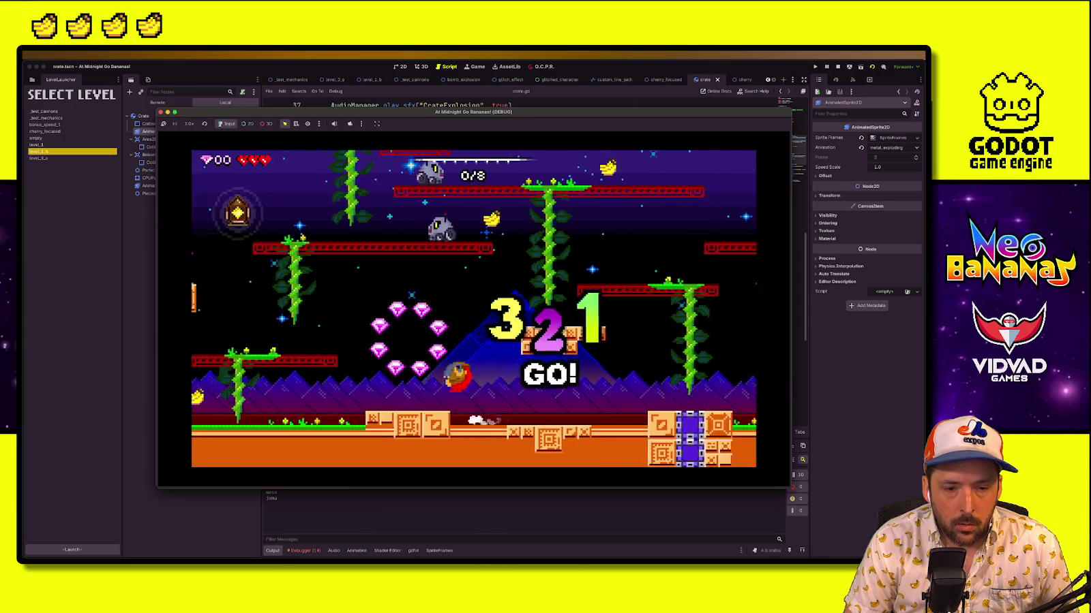
key(Right)
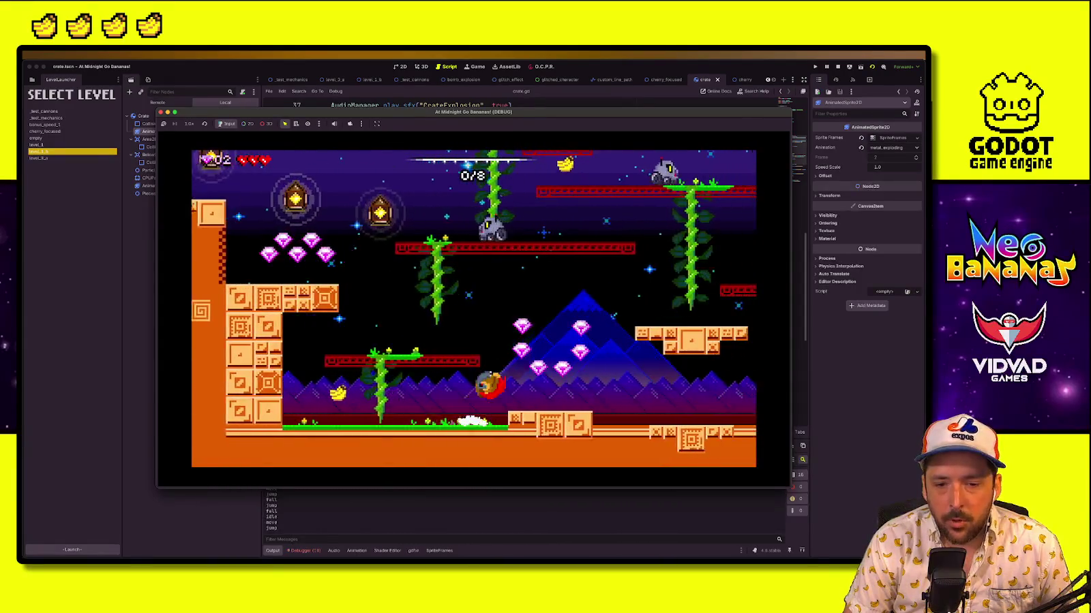
key(space)
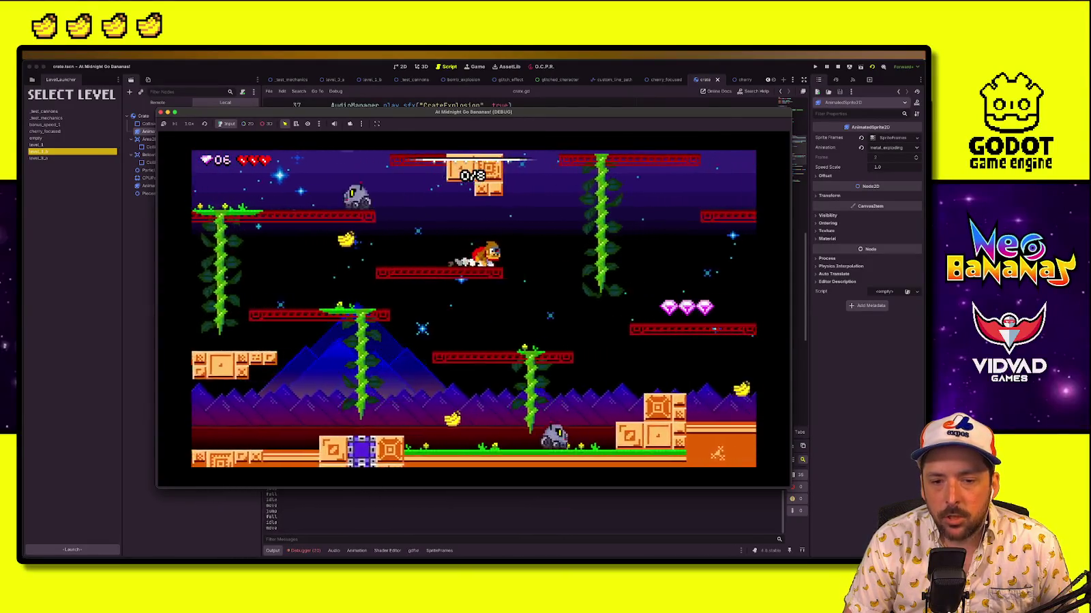
key(Right)
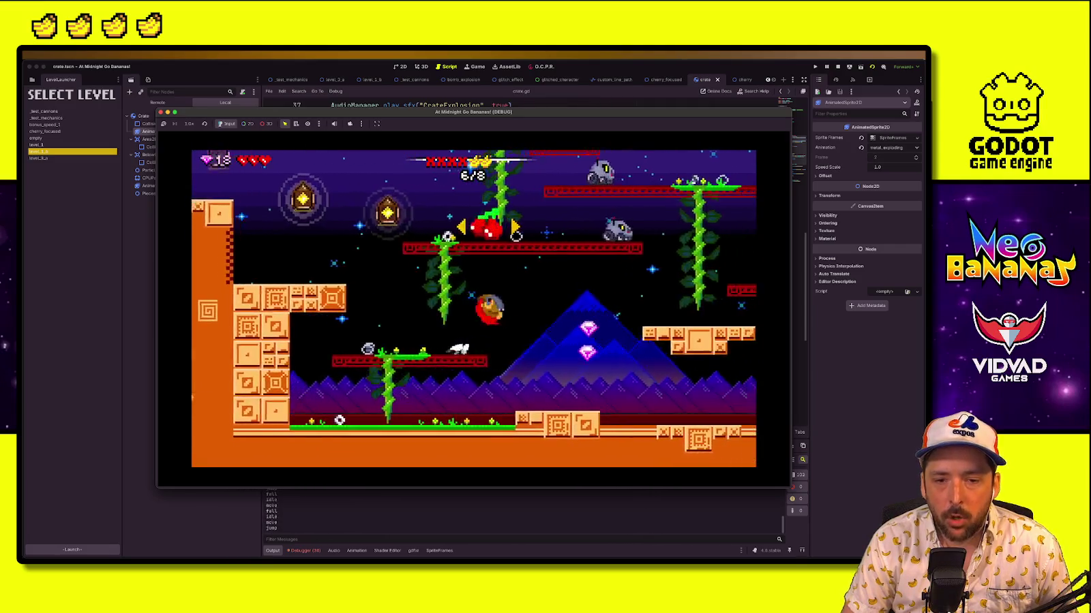
key(Right)
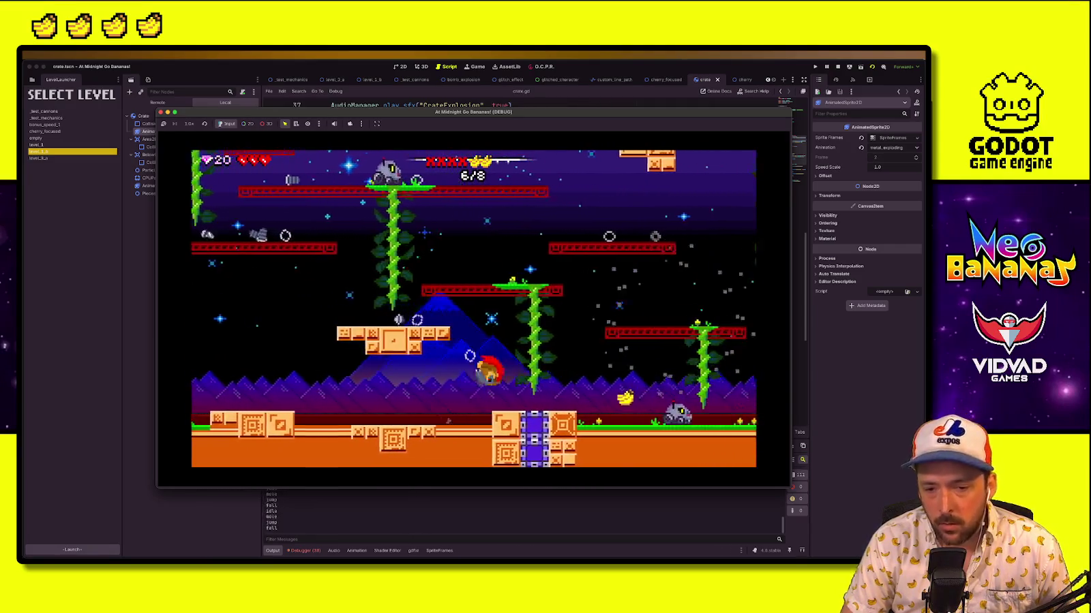
key(Left)
key(space)
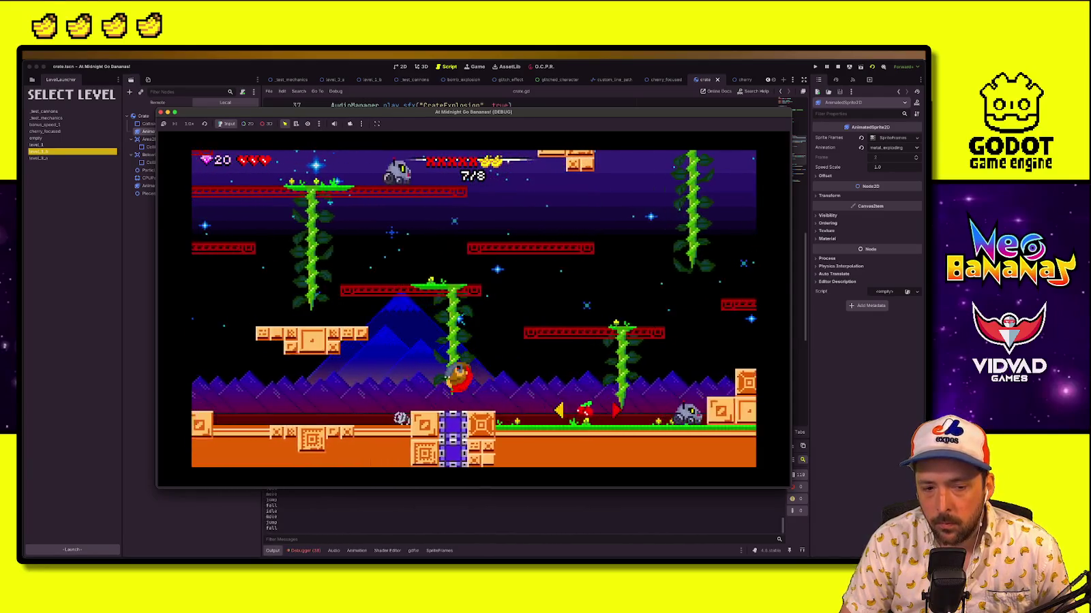
key(Right)
Step: Burst a crate, jump into the cannon to finish the level, and stop the playtest
key(space)
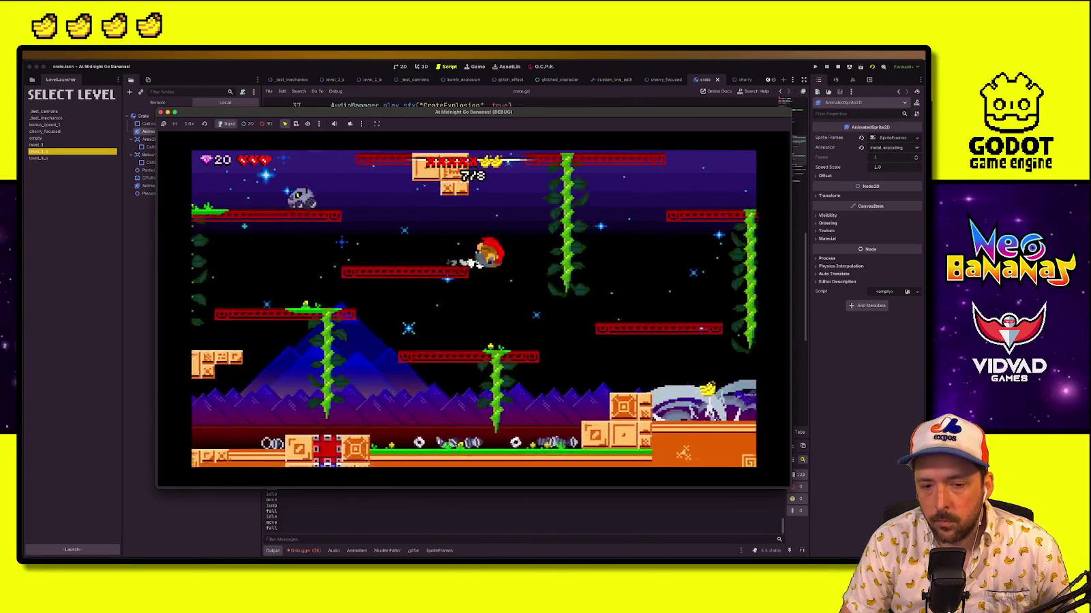
key(Right)
key(space)
key(Left)
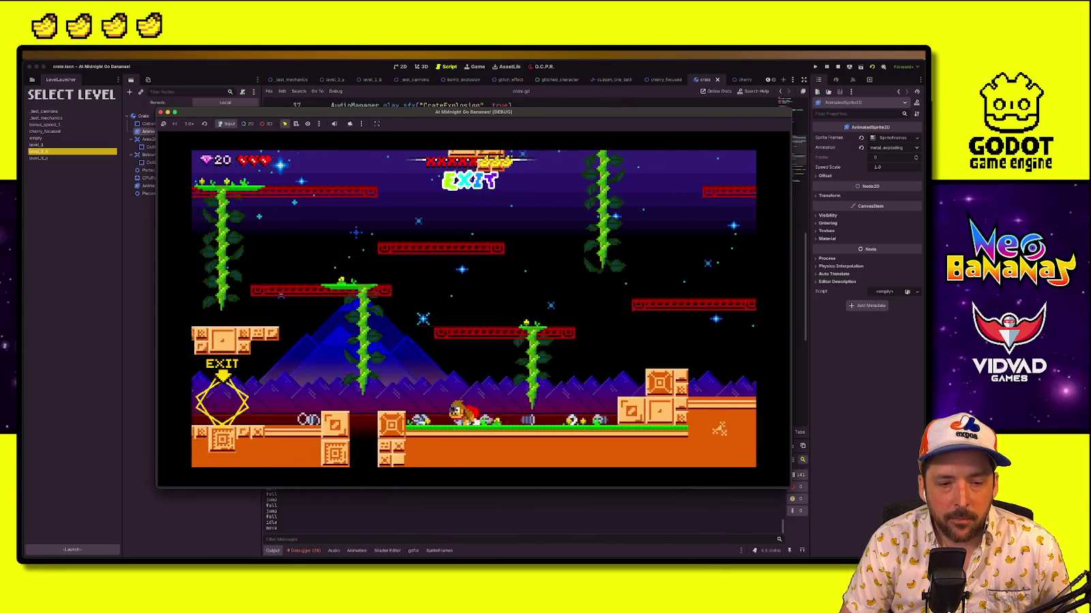
key(space)
key(Right)
key(space)
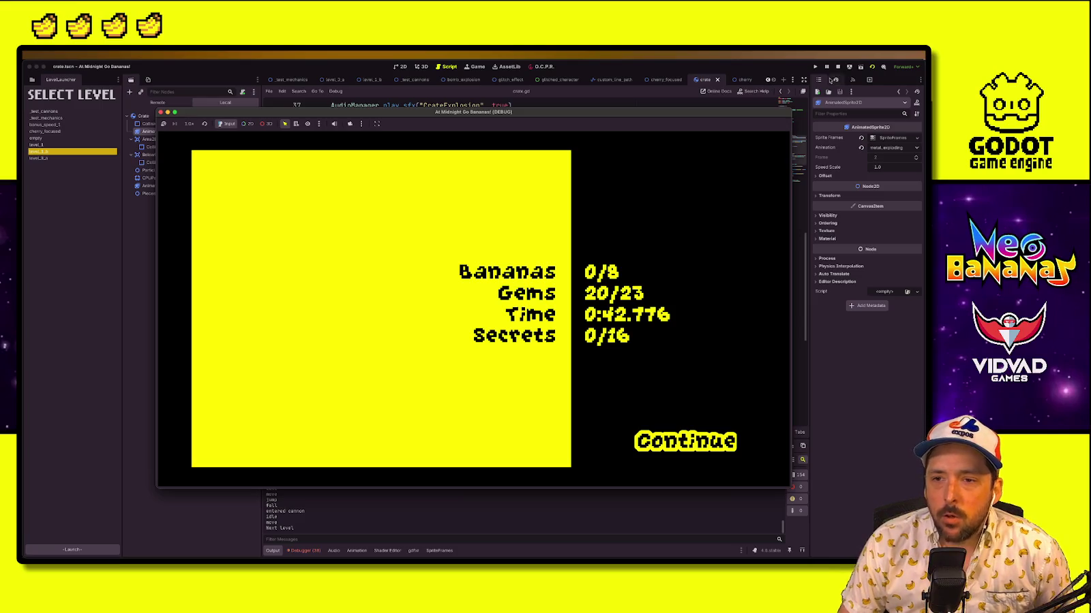
click(838, 66)
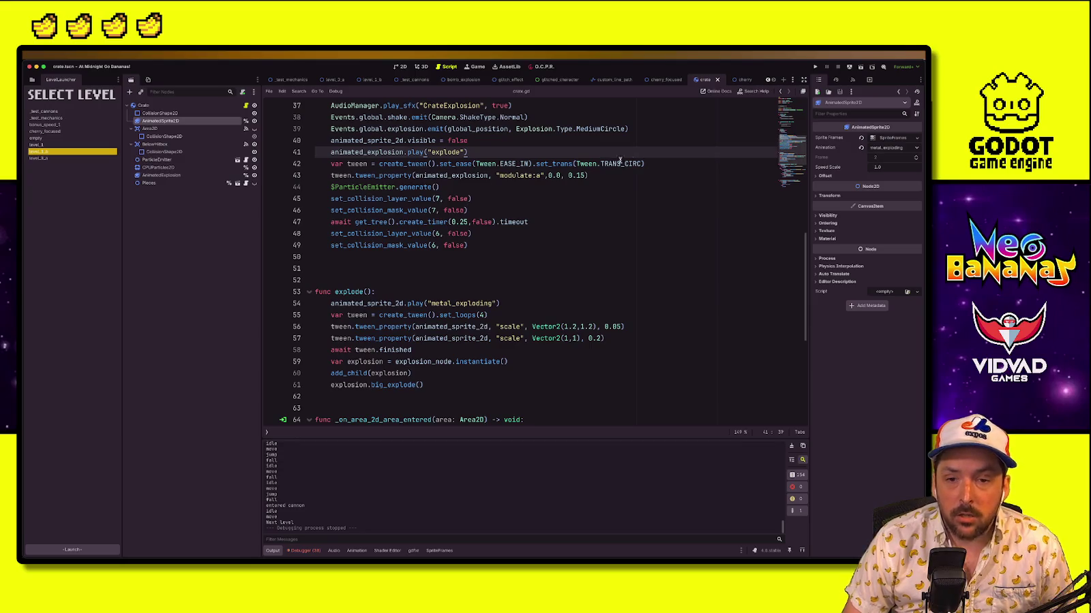
Step: Read the TRANS_CIRC documentation, then scroll up to review destroy() in crate.gd
mouse_move(600, 165)
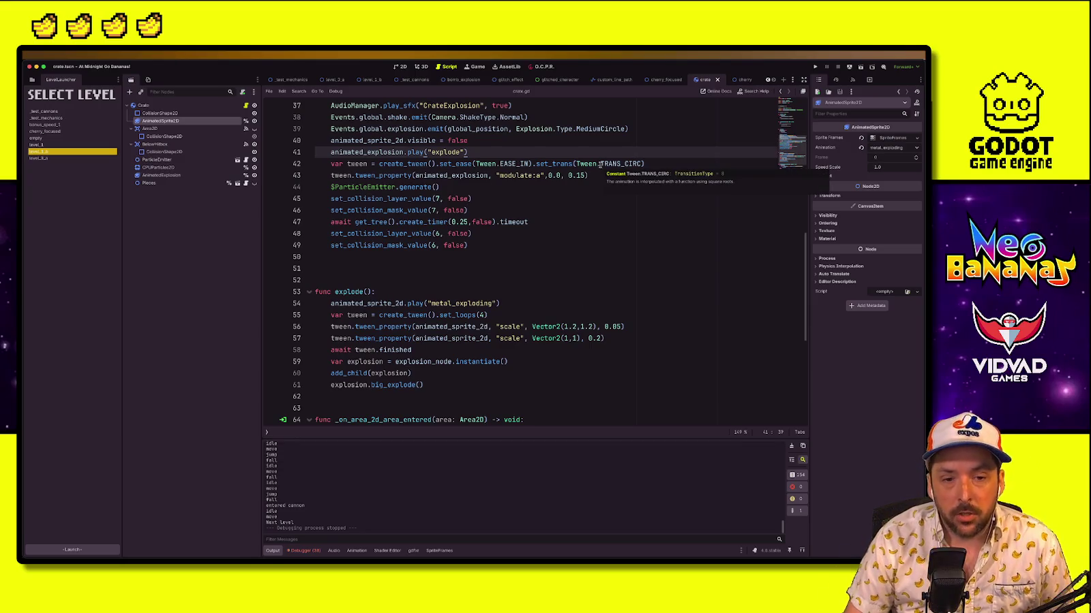
click(532, 240)
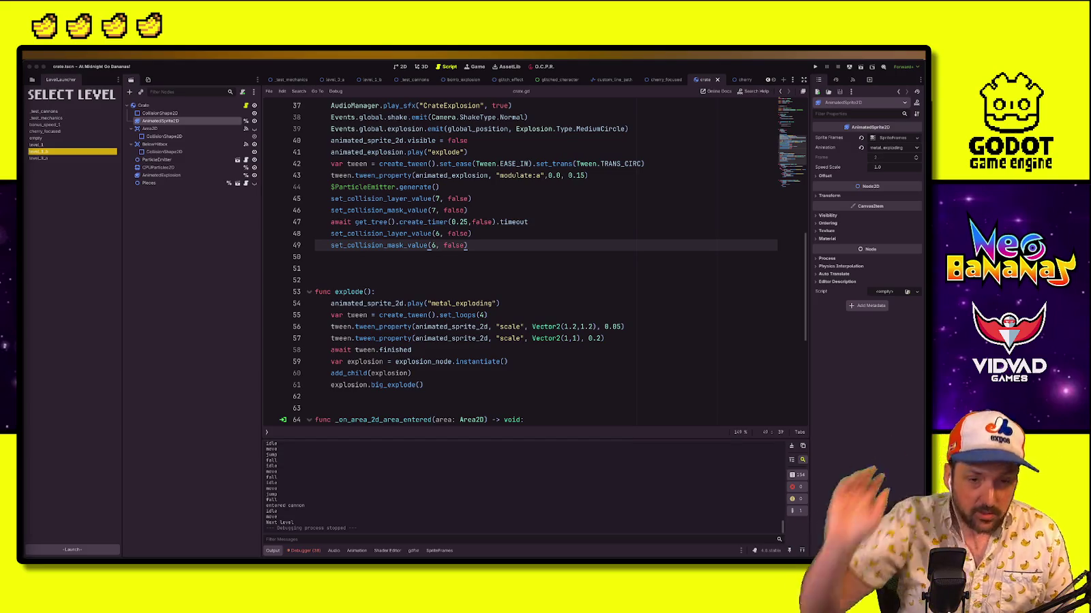
click(531, 292)
click(514, 257)
scroll(511, 273, up, 4)
click(499, 319)
click(491, 380)
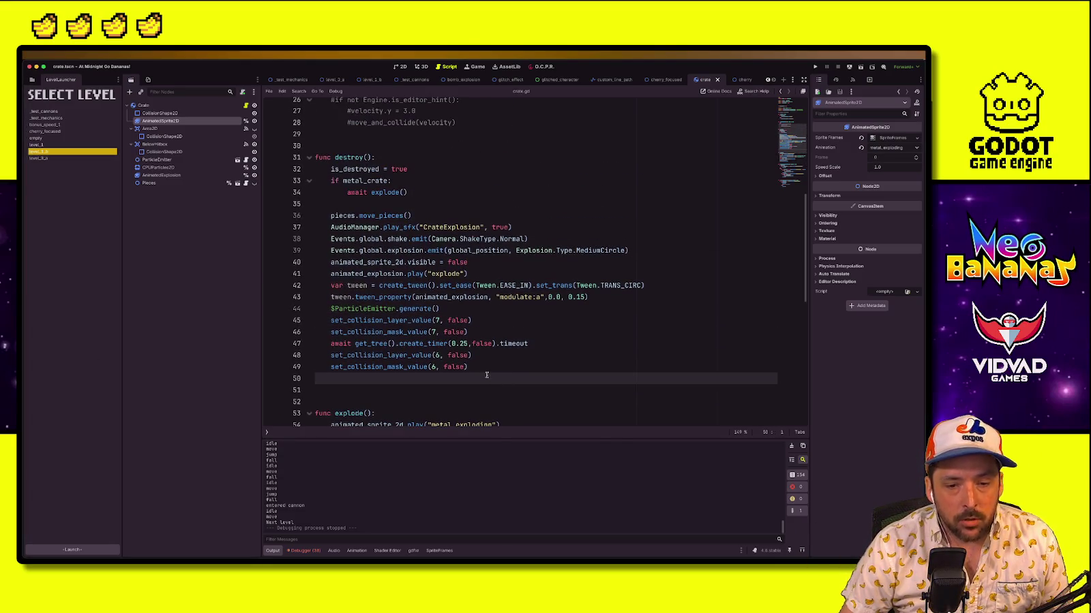
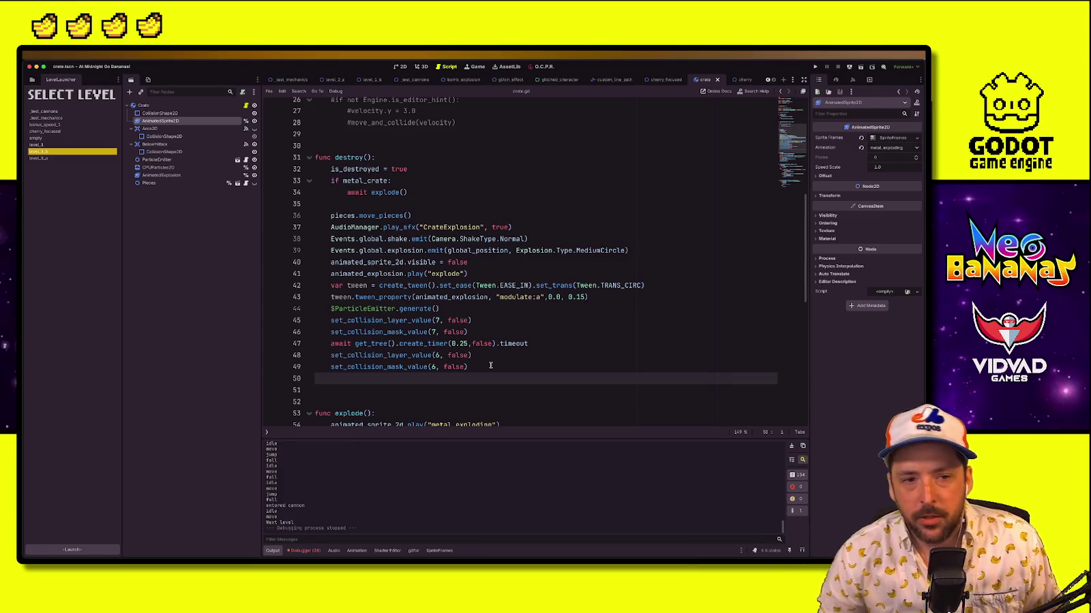
Step: Delete the blank line after await explode() in crate.gd's destroy() function
click(421, 202)
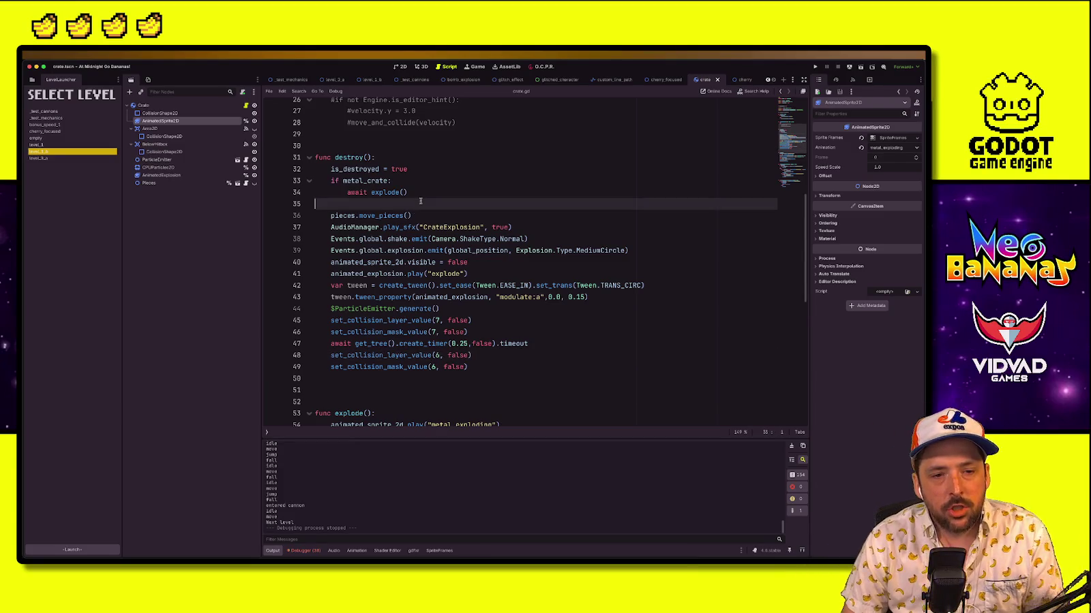
key(BackSpace)
click(514, 379)
click(513, 372)
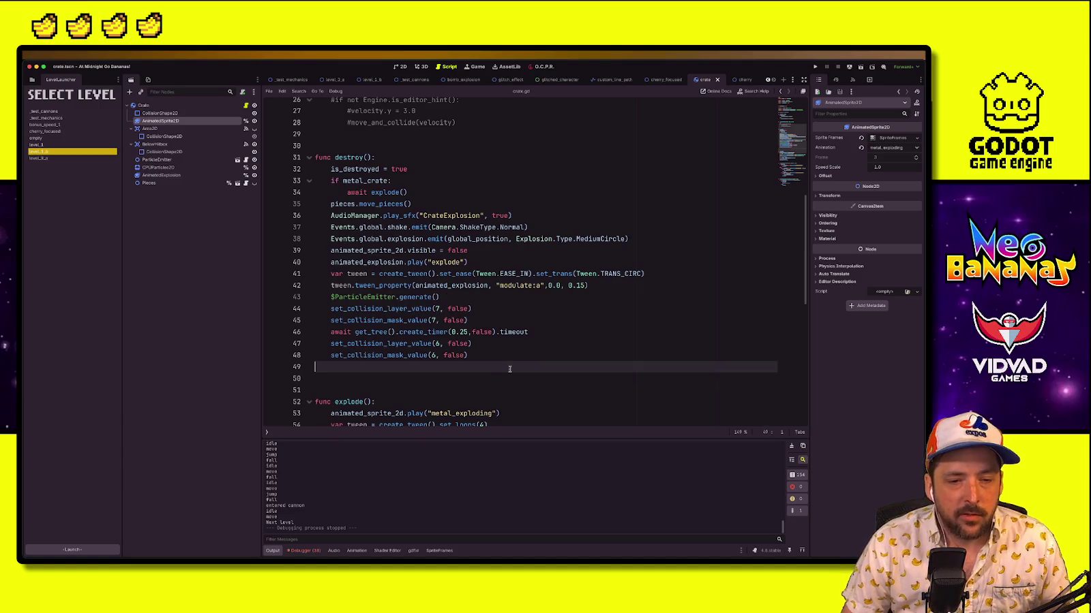
Step: Review the explode() tween and big_explode() code, then run the game to test it
scroll(510, 373, down, 2)
scroll(477, 358, up, 8)
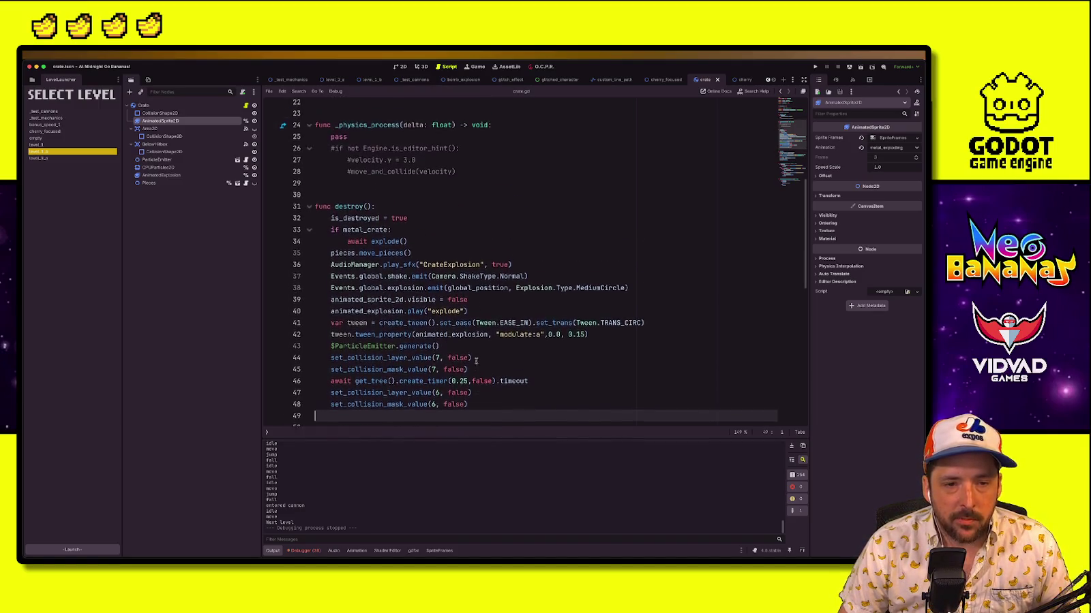
scroll(478, 370, down, 14)
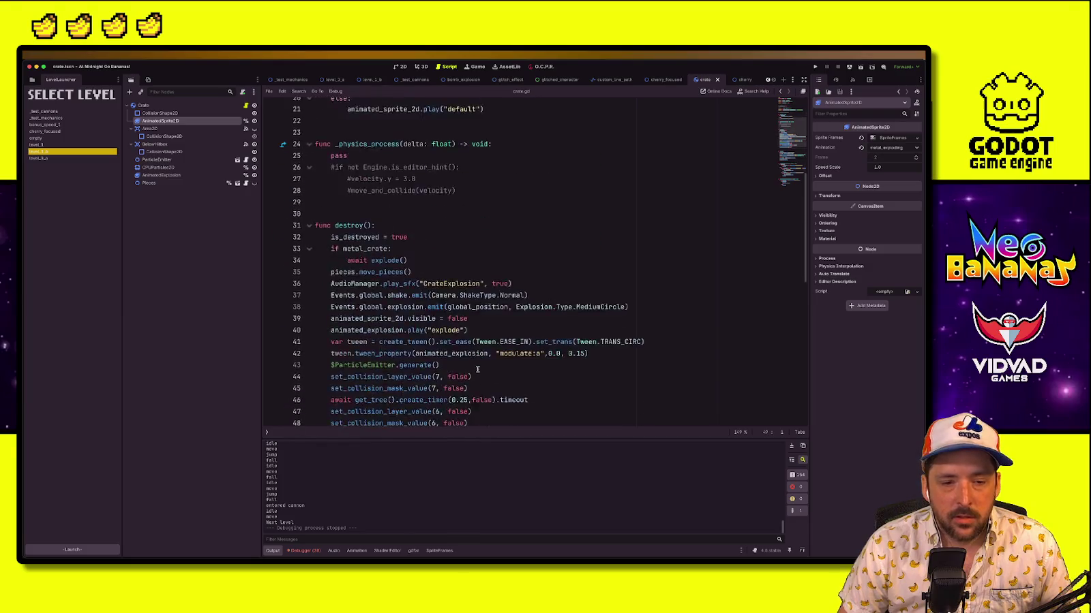
click(515, 354)
click(546, 276)
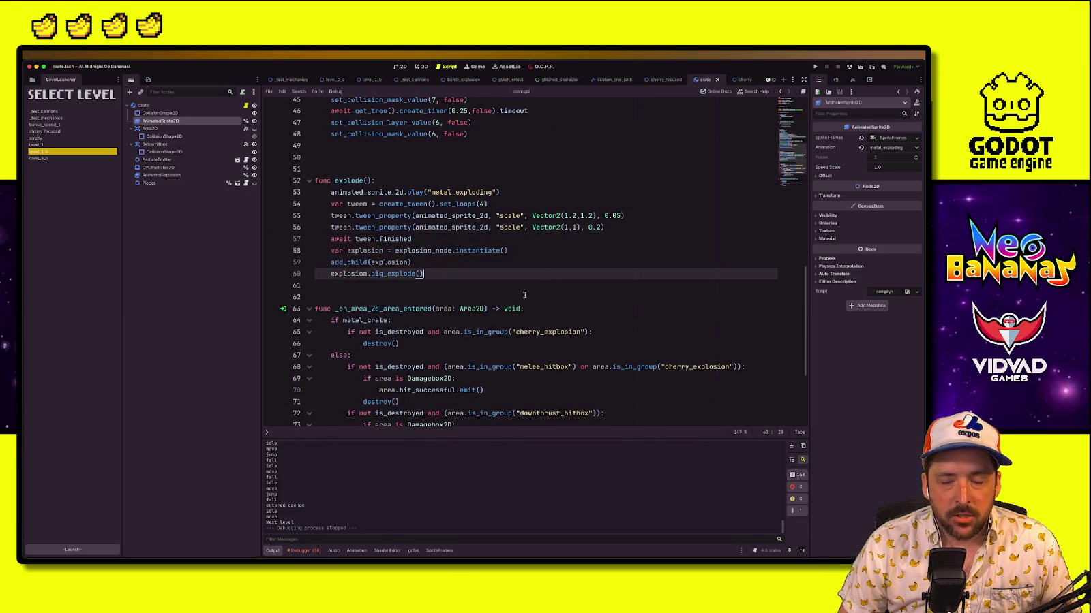
click(662, 201)
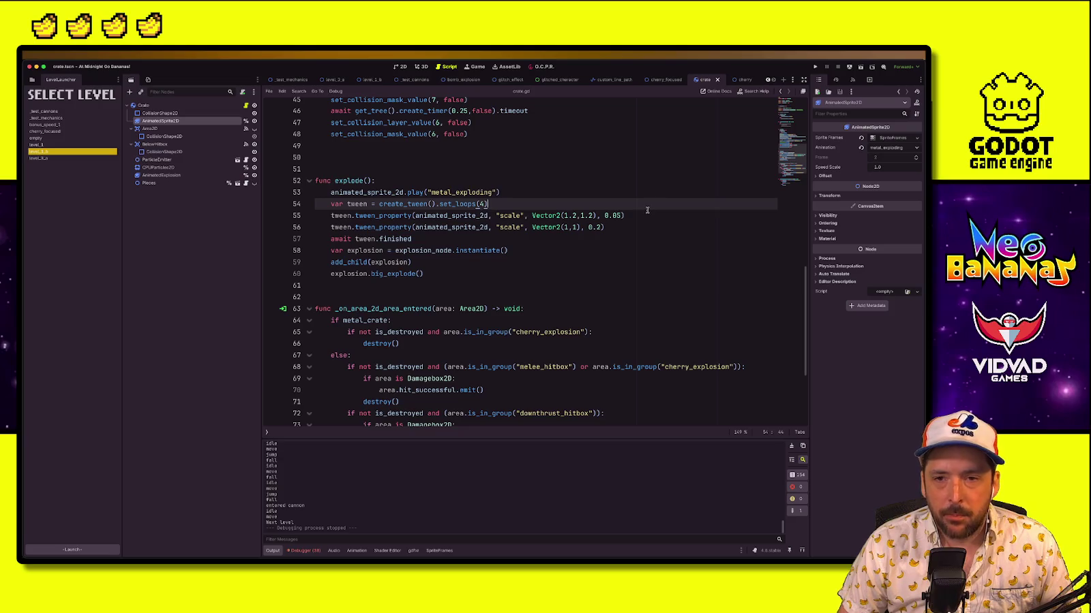
click(630, 191)
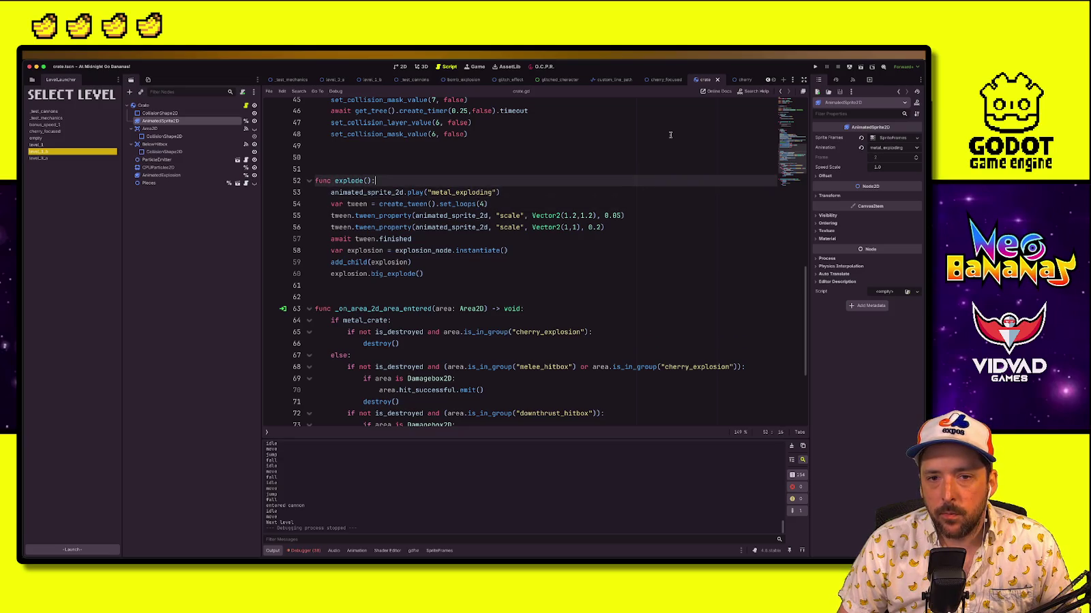
key(Up)
key(Up)
key(Up)
click(614, 179)
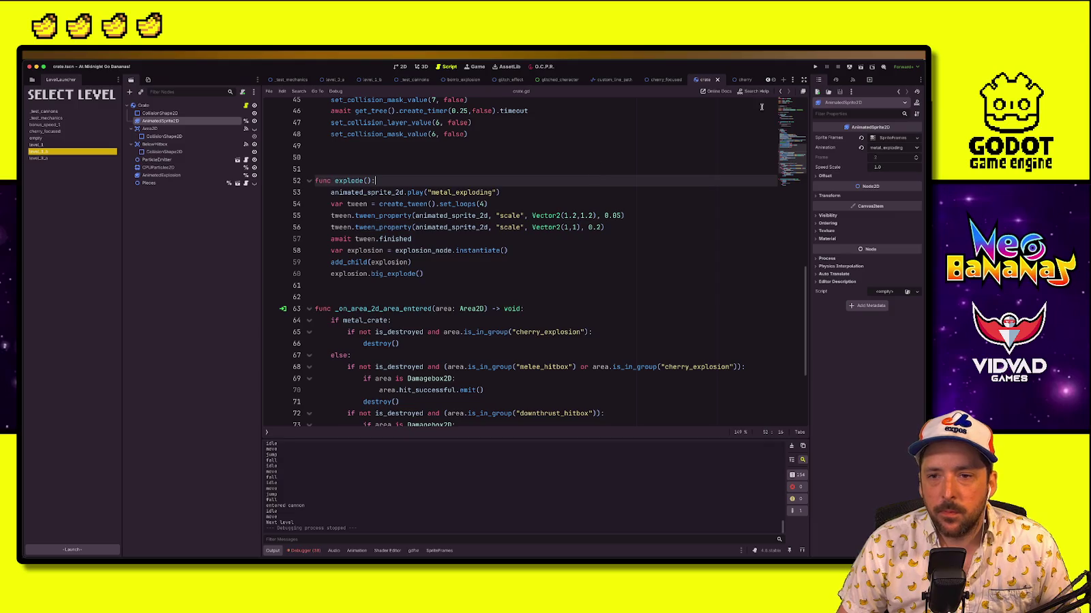
key(Up)
key(Up)
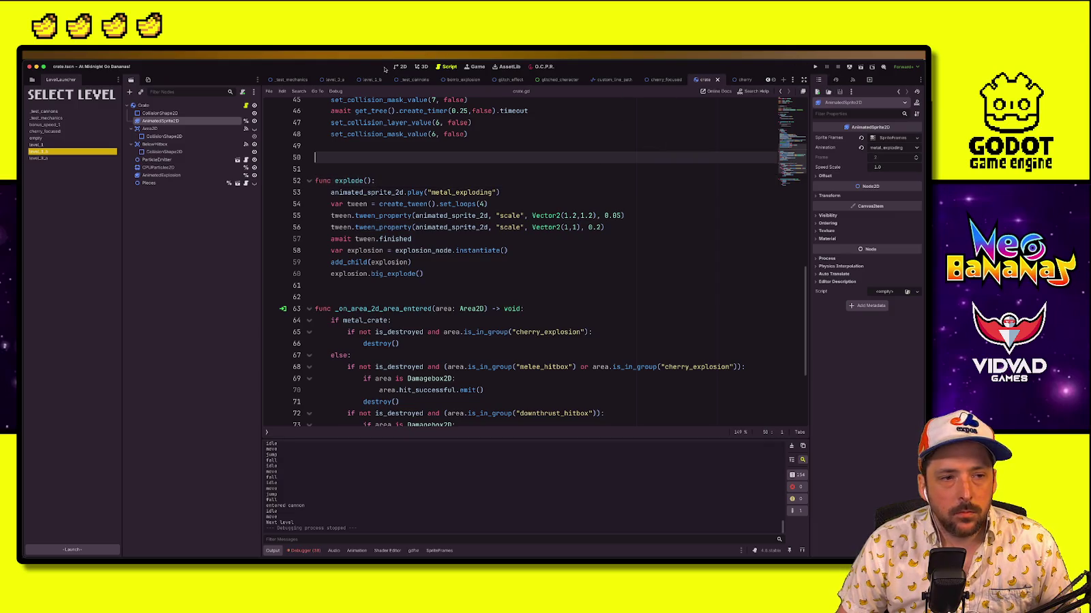
key(Up)
key(Up)
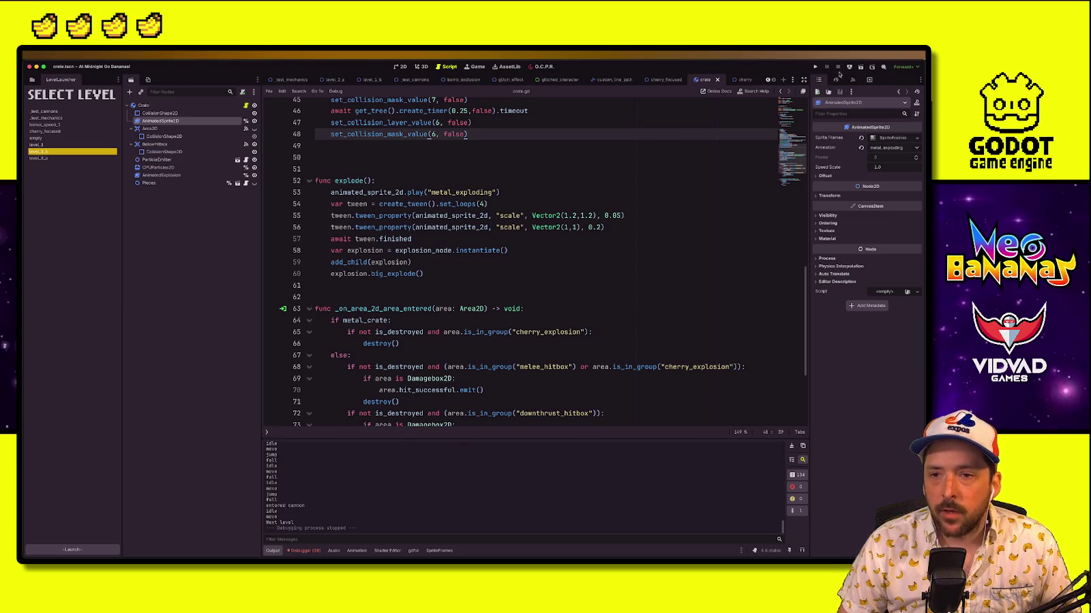
click(815, 67)
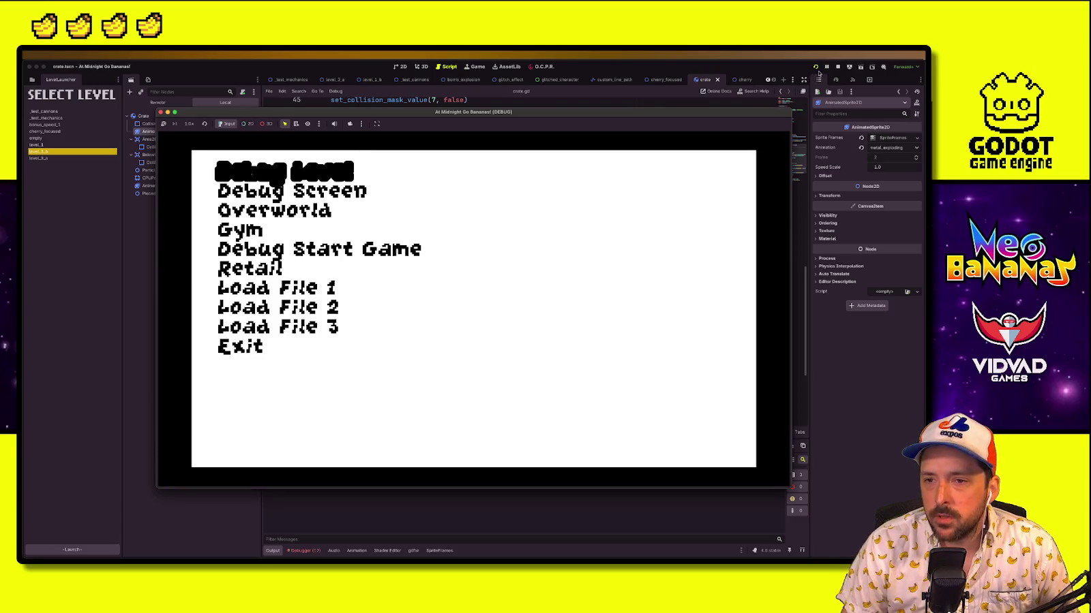
Step: Stop the game and launch the cherry_focused level from the LevelLauncher
click(838, 67)
click(45, 132)
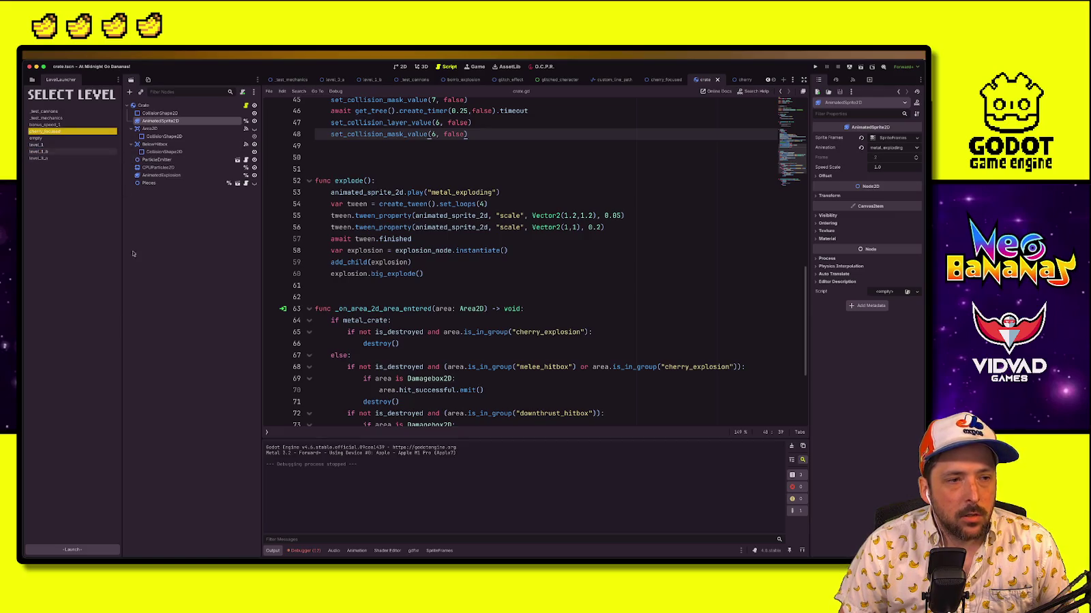
click(63, 552)
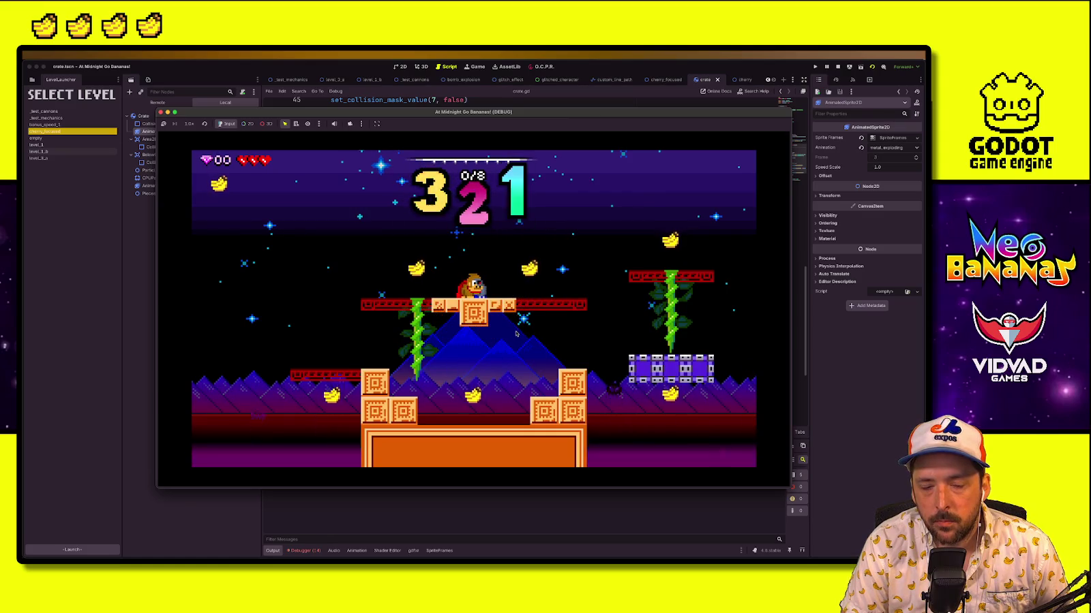
Step: Play the level briefly, smashing crates to the lower floor, then stop the game
key(Right)
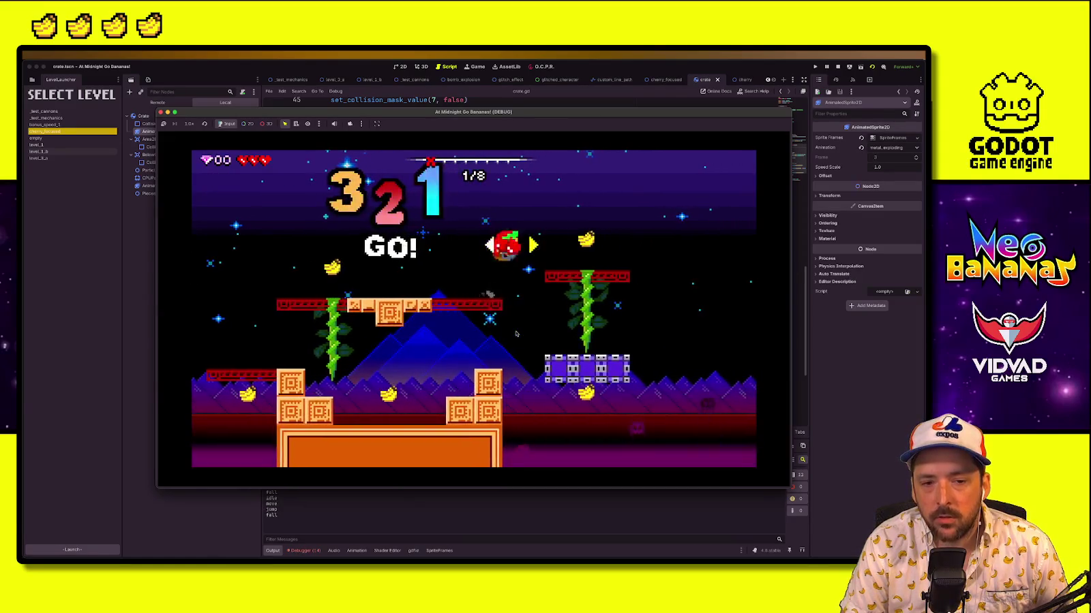
key(Left)
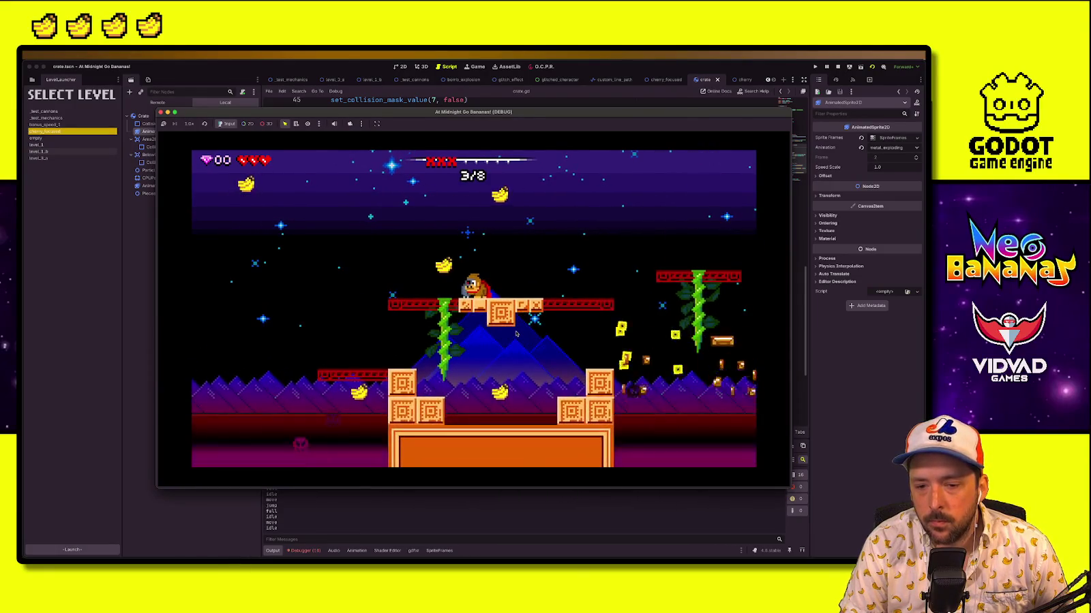
key(Right)
key(space)
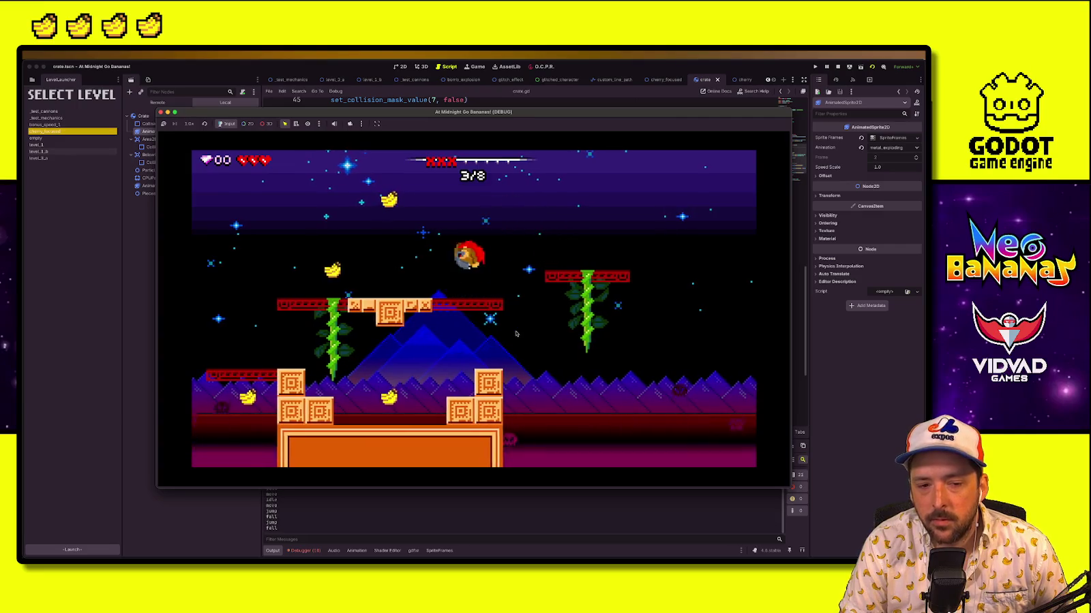
key(Left)
key(Down)
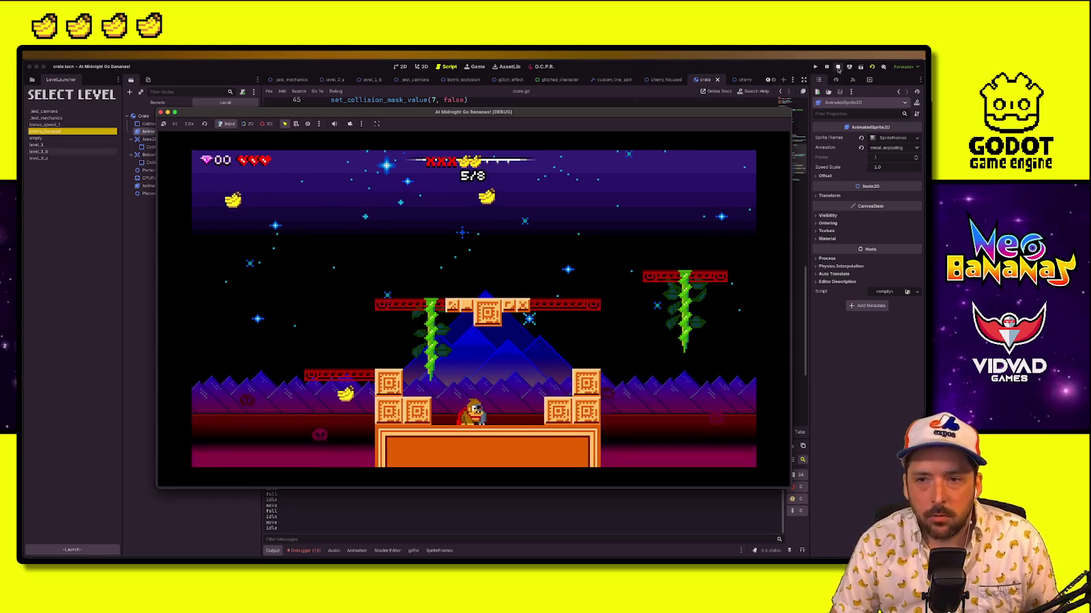
key(super+period)
click(436, 273)
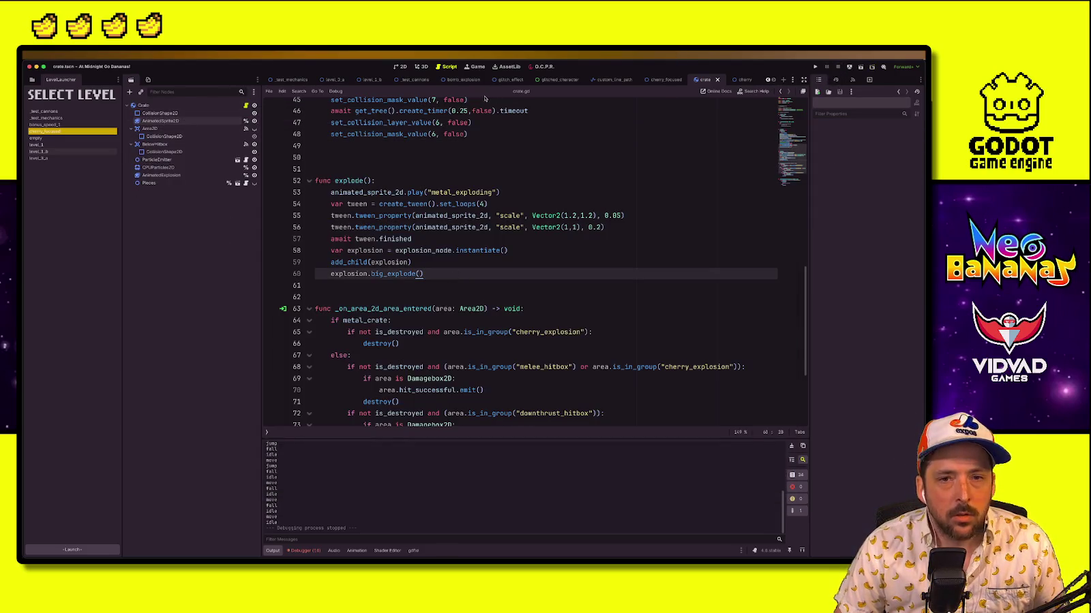
Step: Select the Pieces node and look through crate.gd's area and hitbox handlers
click(149, 183)
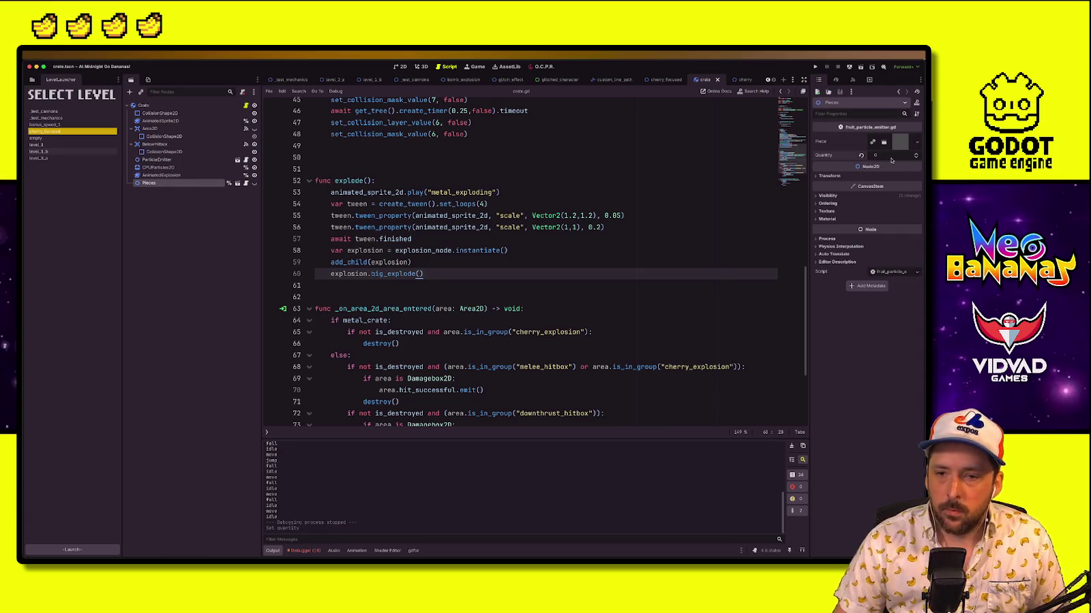
click(497, 204)
scroll(497, 204, down, 4)
click(578, 246)
click(565, 337)
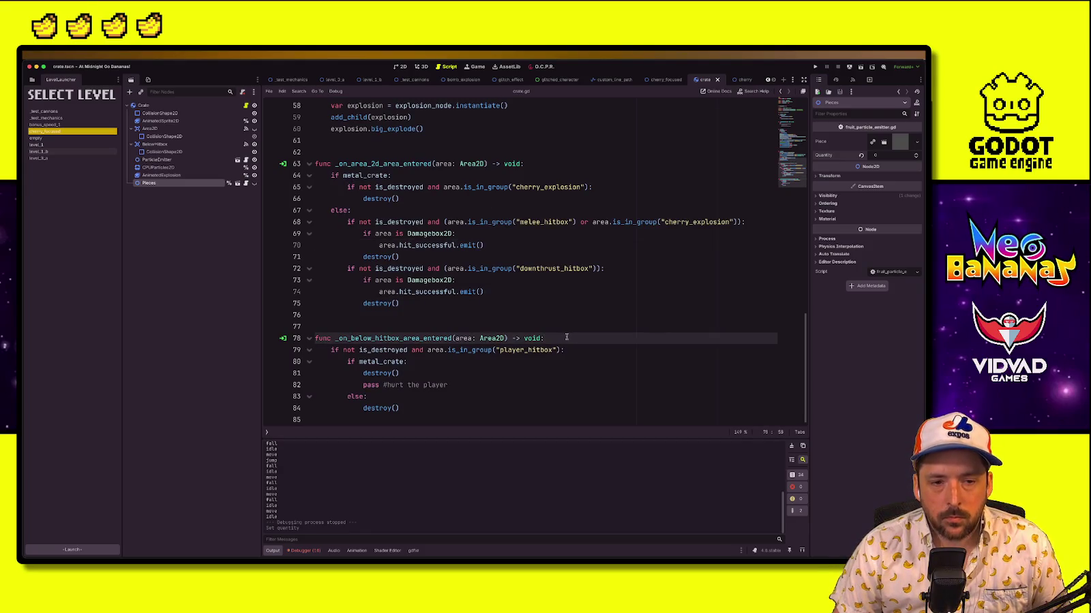
scroll(565, 337, up, 8)
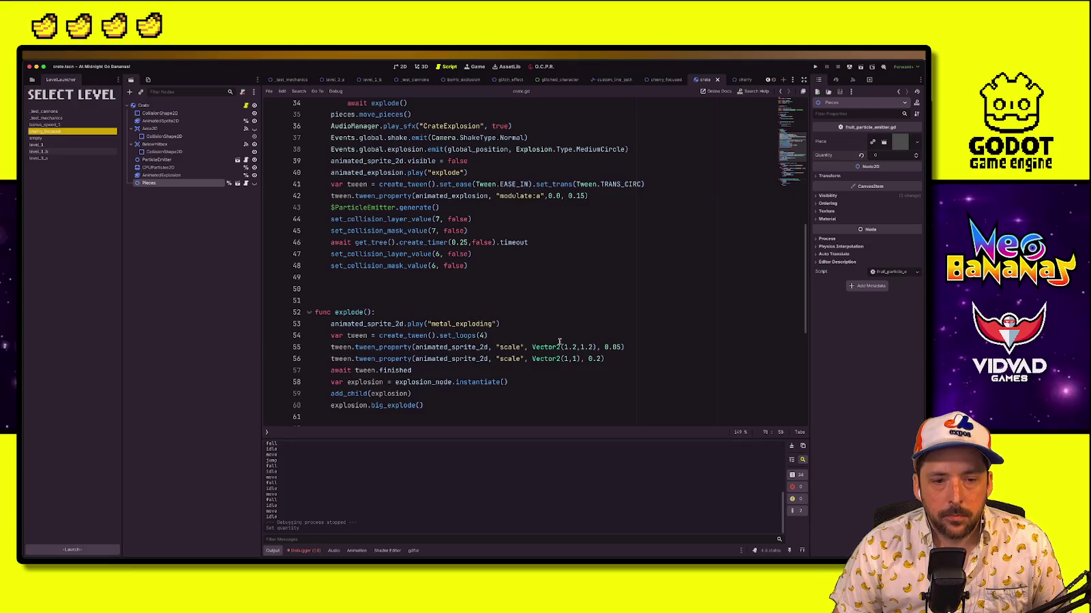
scroll(452, 396, up, 2)
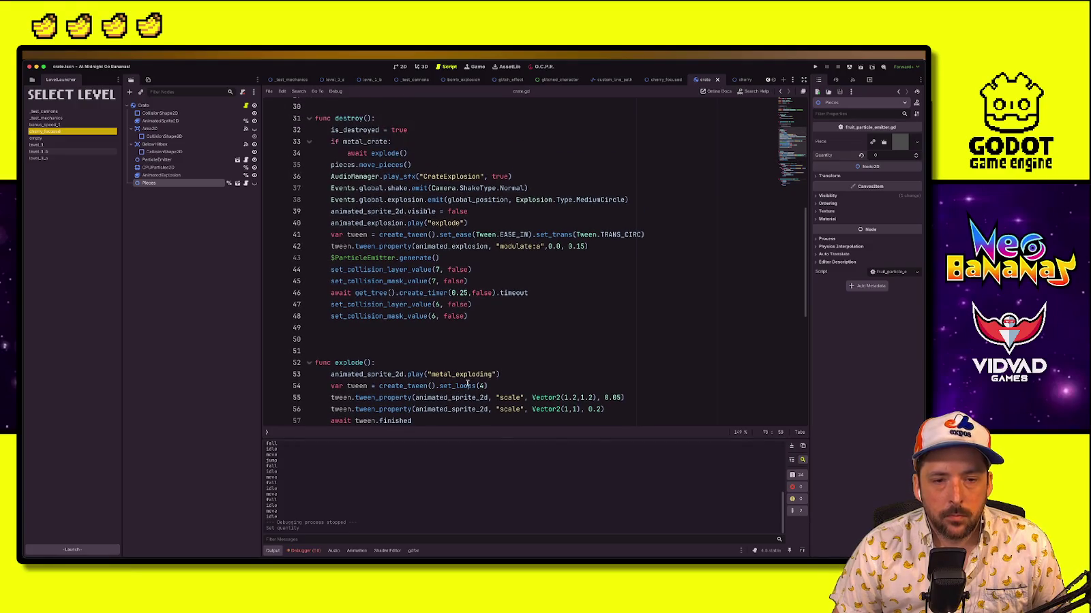
scroll(468, 384, down, 3)
click(509, 368)
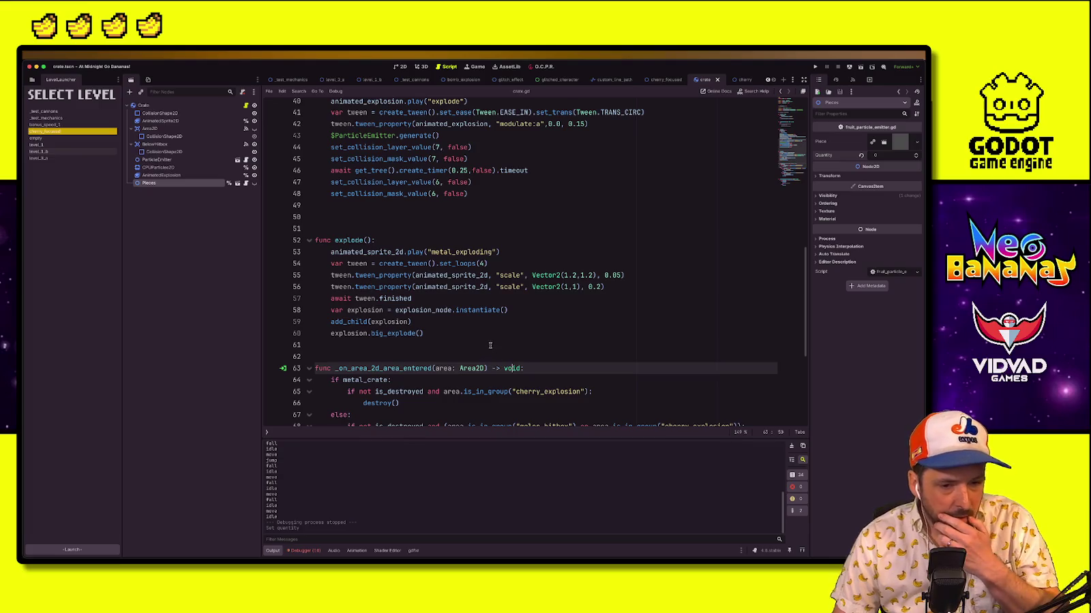
Step: Change explode()'s first scale tween from 1.2 to Vector2(1.3,1.3) and run the game
click(574, 275)
key(Delete)
key(Delete)
key(Delete)
text(1.3)
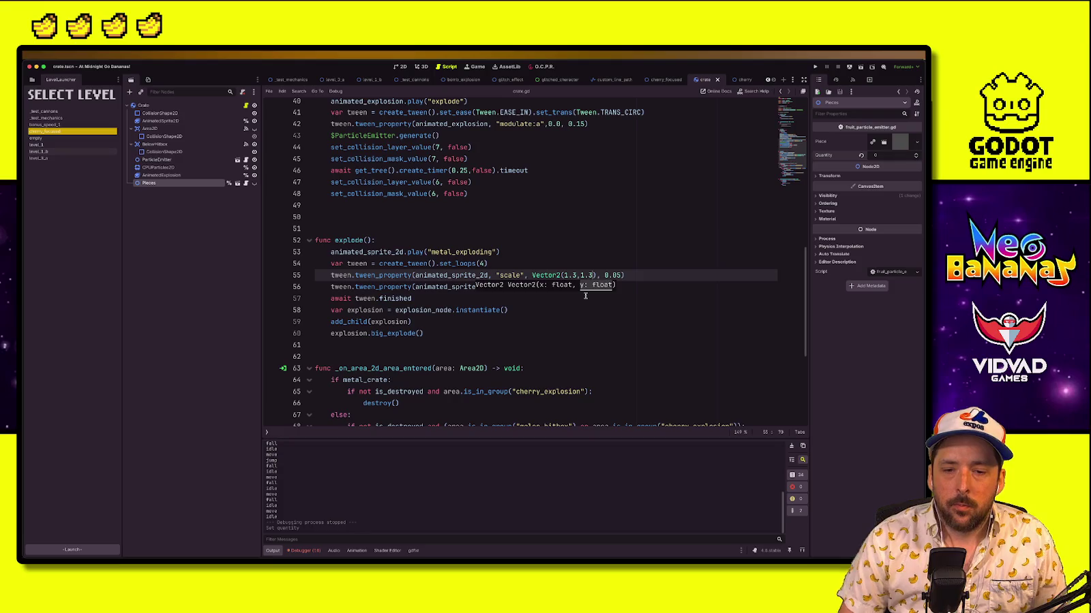
click(814, 66)
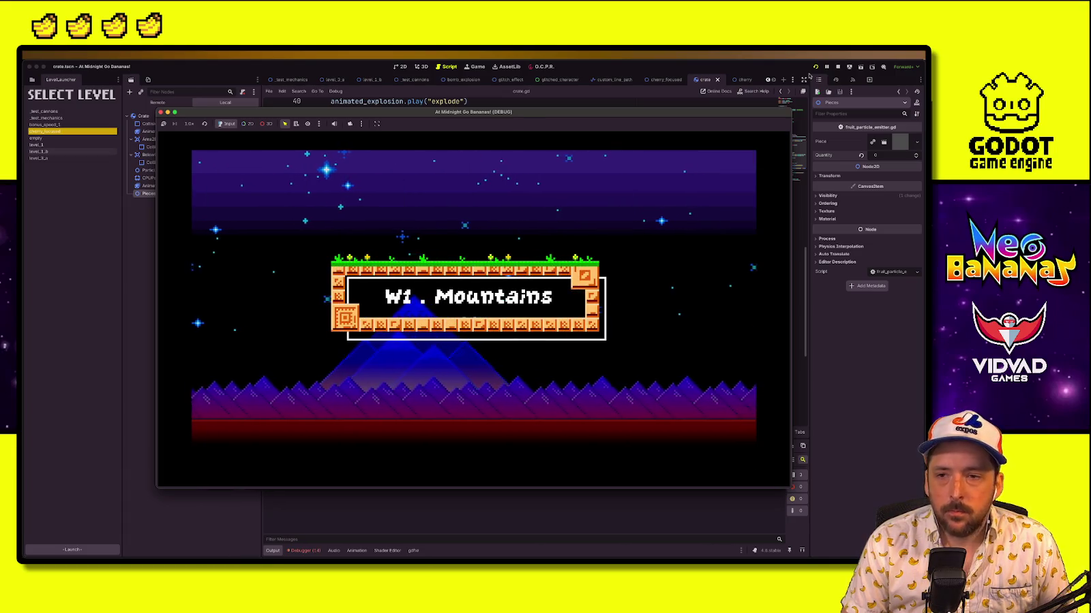
Step: Raise explode()'s set_loops from 4 to 5, rerun the game to the exit, and stop
click(838, 67)
click(502, 263)
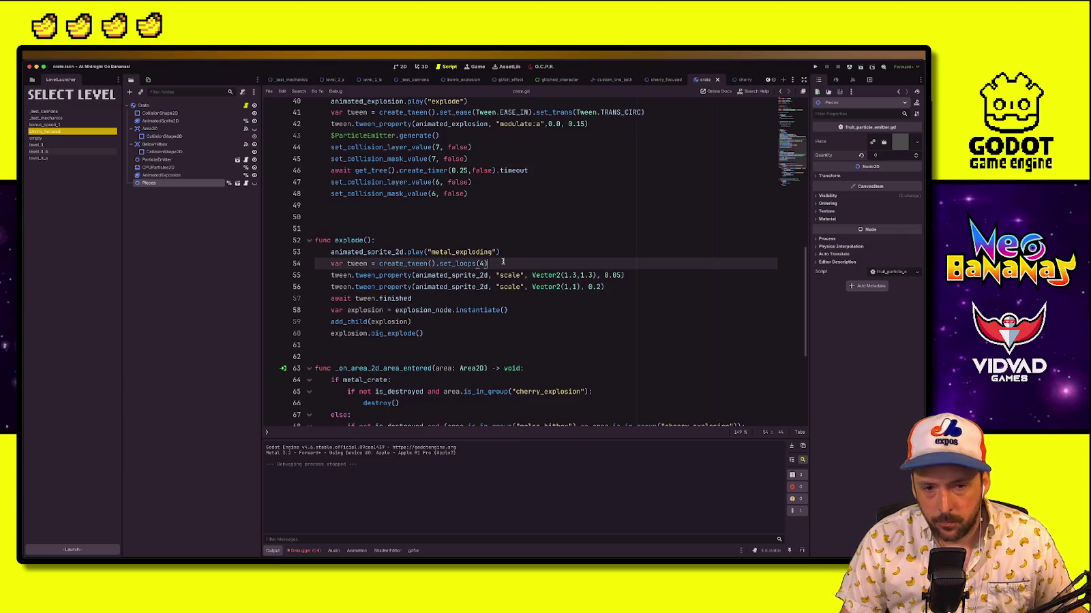
click(816, 66)
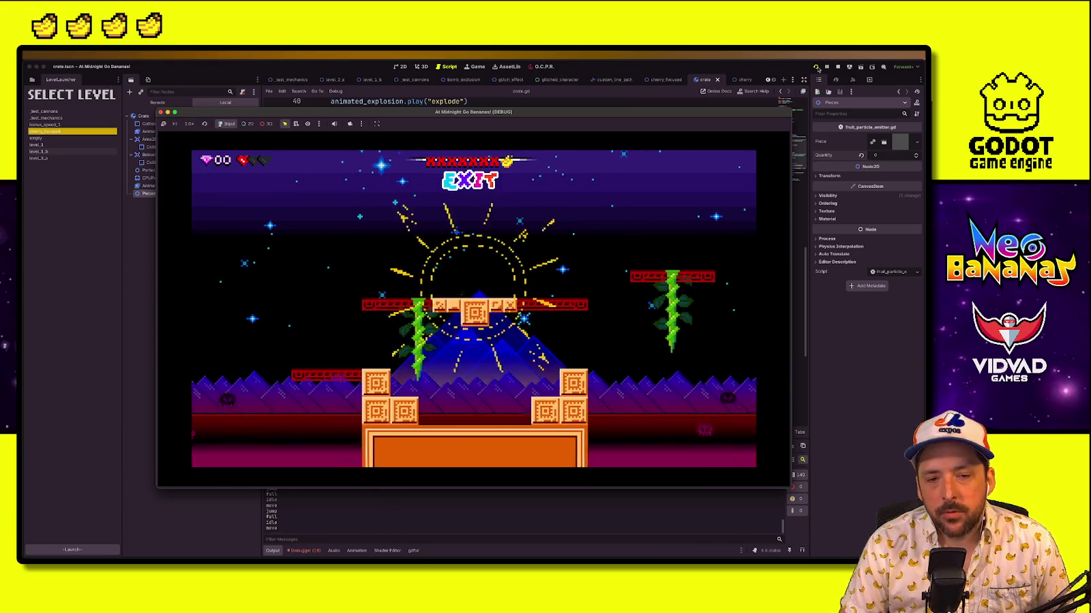
click(837, 67)
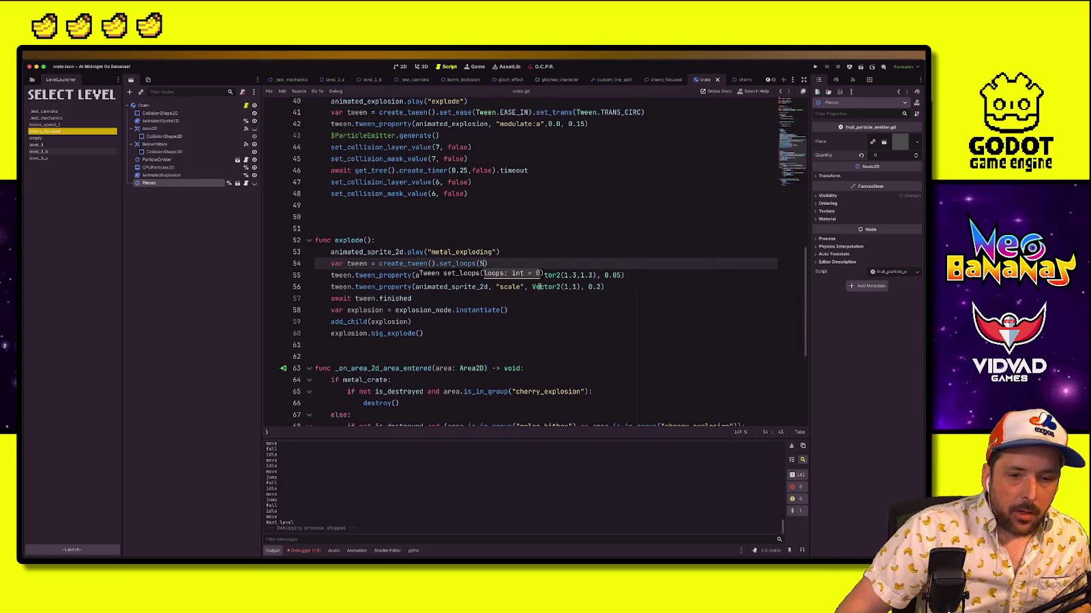
click(719, 158)
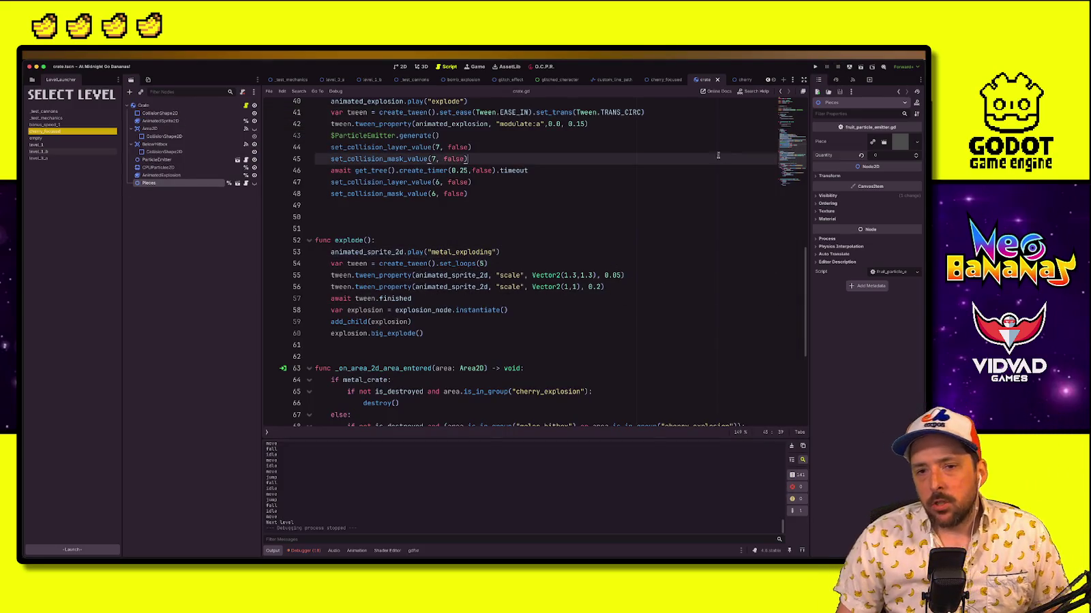
Step: Open the cherry_focused level scene in the 2D editor and run the game
click(402, 66)
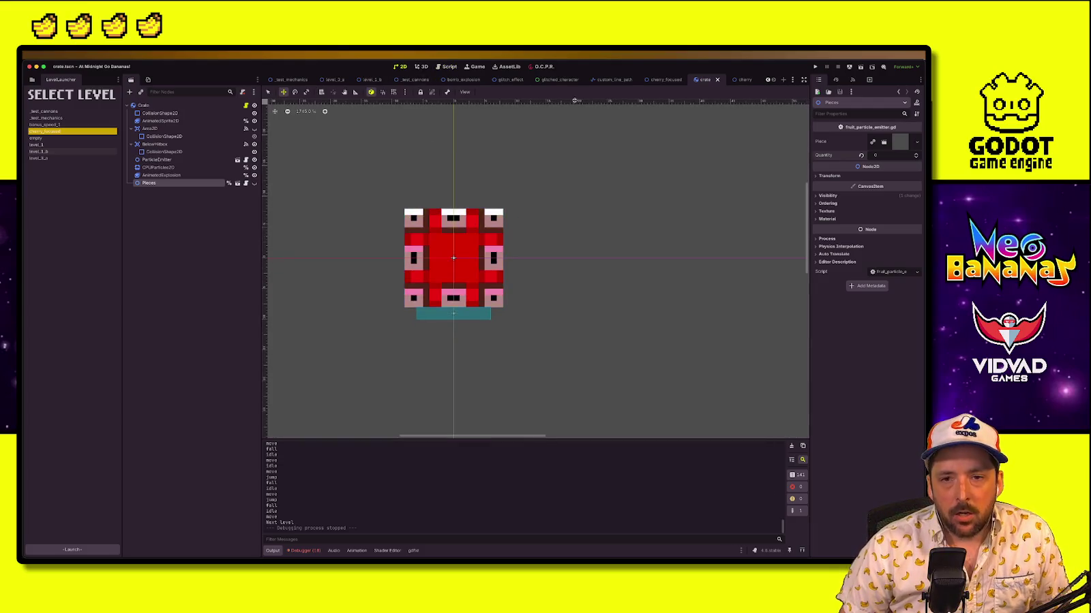
click(683, 80)
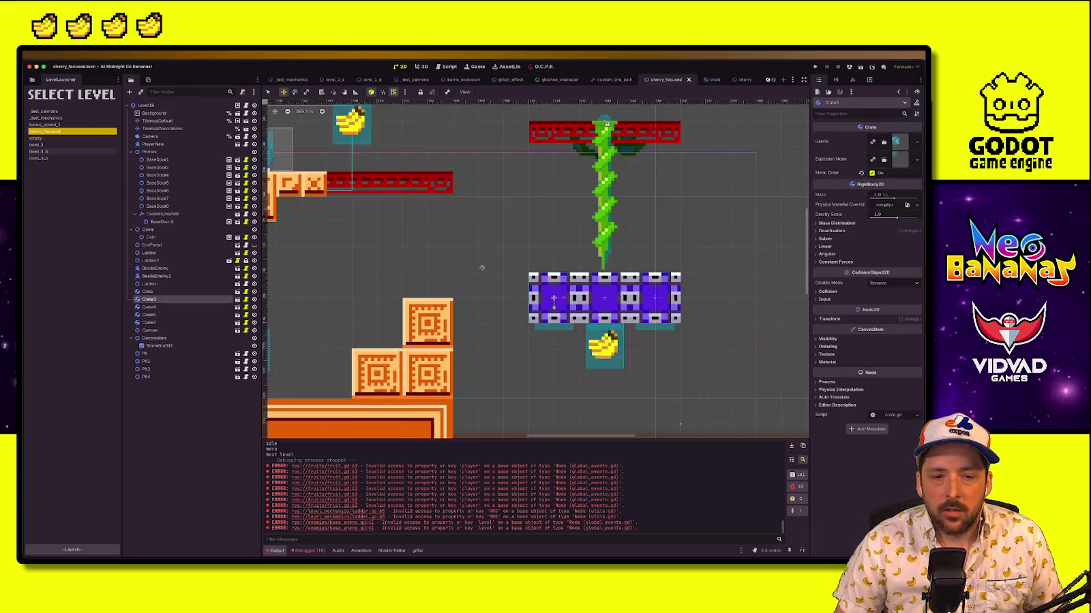
scroll(371, 270, down, 3)
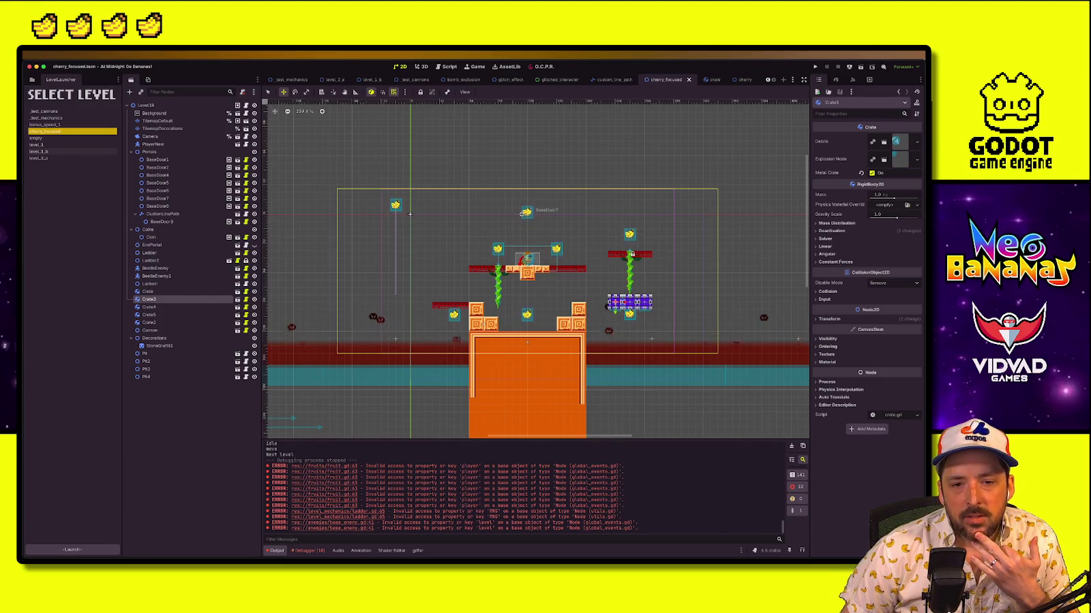
click(816, 67)
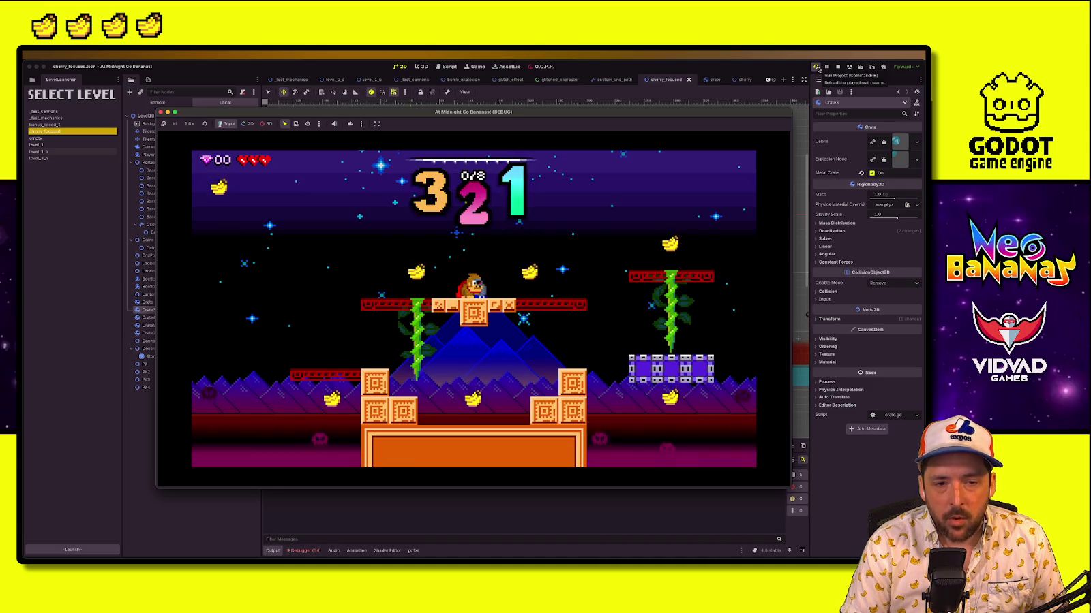
Step: Play the level collecting bananas up to the exit, then stop the game
key(Left)
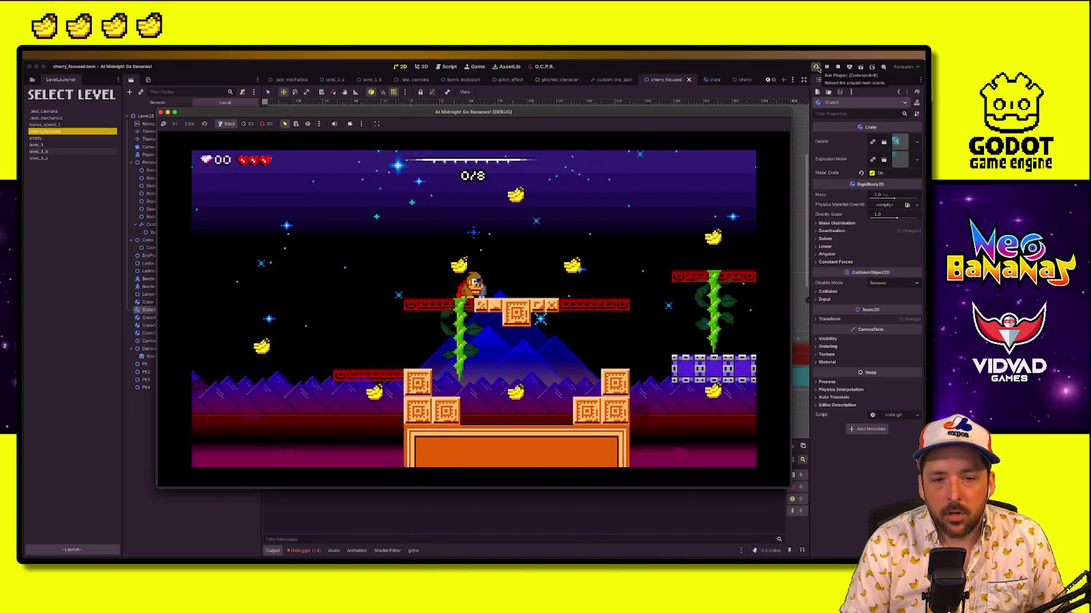
key(Right)
key(space)
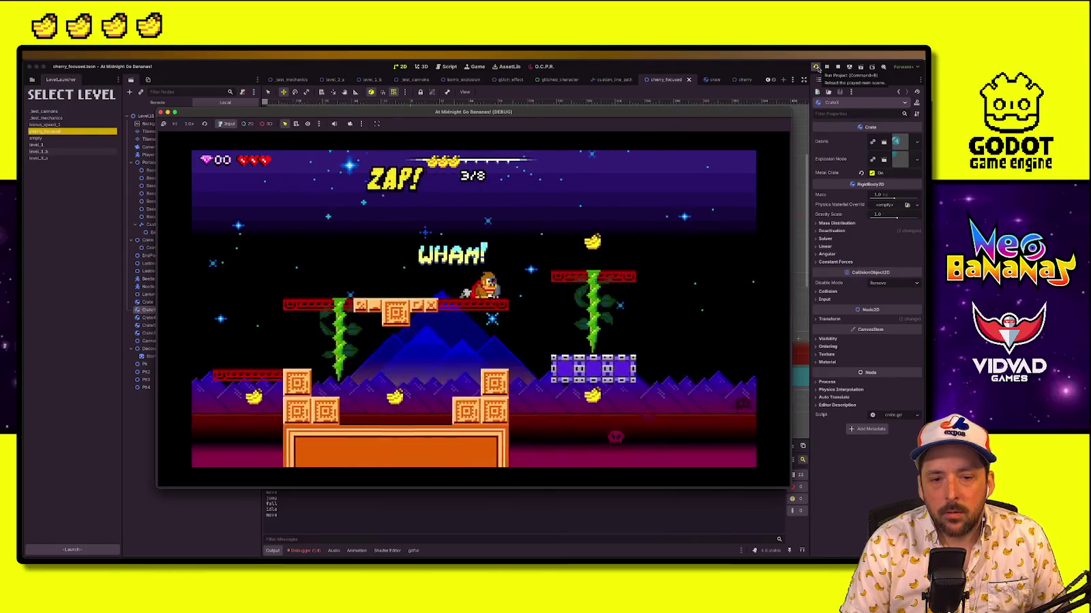
key(space)
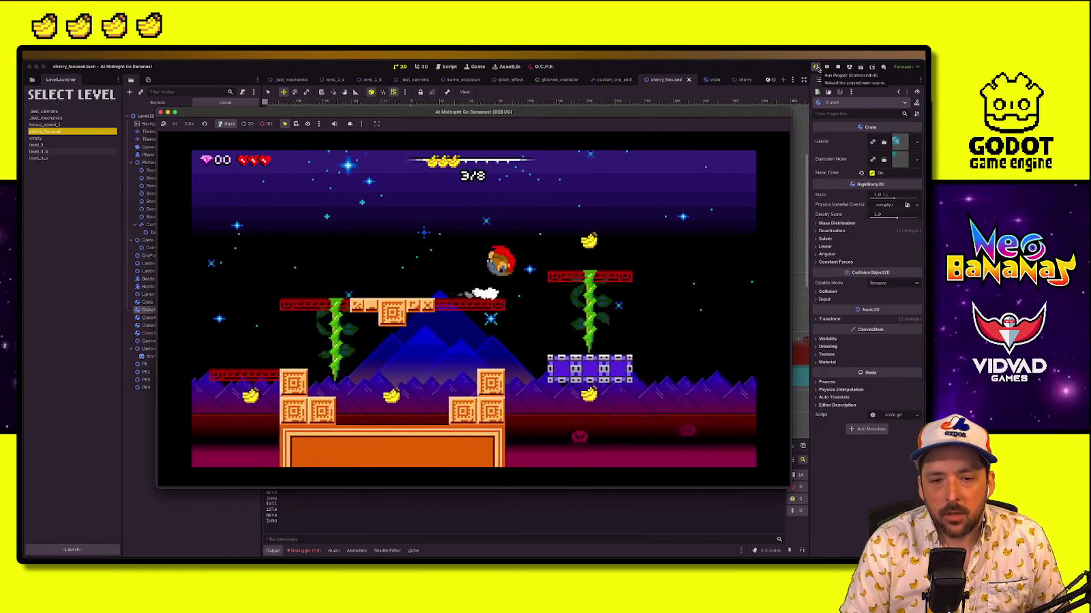
key(space)
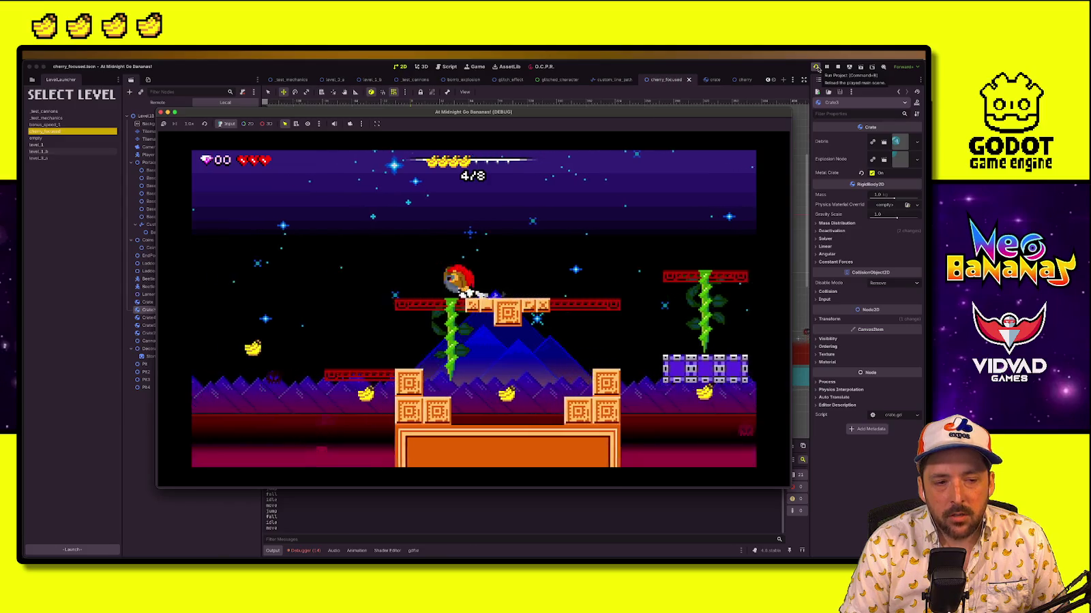
key(Right)
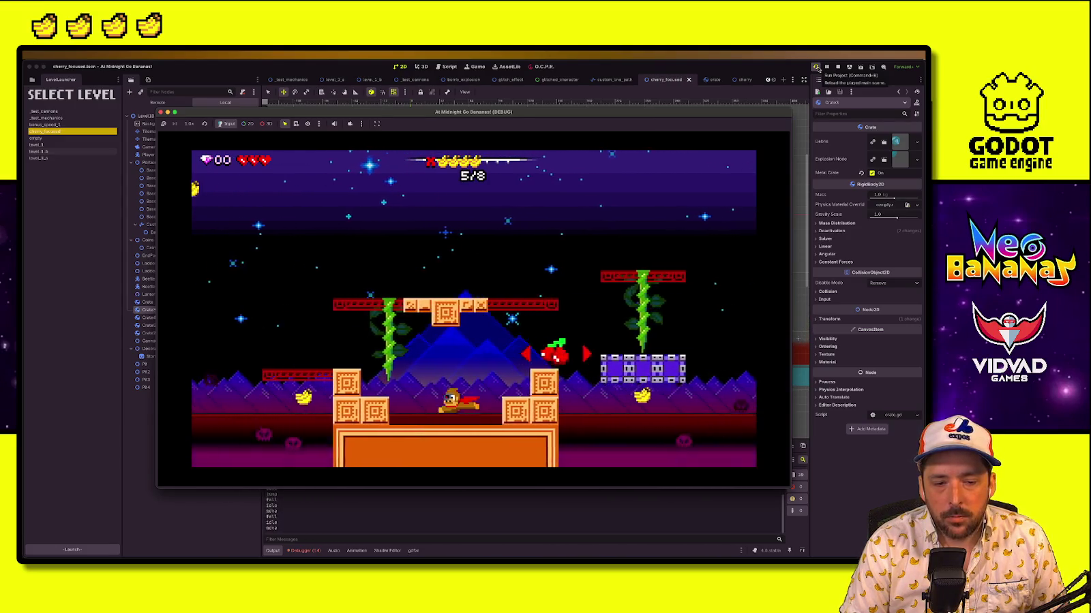
key(Left)
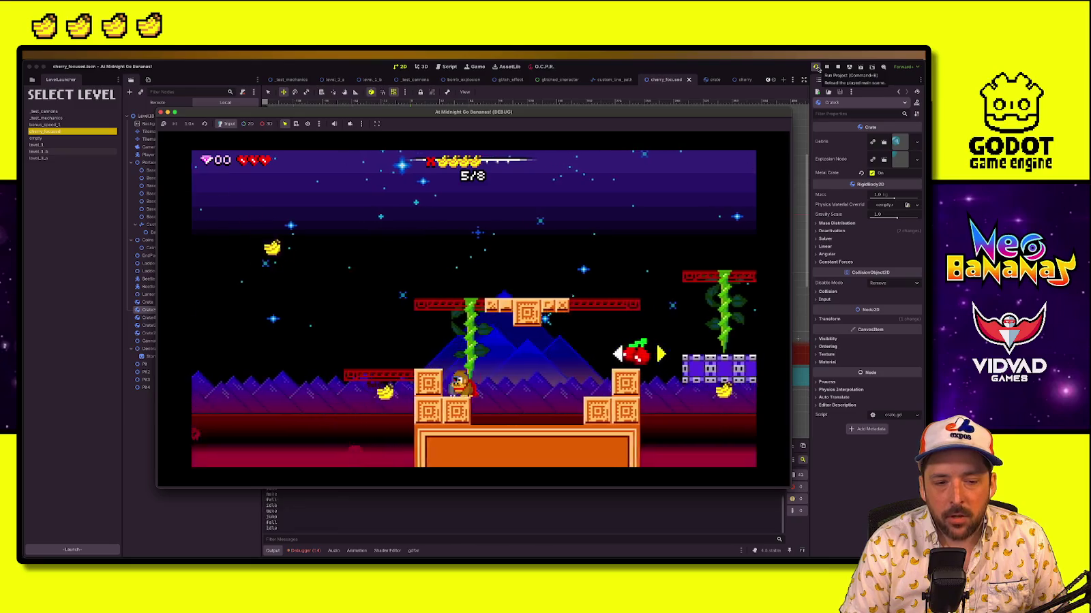
key(space)
key(Right)
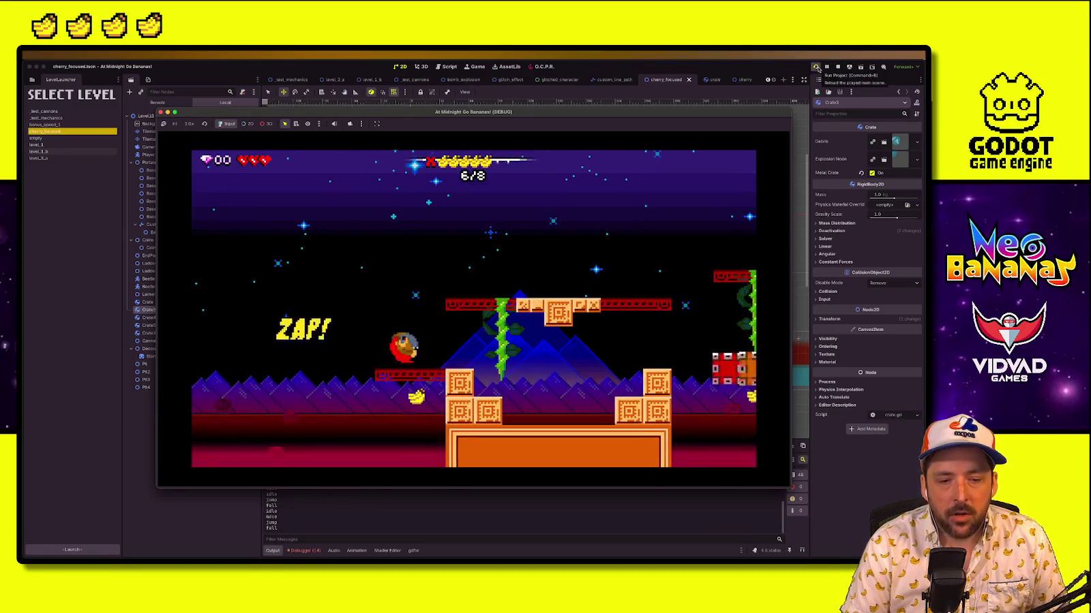
key(Right)
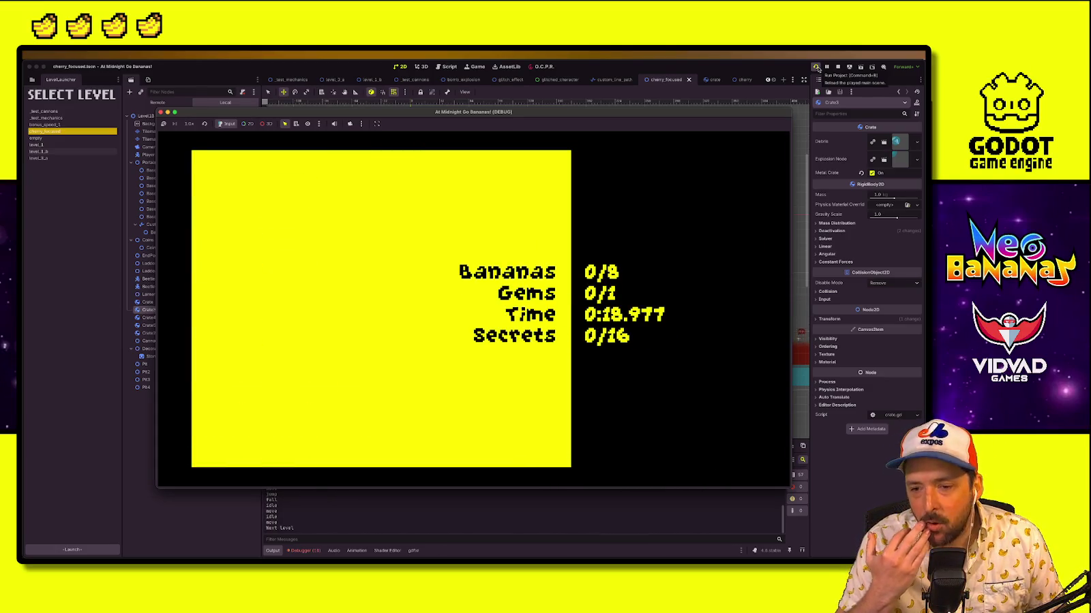
click(826, 68)
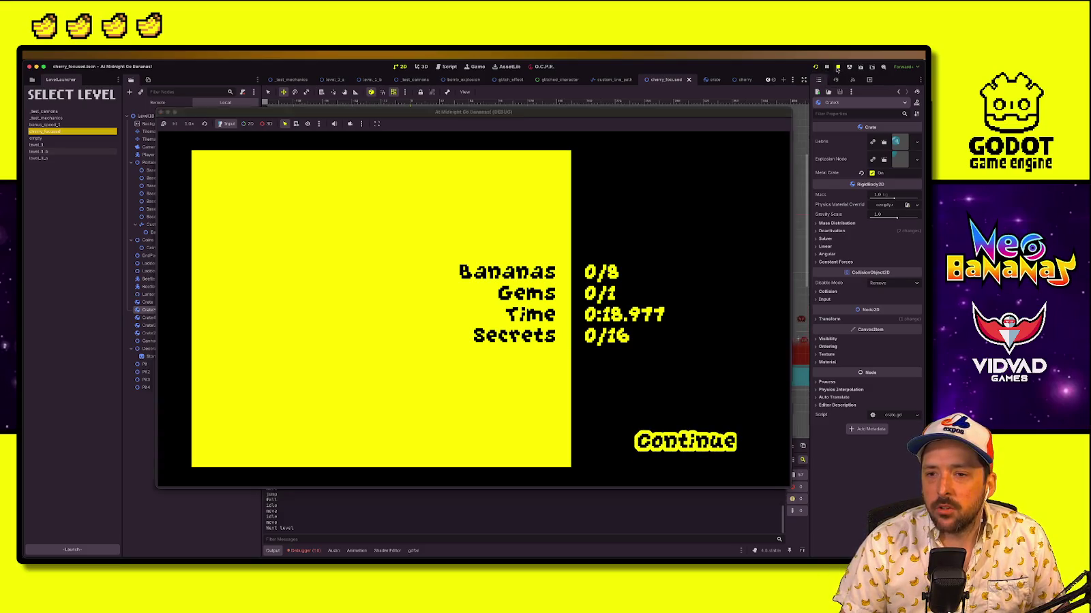
Step: Relaunch and play to the centre crate platform, then restart the game
click(814, 68)
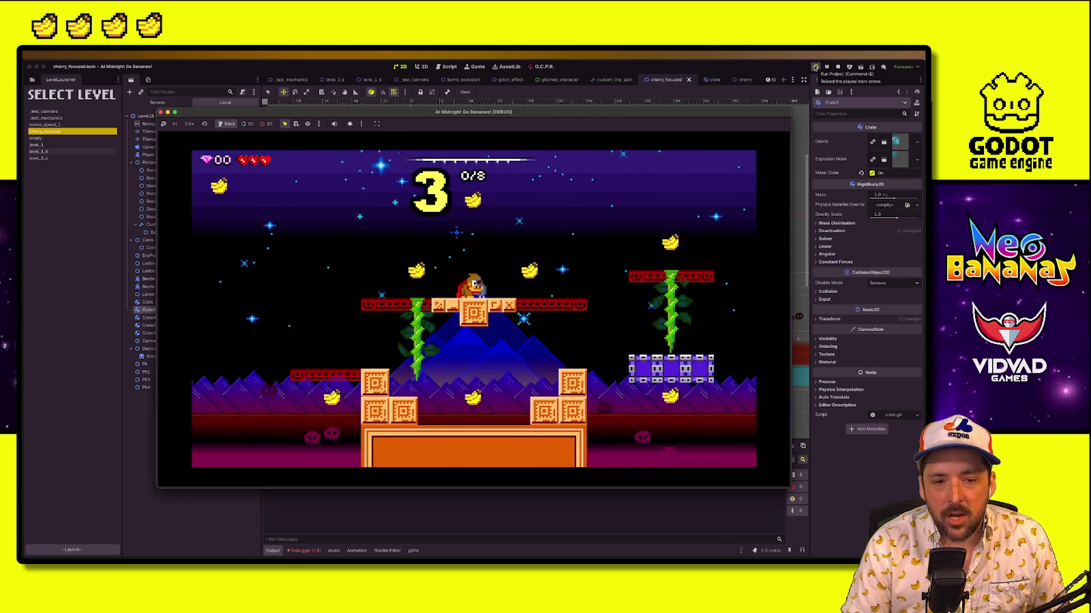
key(Right)
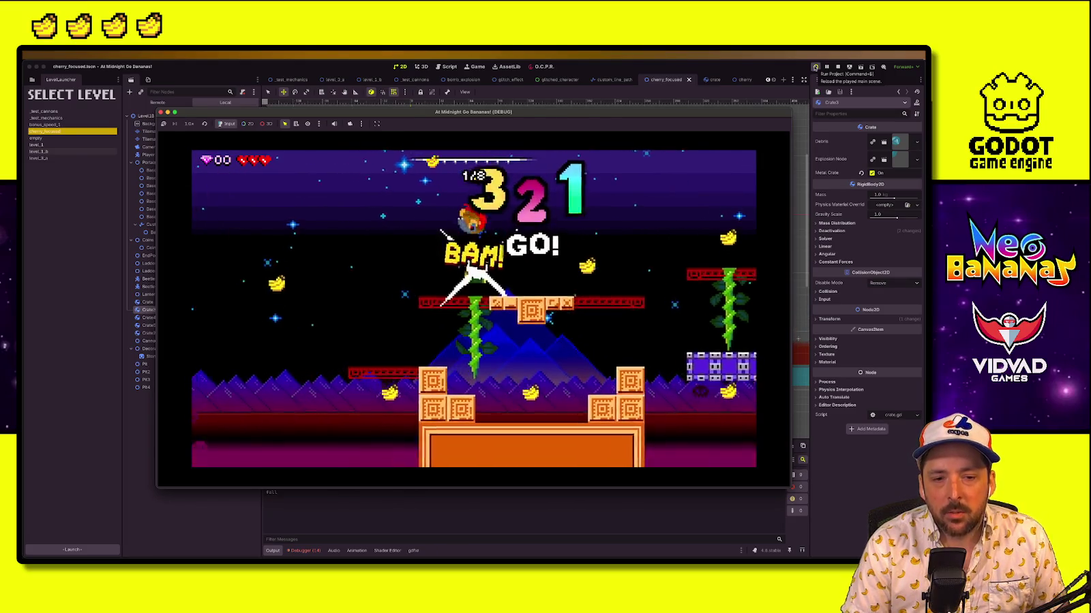
key(Left)
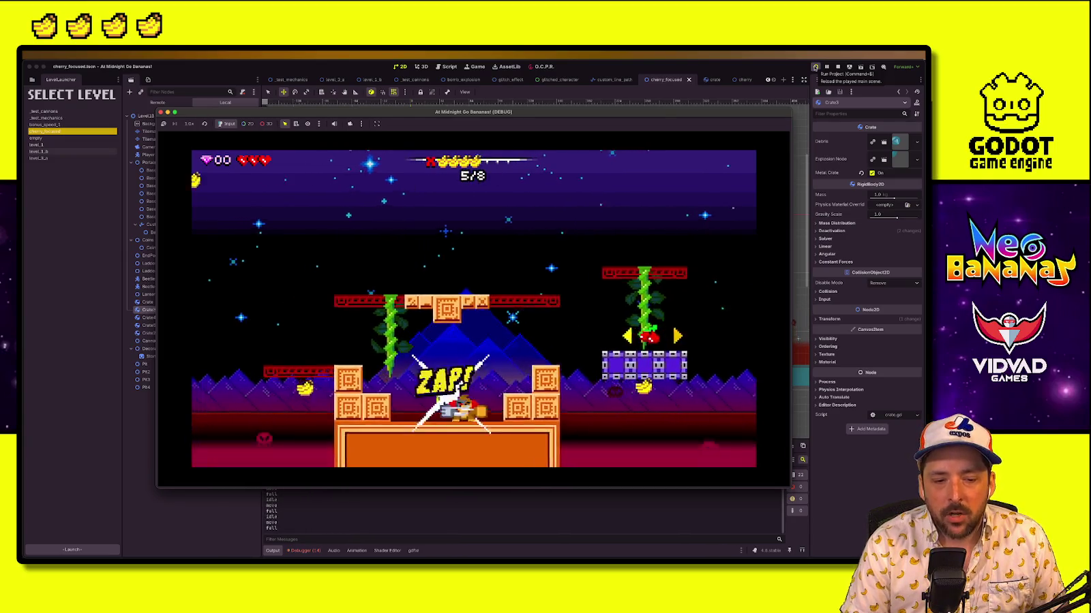
key(Left)
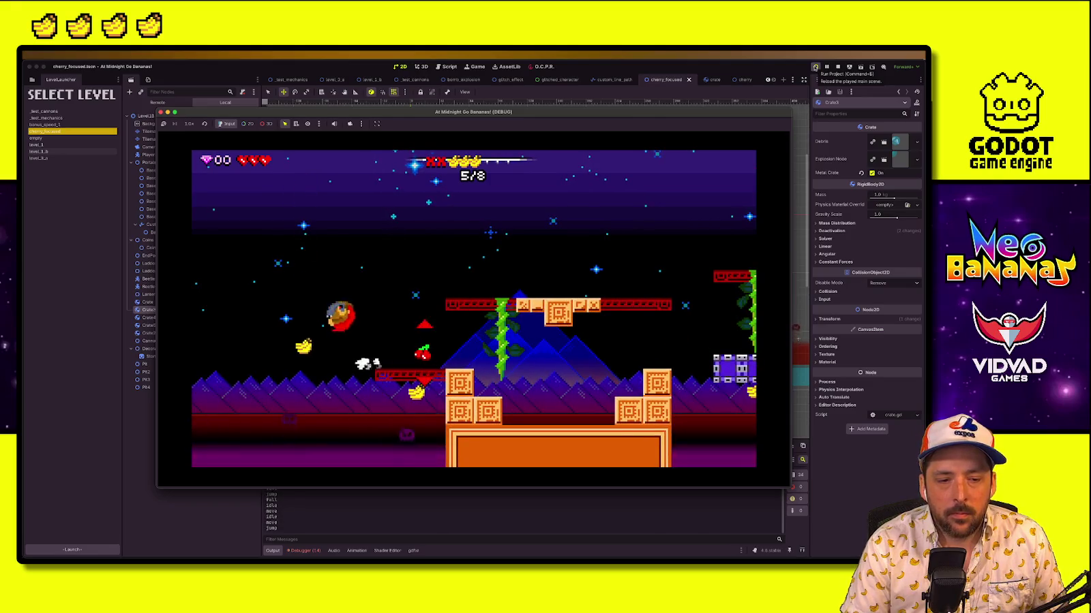
key(Right)
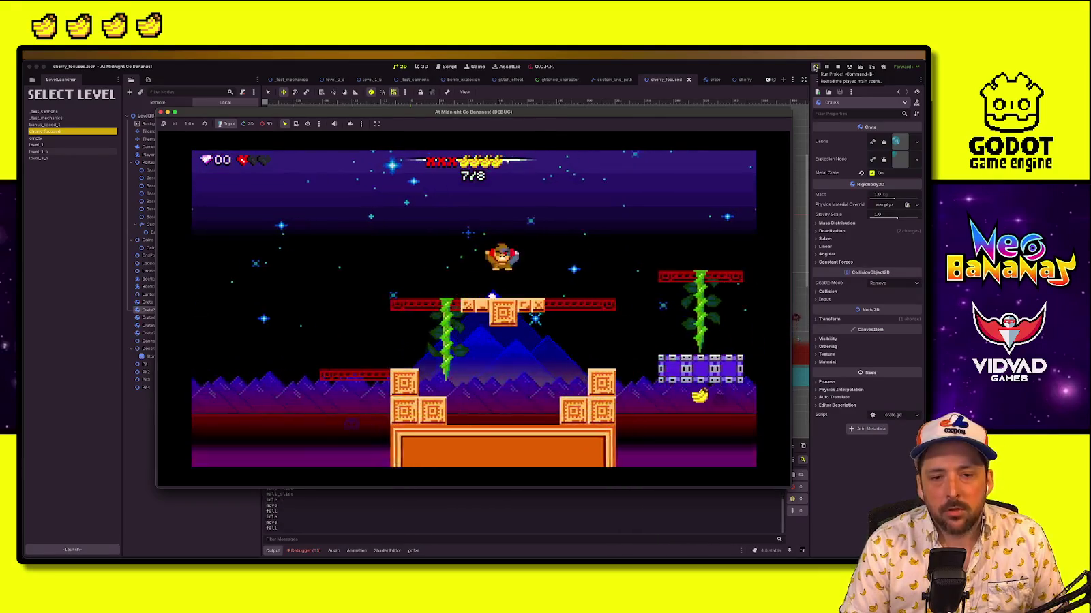
key(Left)
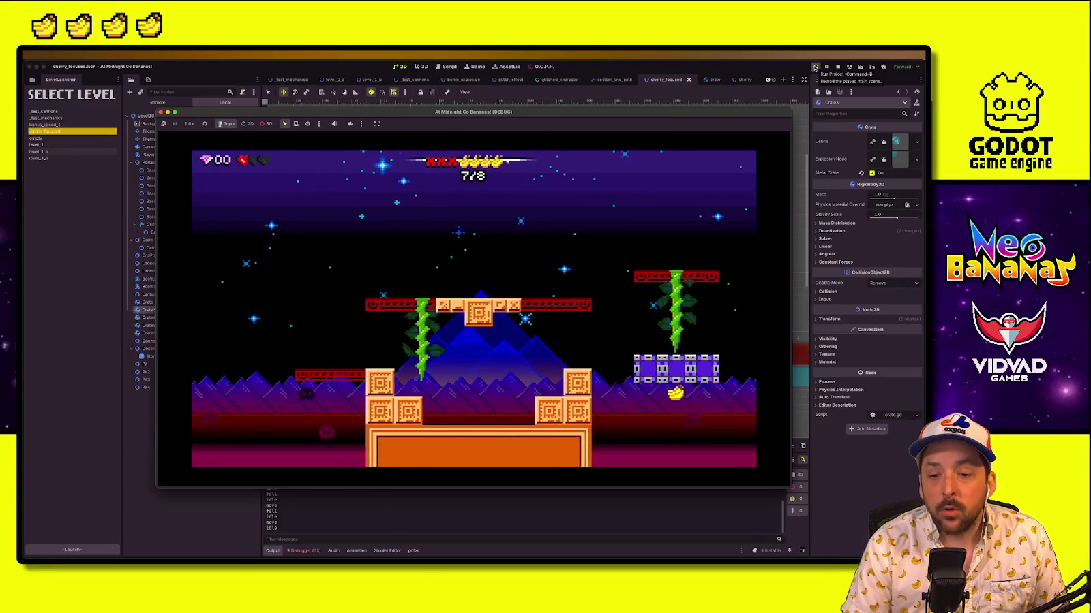
key(Right)
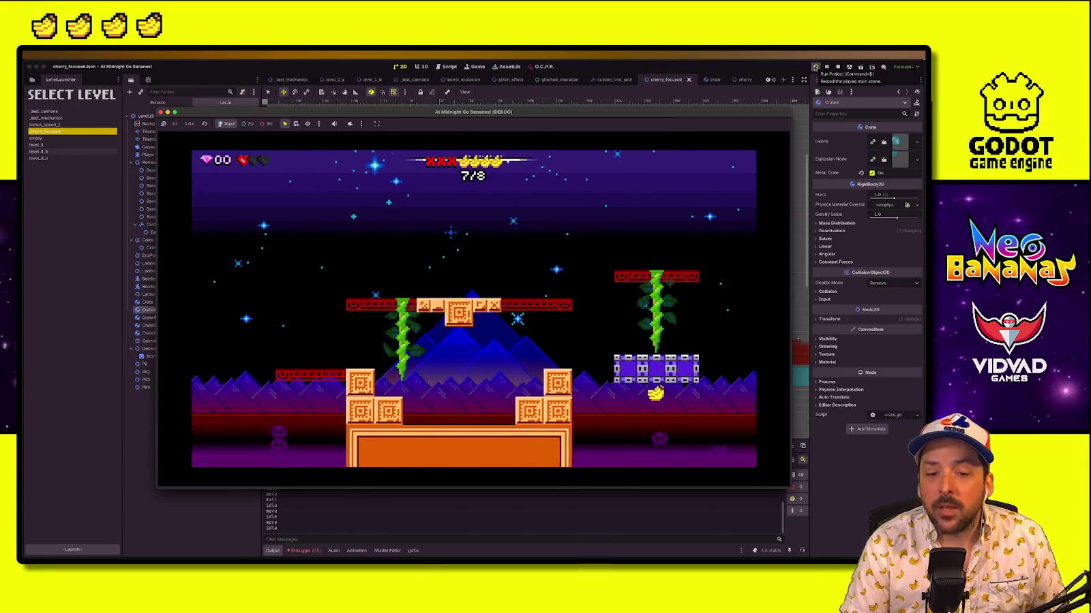
click(815, 67)
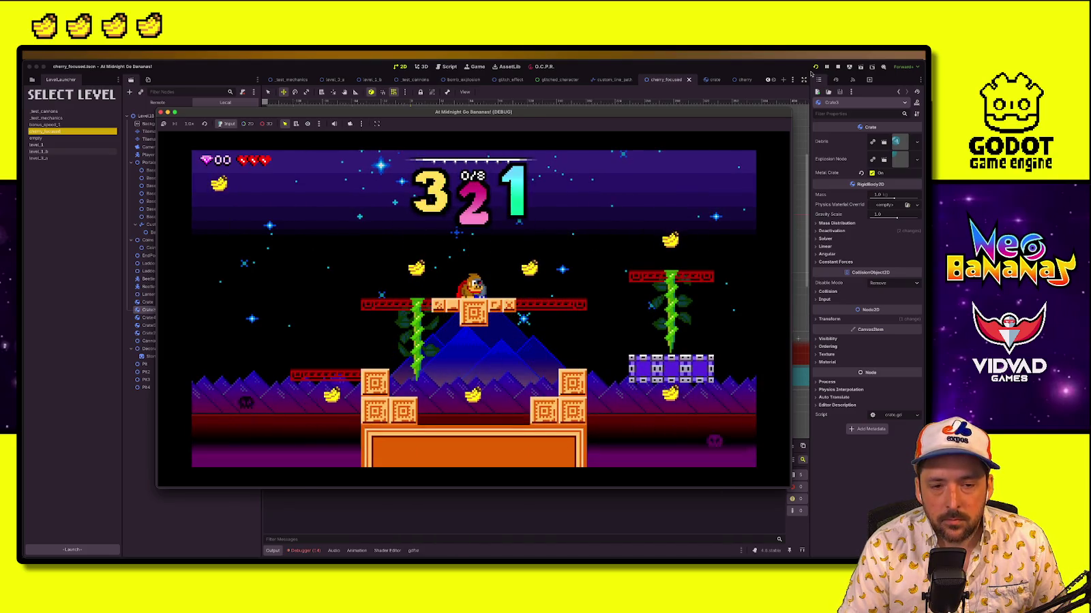
Step: Collect a few bananas, then restart the level from the in-game pause menu
key(Right)
key(space)
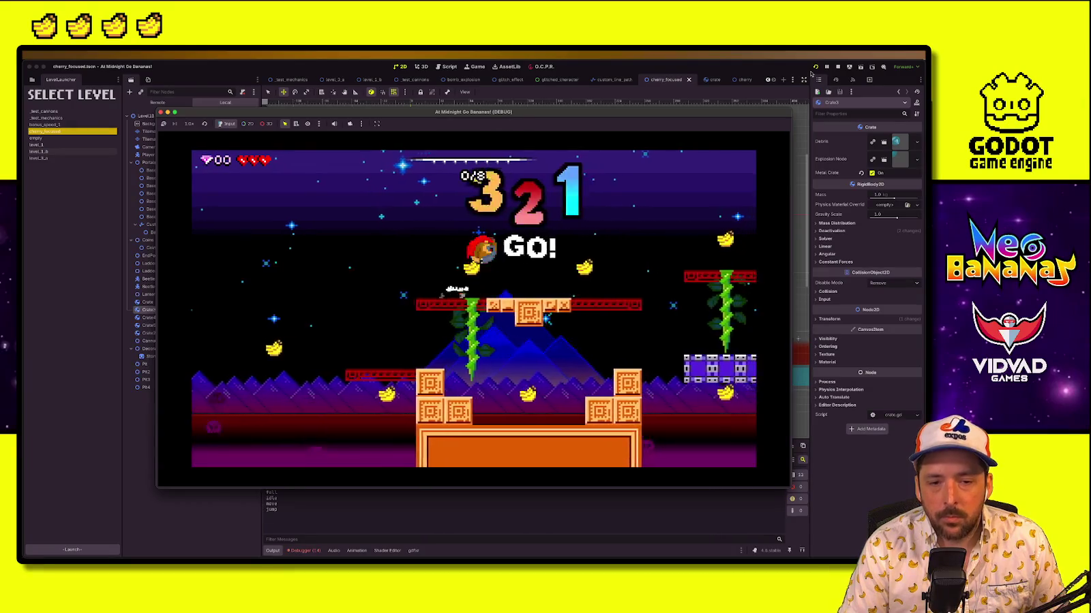
key(space)
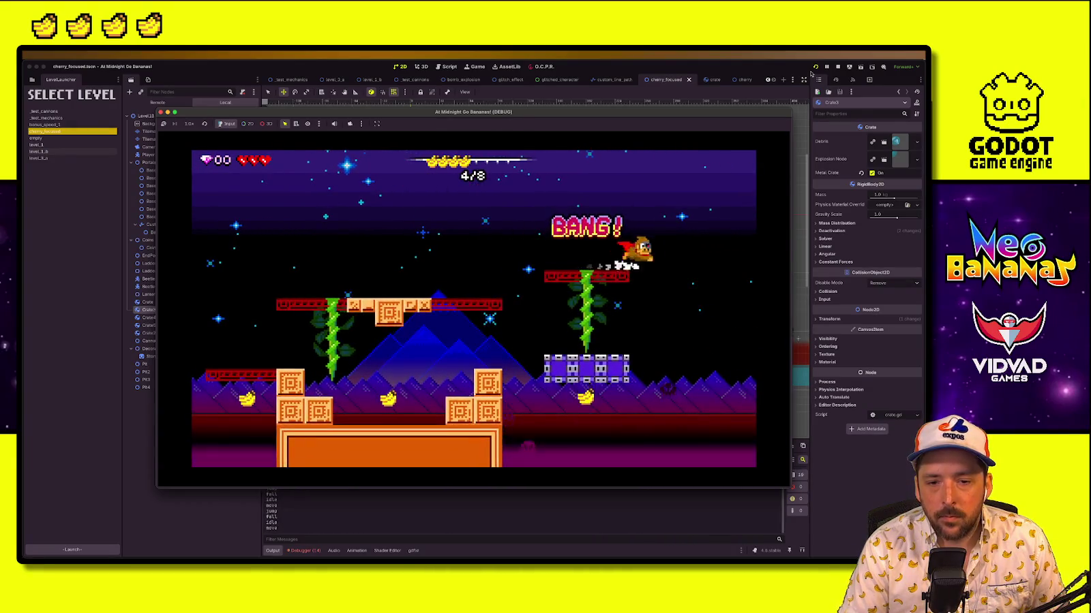
key(Left)
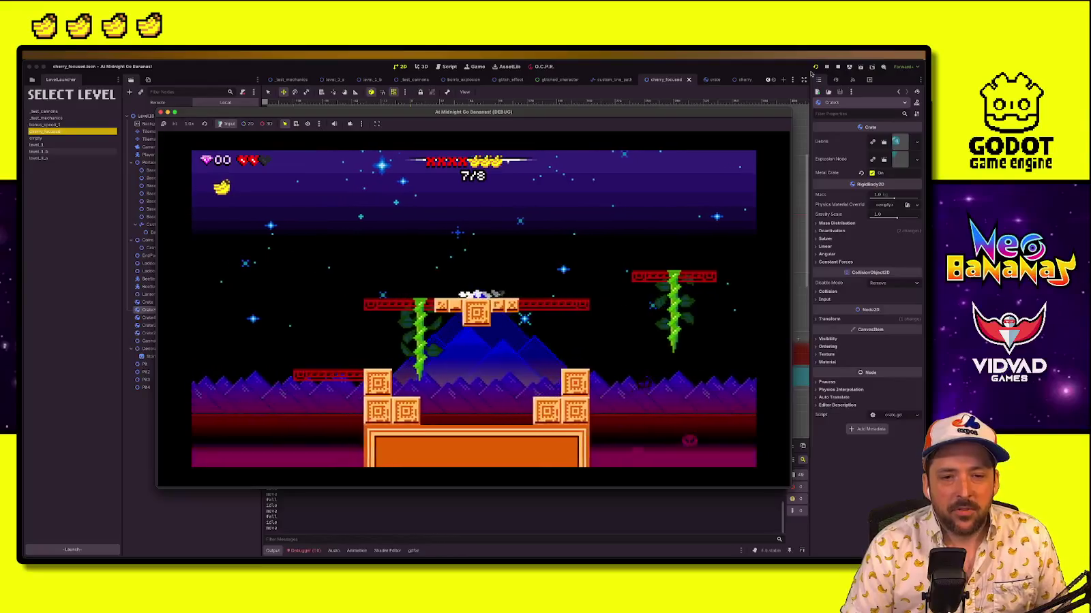
key(Escape)
key(Down)
key(Return)
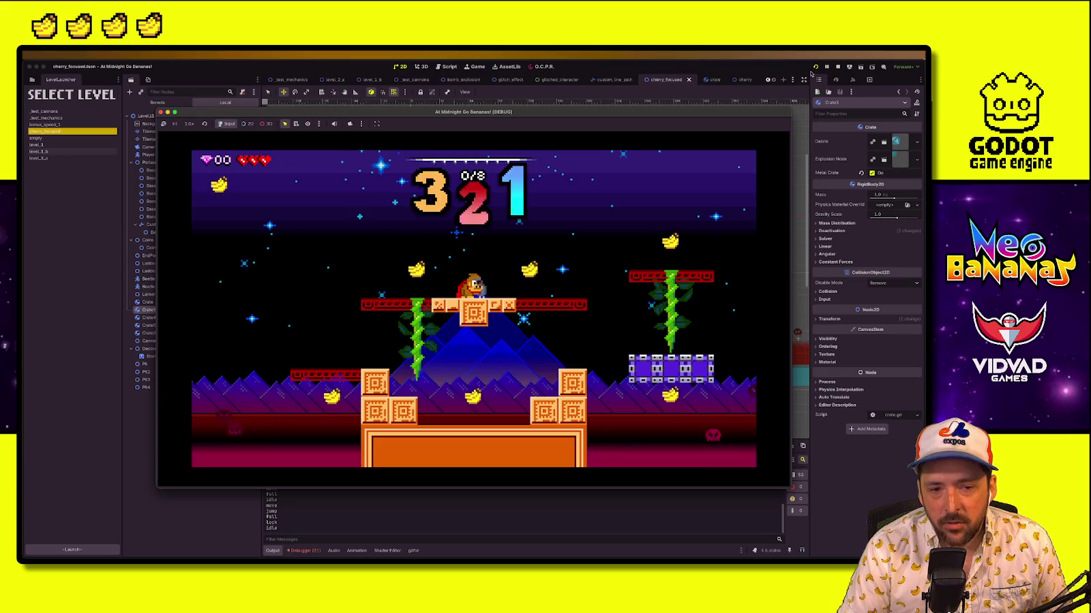
Step: Play through to the exit, reaching the results screen at 0:11.749, and stop
key(Right)
key(space)
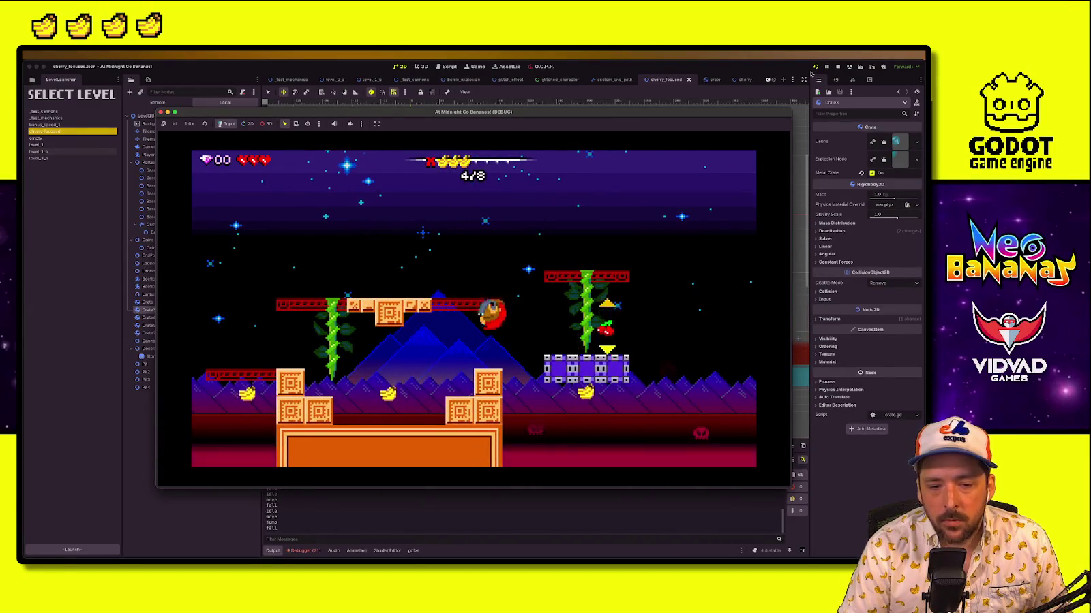
key(Right)
key(space)
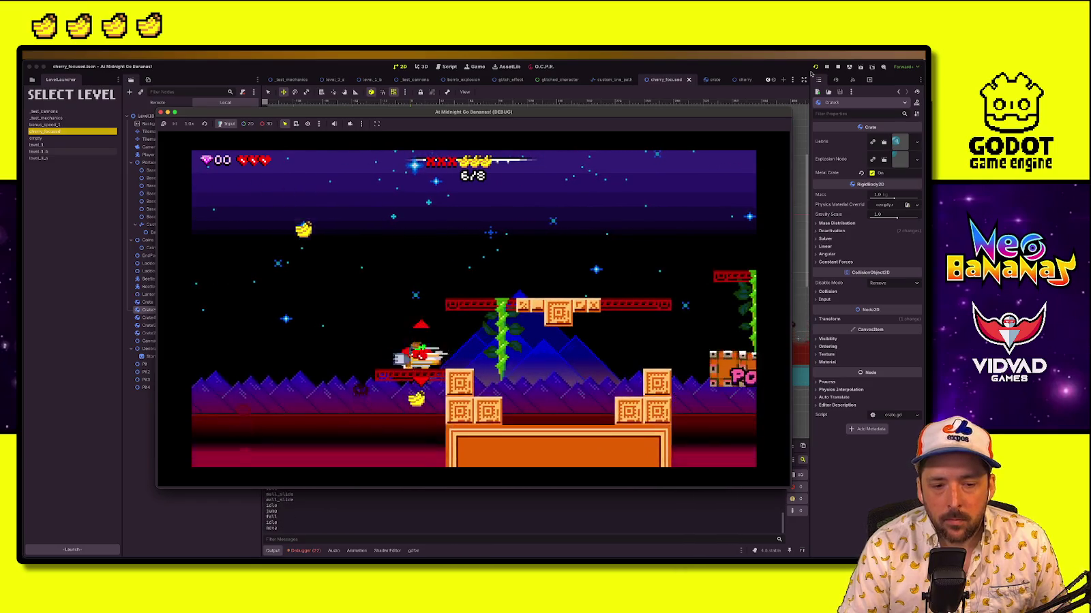
key(Right)
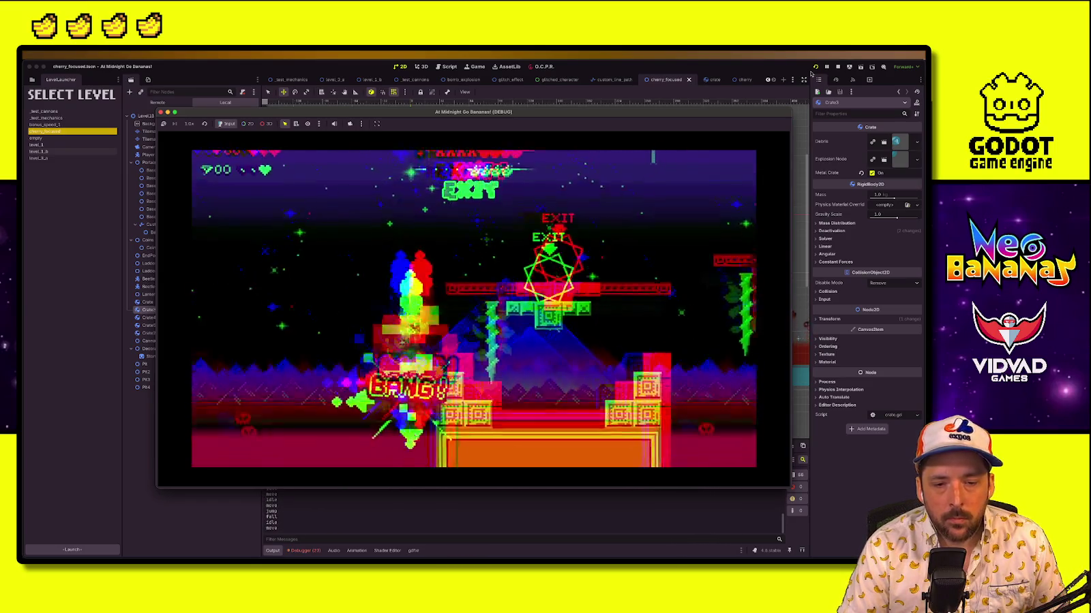
key(Right)
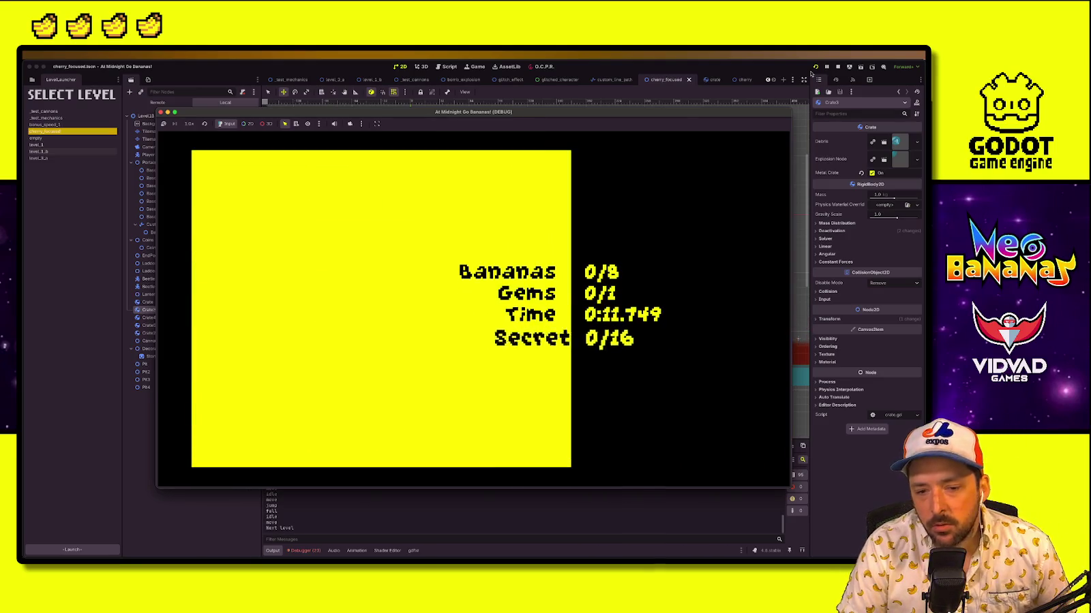
click(837, 67)
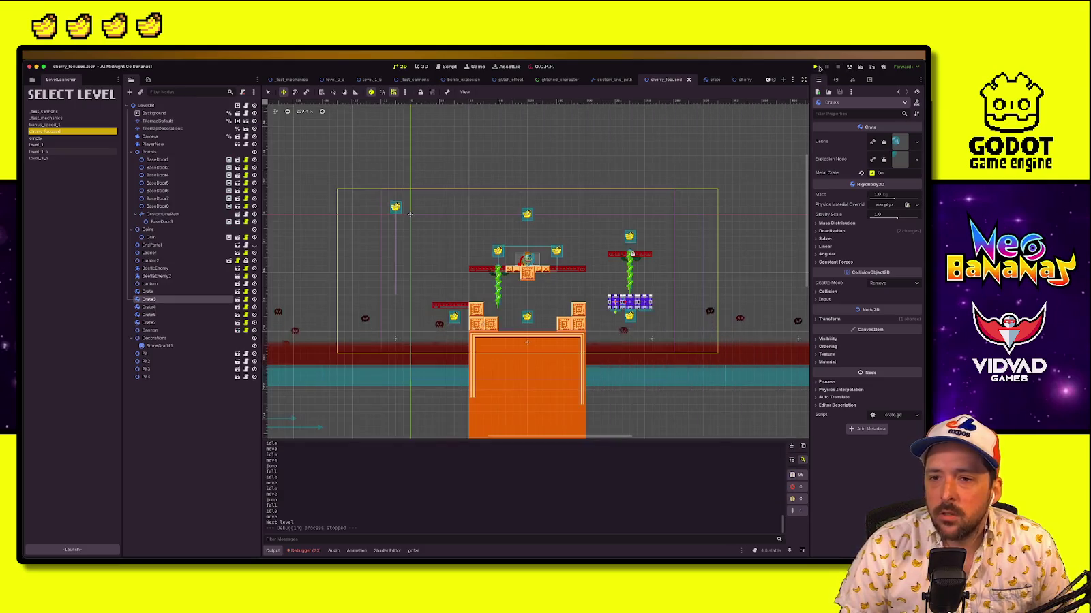
Step: Relaunch the game, restart the level from the pause menu, then stop the debug session
click(816, 67)
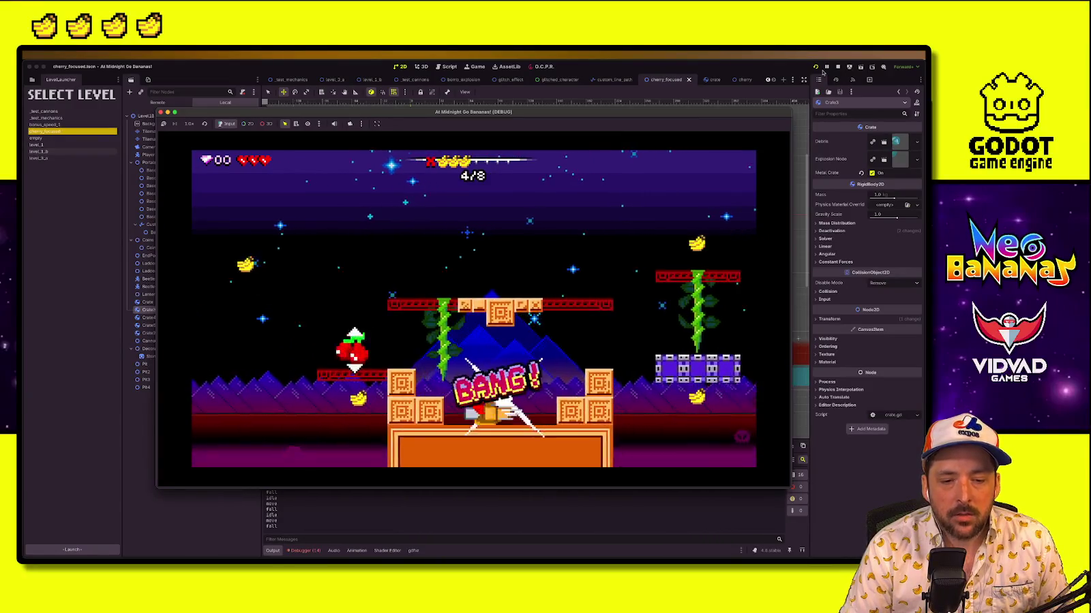
key(Escape)
key(Down)
key(Return)
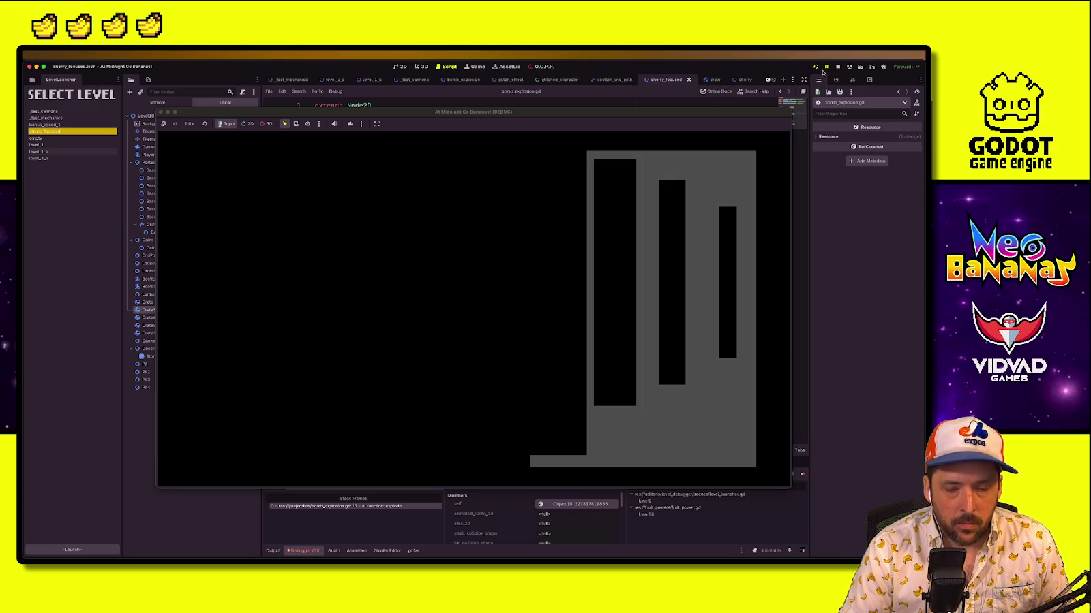
click(837, 68)
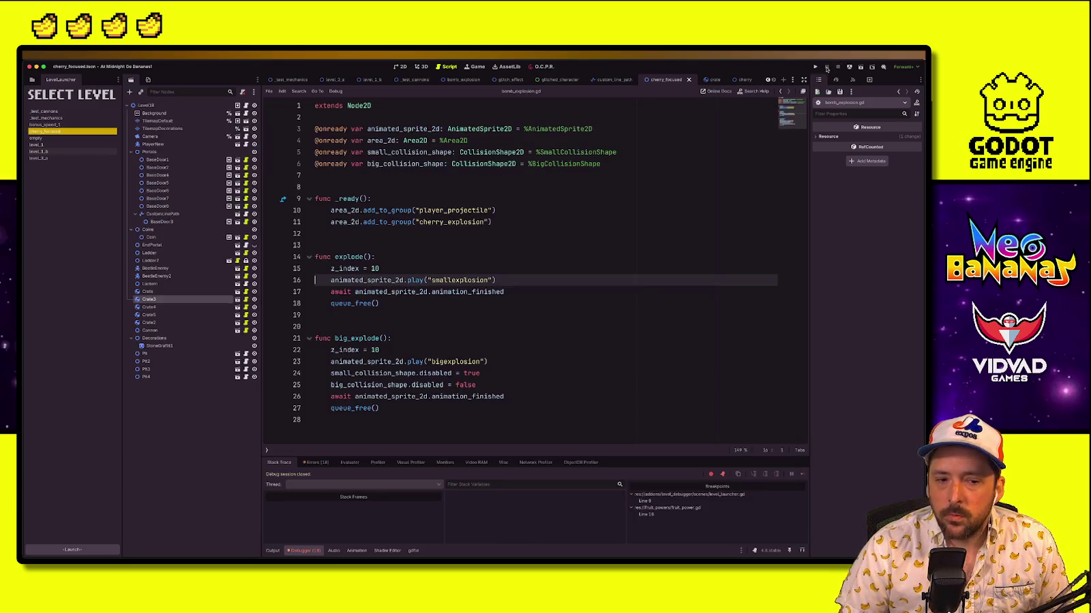
Step: Run the game again and start collecting bananas to the left
key(super+b)
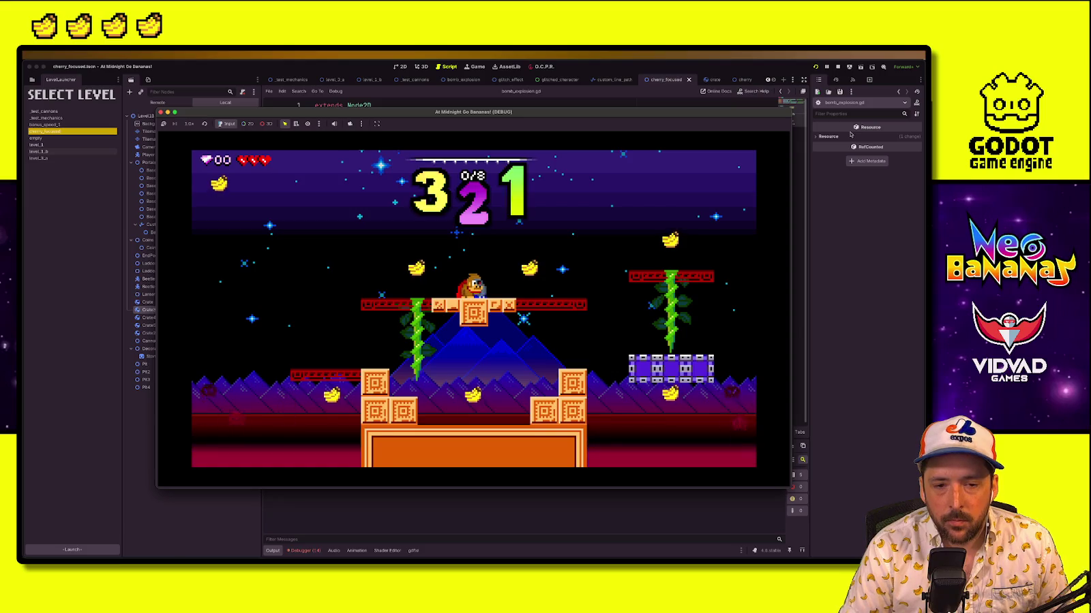
key(Left)
key(space)
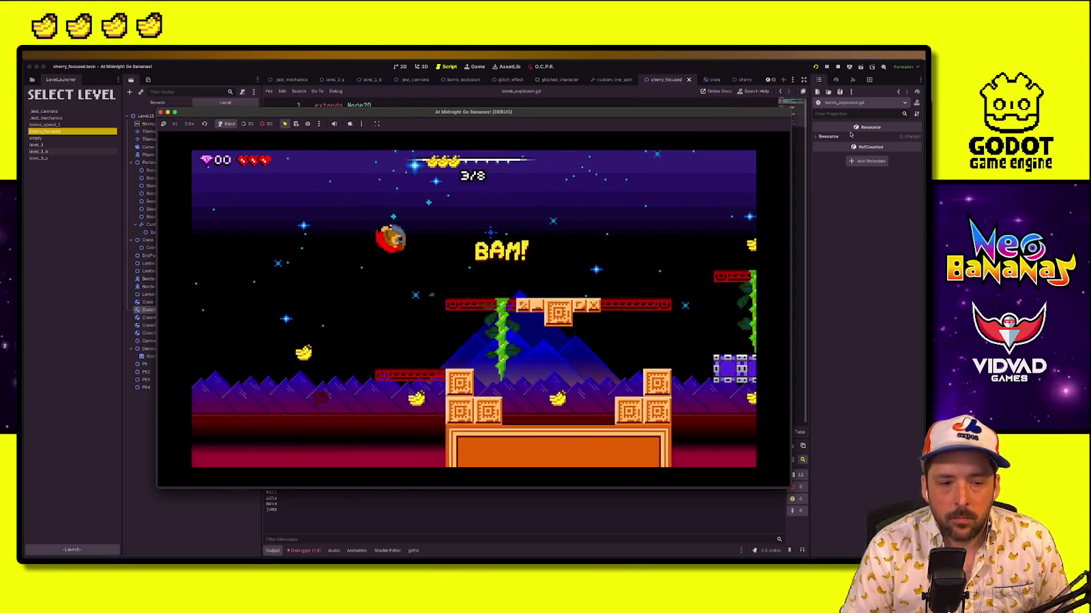
Step: Restart from the pause menu and play across the purple block and upper platform
key(Escape)
key(Down)
key(Return)
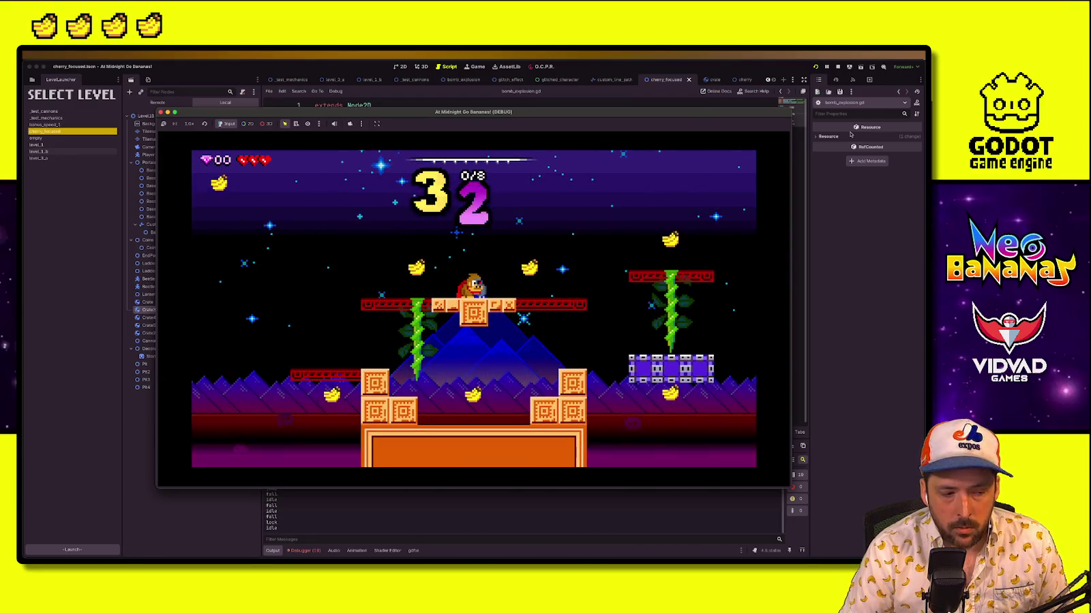
key(space)
key(Left)
key(space)
key(Right)
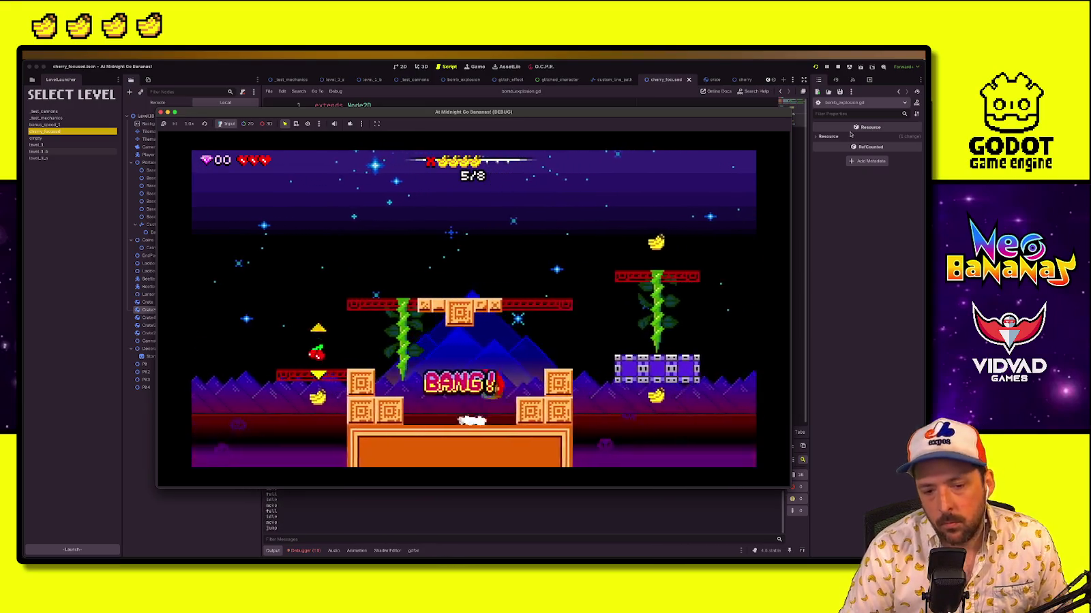
key(space)
key(Right)
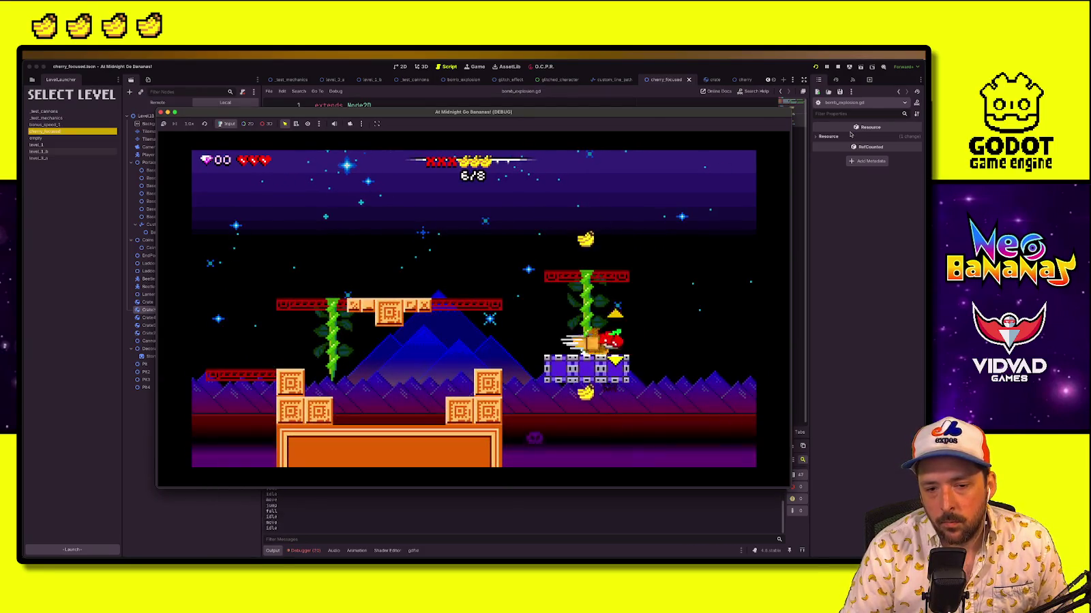
key(Left)
key(space)
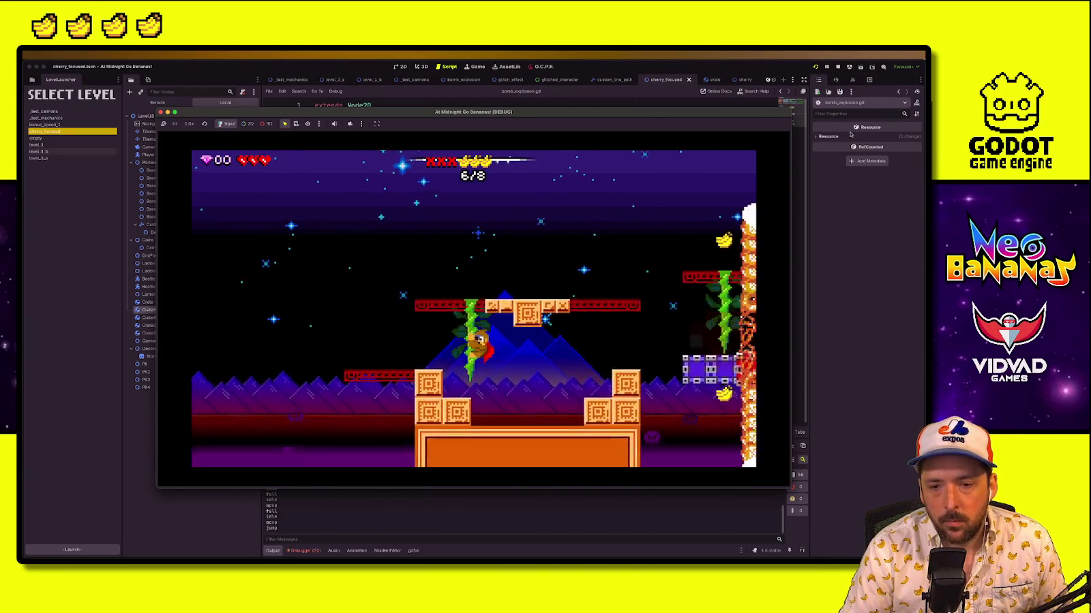
key(Right)
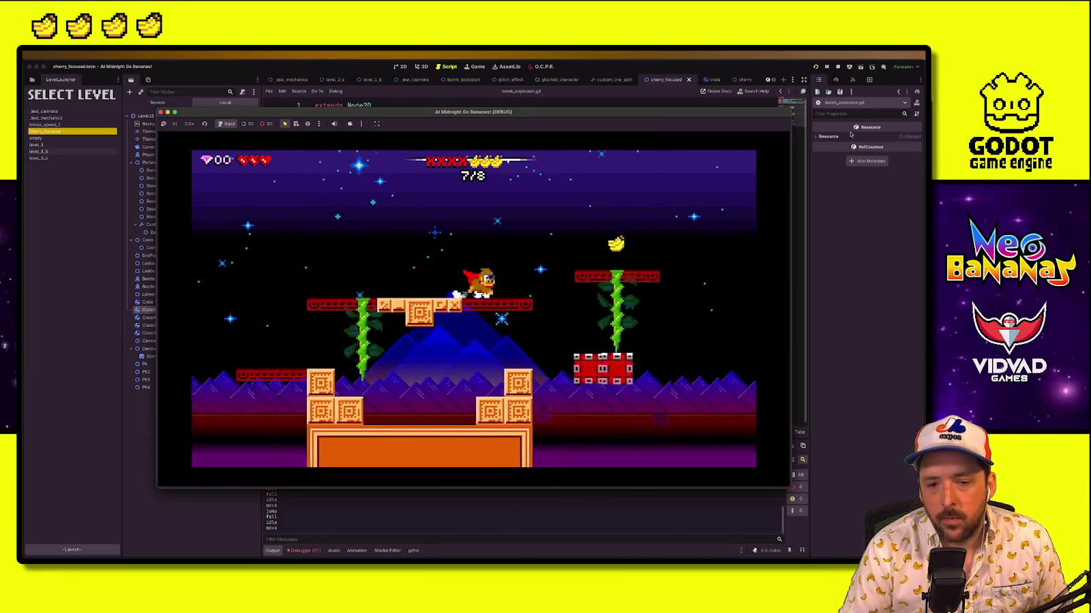
key(space)
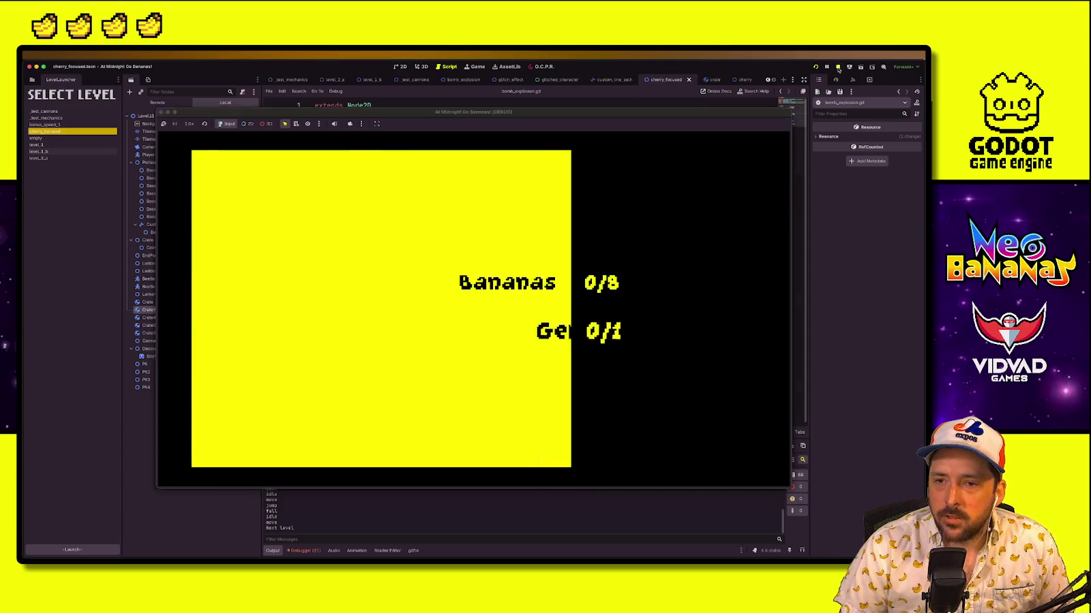
Step: Restart and play right to the cherry exit, reaching results at 0:11.501, then stop
click(815, 66)
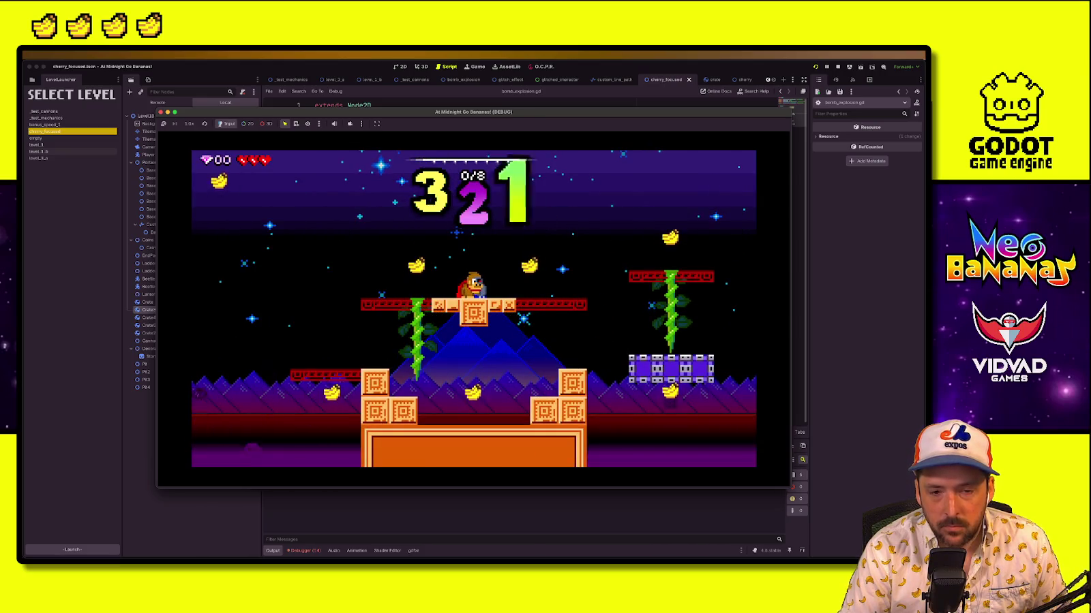
key(Right)
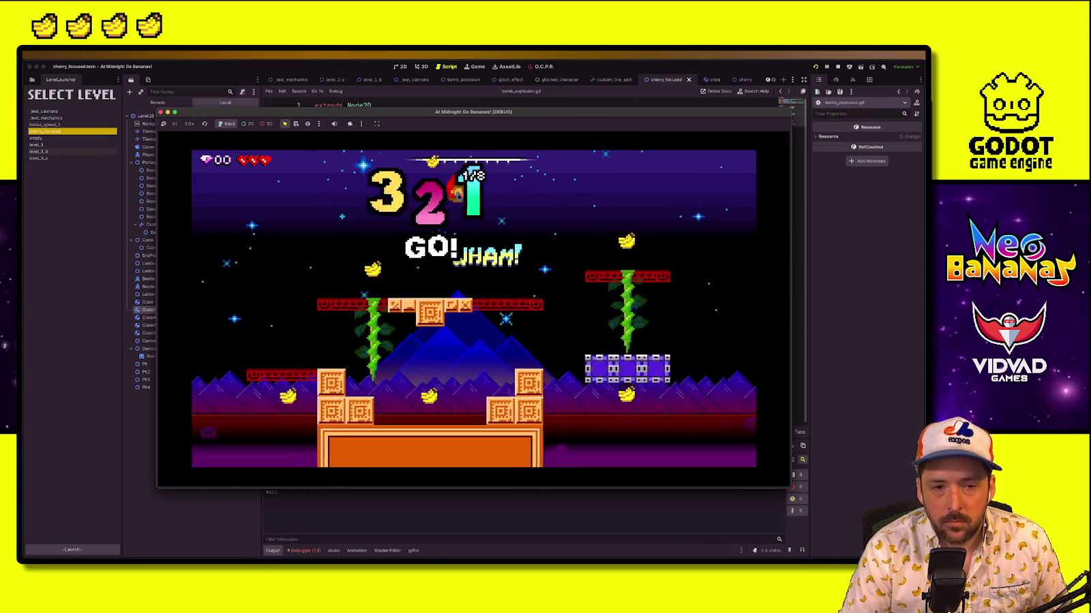
key(Right)
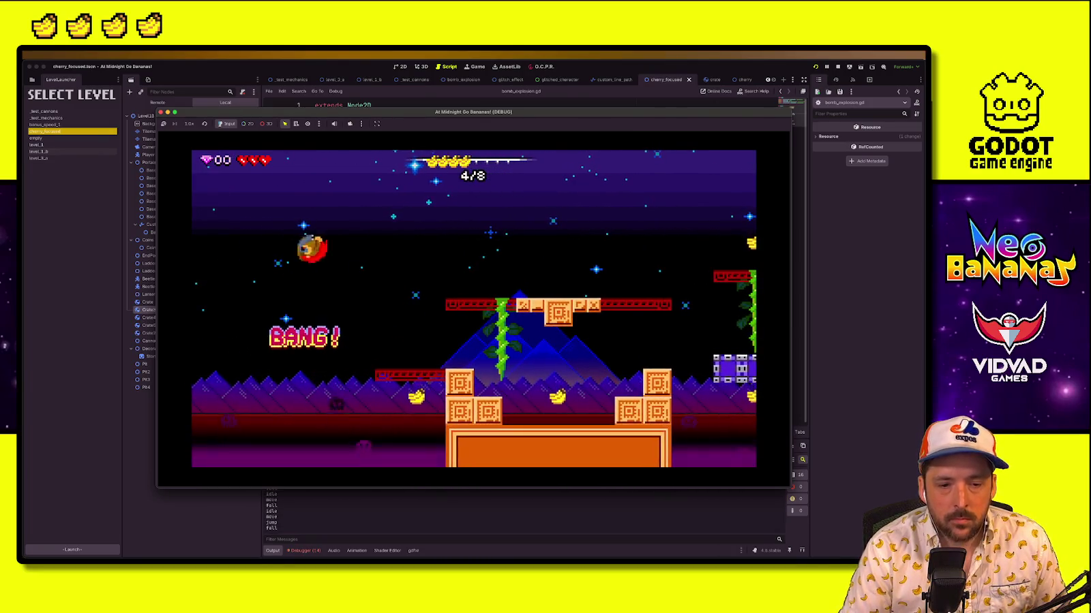
key(Right)
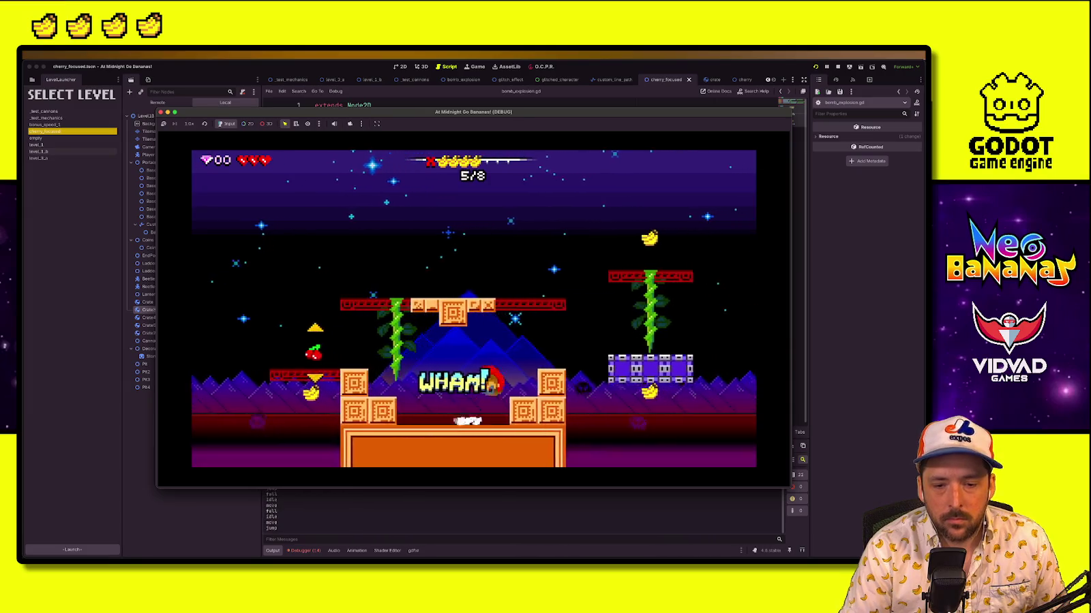
key(Right)
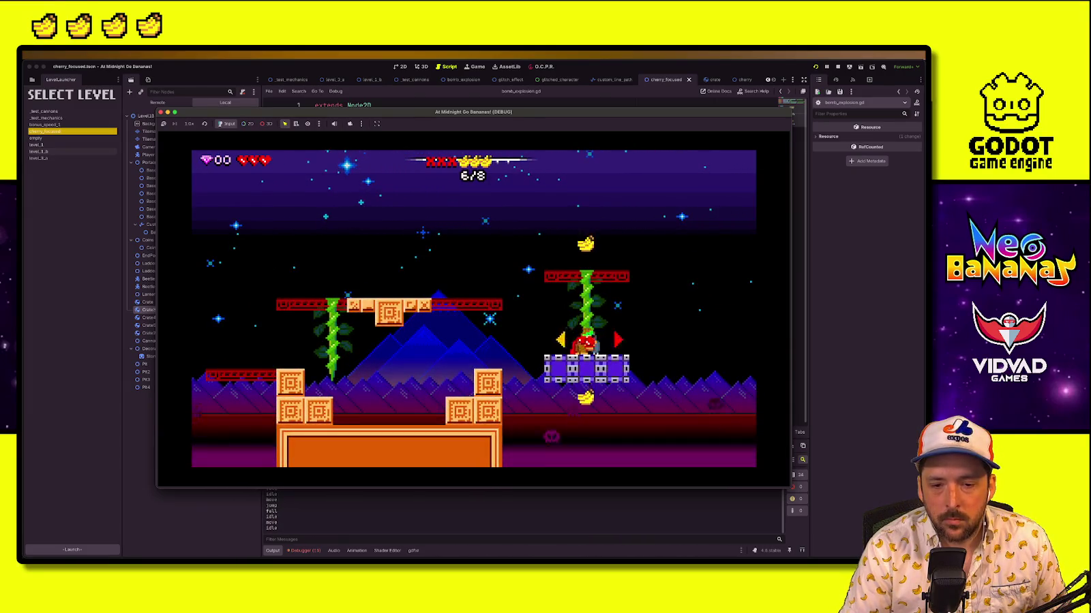
key(Right)
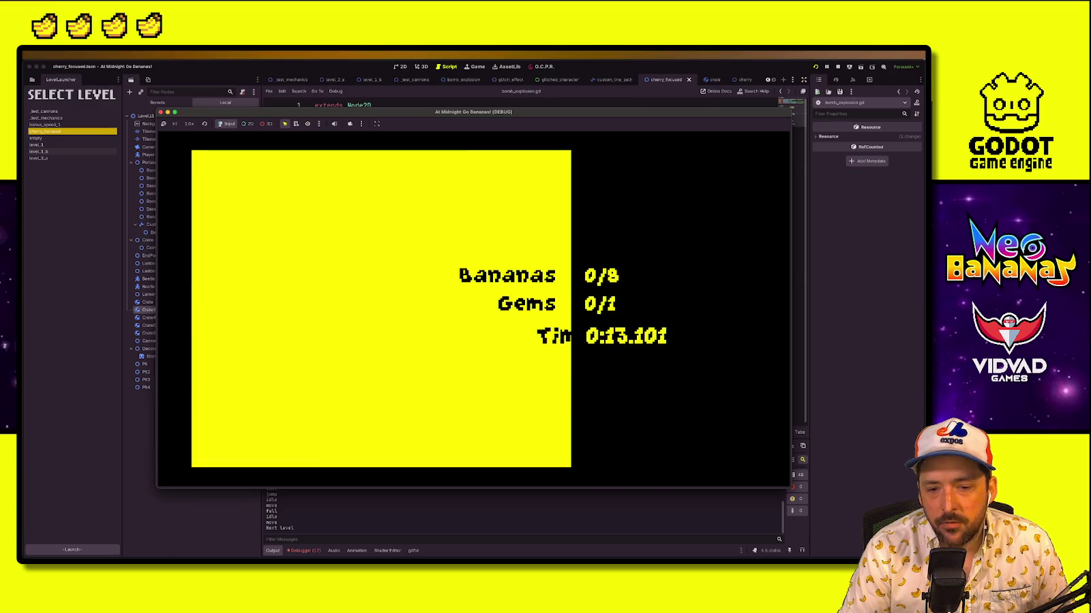
click(839, 67)
click(817, 68)
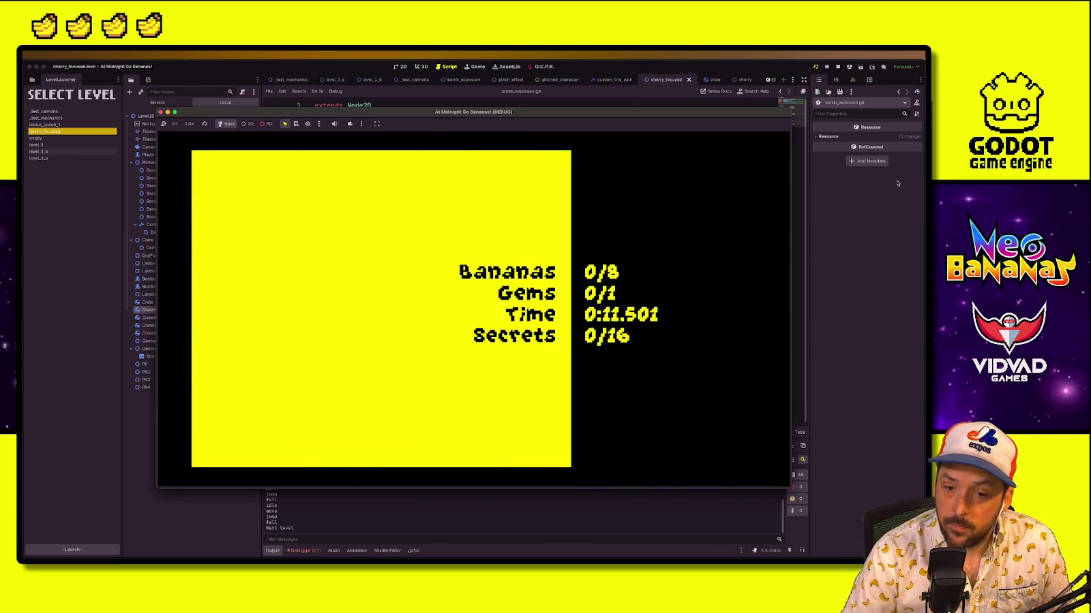
click(837, 65)
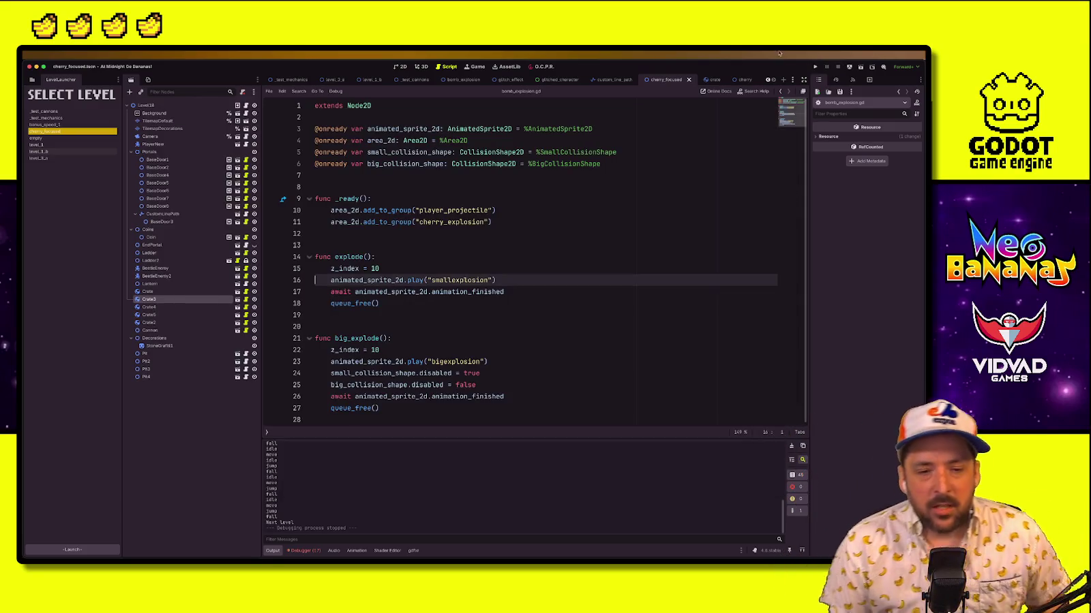
Step: In the 2D level view, pan to the spawn area and drag the gem coin beside the red platform
click(474, 268)
key(ctrl+F1)
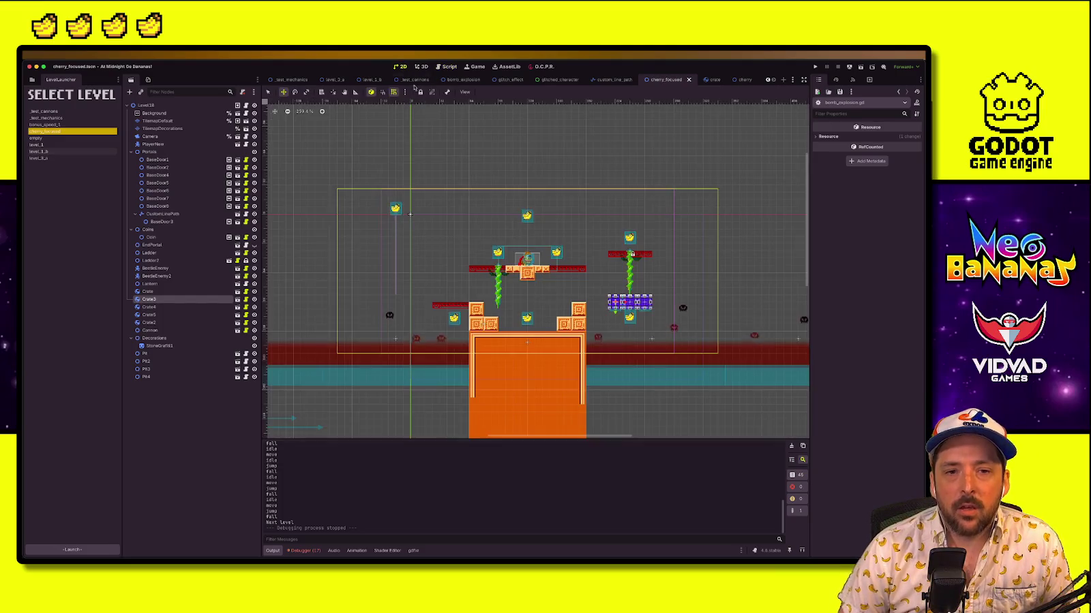
scroll(549, 295, down, 3)
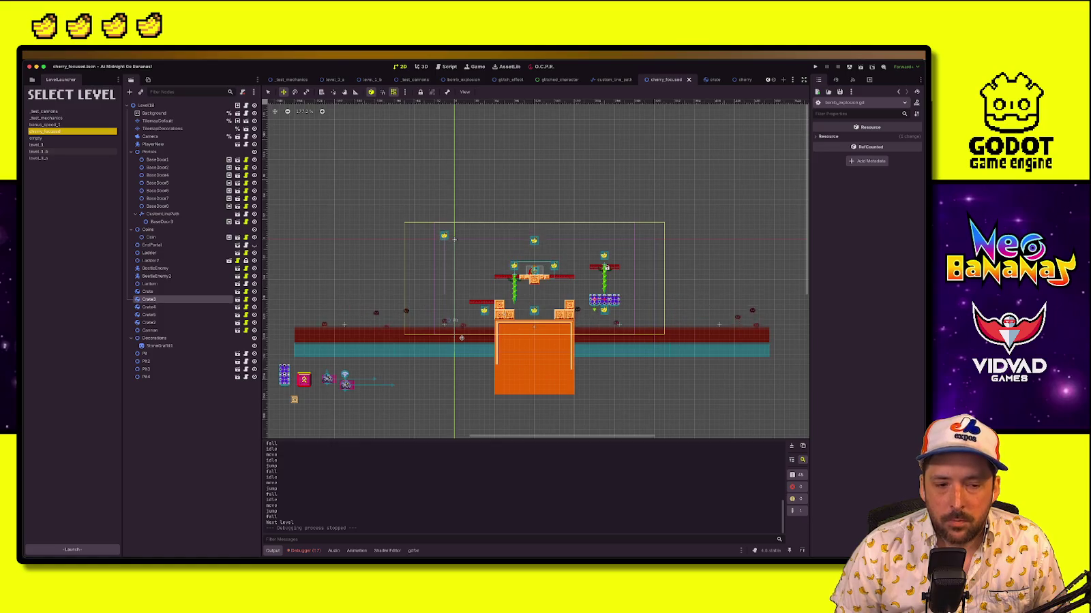
scroll(452, 341, down, 1)
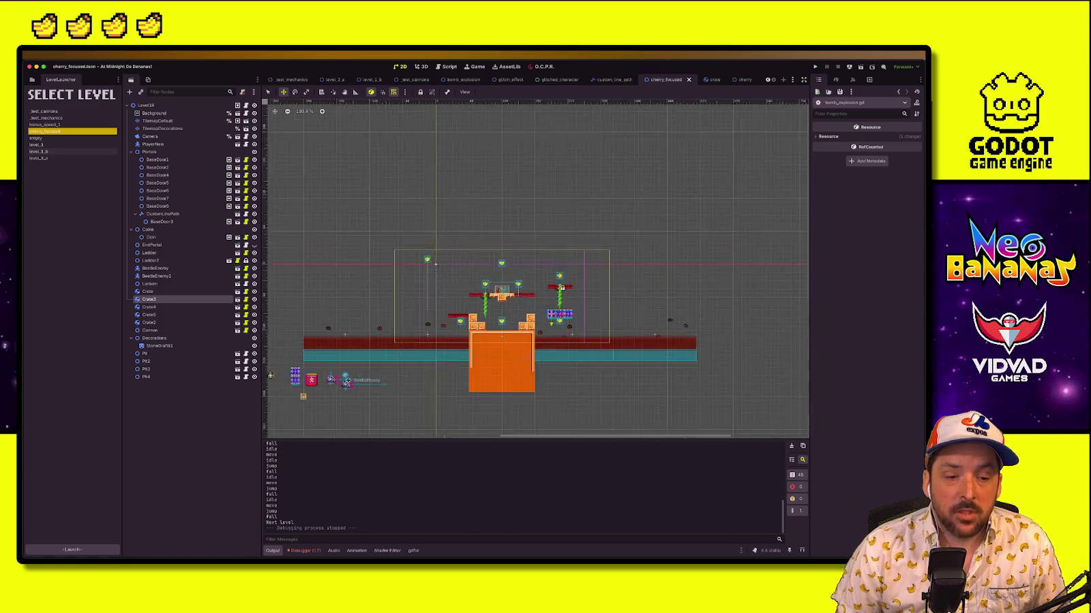
scroll(452, 341, left, 3)
scroll(452, 342, up, 3)
scroll(452, 341, up, 2)
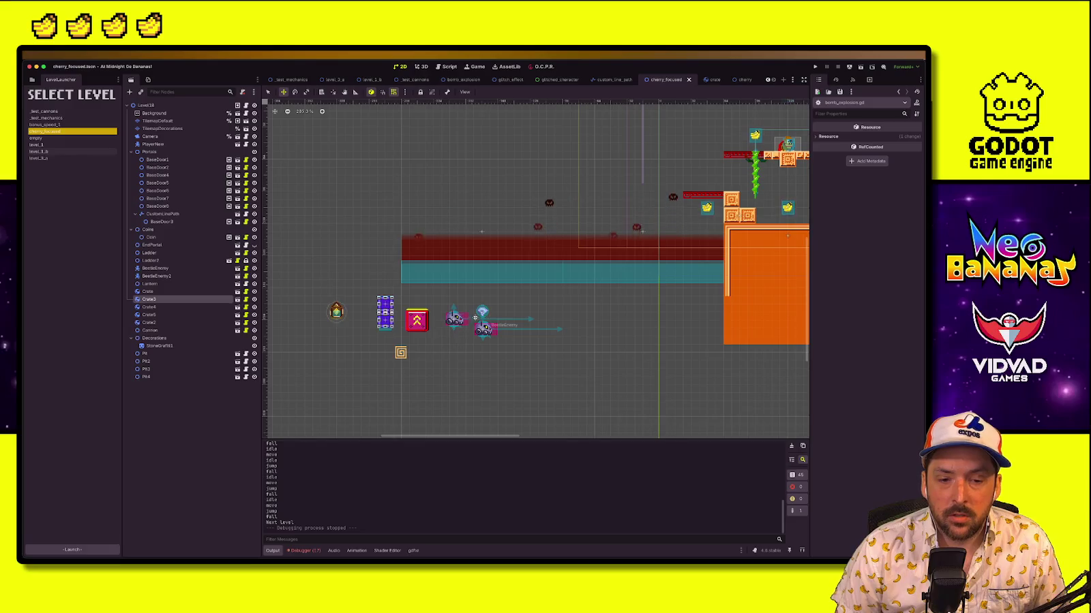
click(151, 236)
drag(724, 158, 708, 178)
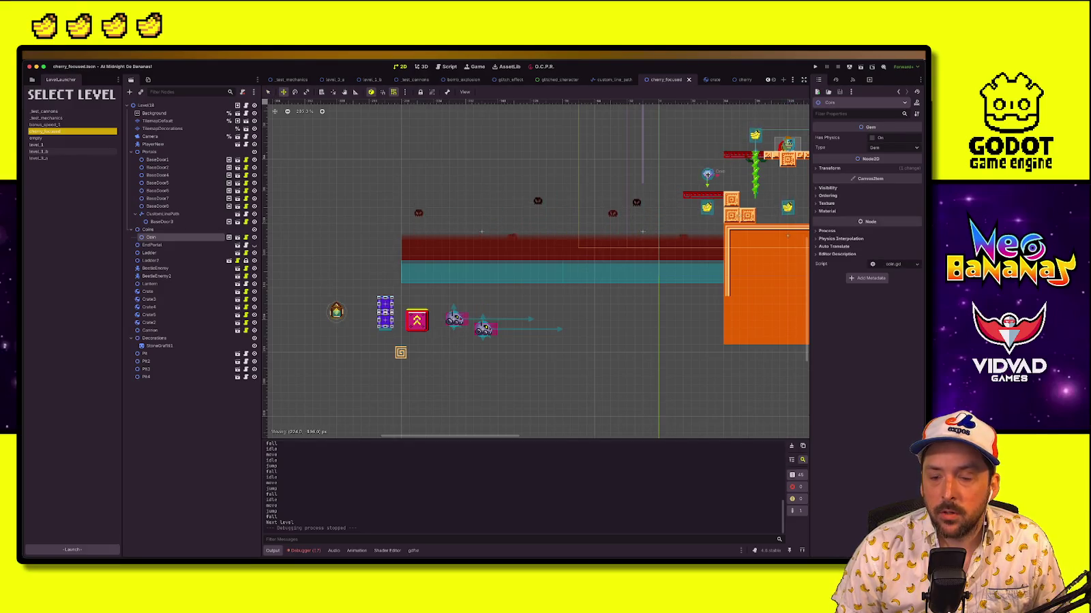
Step: Duplicate the gem coin and stack the copies upward near the platforms
scroll(564, 257, up, 3)
key(ctrl+d)
mouse_move(537, 254)
mouse_down()
mouse_move(538, 241)
mouse_move(527, 252)
mouse_move(558, 253)
mouse_move(549, 251)
mouse_up()
key(ctrl+d)
key(ctrl+d)
key(ctrl+d)
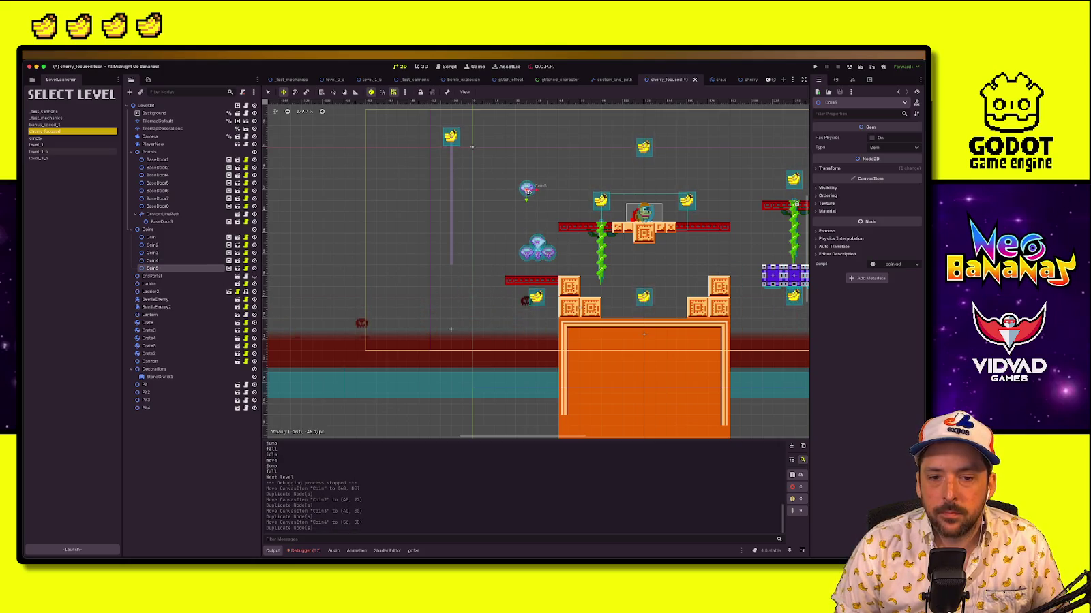
key(ctrl+d)
mouse_move(601, 177)
mouse_down()
mouse_move(601, 152)
mouse_move(688, 179)
mouse_move(687, 156)
mouse_up()
key(ctrl+d)
key(ctrl+d)
key(ctrl+d)
key(ctrl+d)
Step: Duplicate more gems and place them to the right and lower, by the crates
key(ctrl+d)
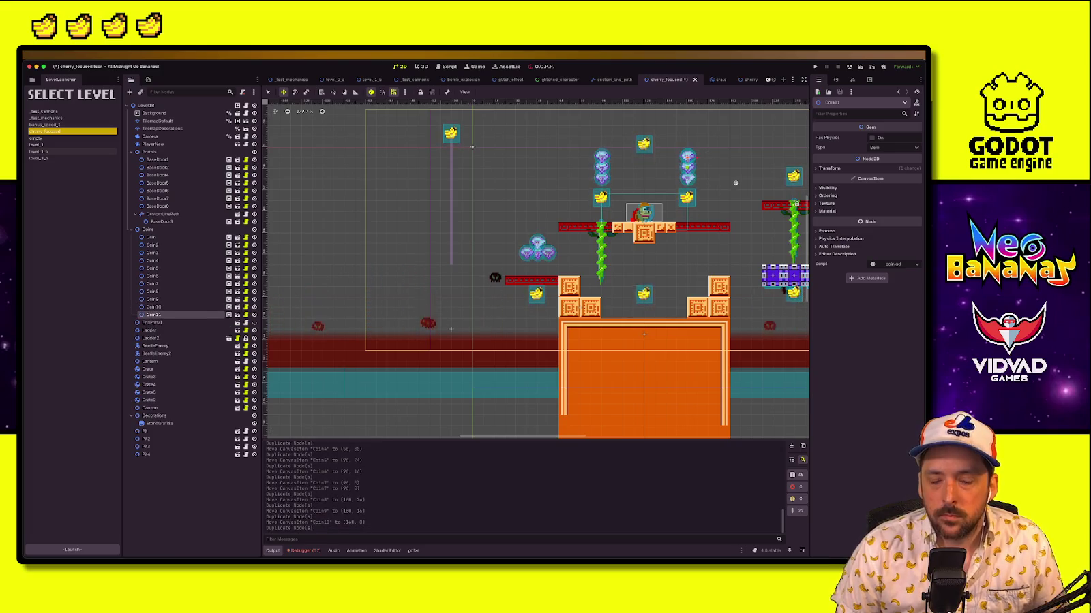
scroll(687, 156, right, 3)
scroll(647, 158, right, 7)
scroll(647, 158, up, 1)
key(ctrl+d)
mouse_move(550, 169)
mouse_down()
mouse_move(674, 247)
mouse_move(679, 265)
mouse_move(671, 240)
mouse_up()
key(ctrl+d)
key(ctrl+d)
scroll(518, 232, up, 1)
scroll(455, 274, left, 5)
scroll(454, 274, up, 1)
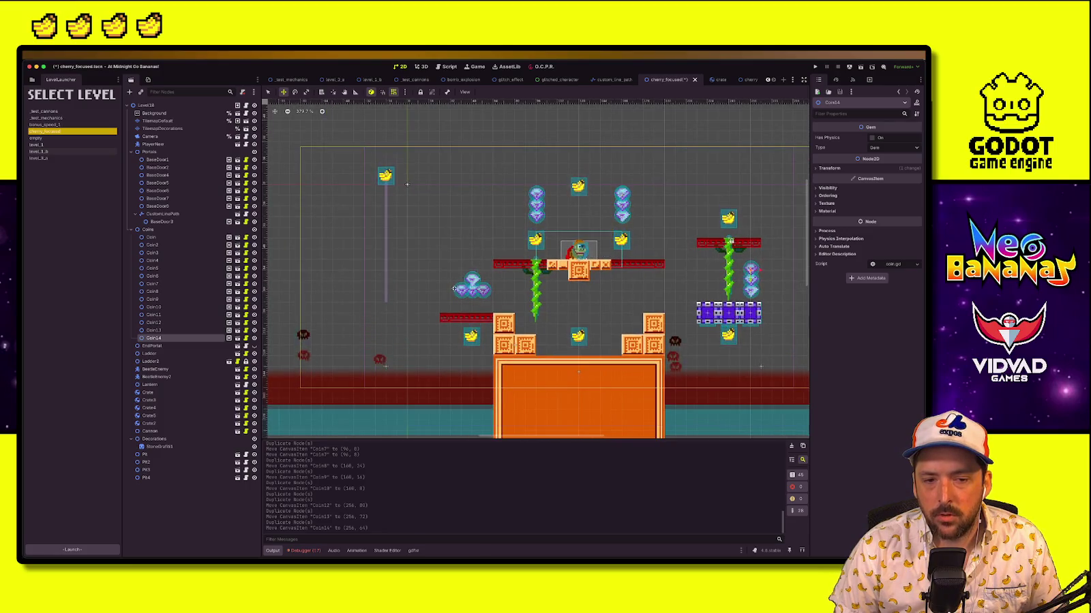
Step: Build a gem pyramid with copies at (144,112) and (120,104), plus one near the right vine
key(ctrl+d)
mouse_move(704, 271)
mouse_down()
mouse_move(600, 334)
mouse_move(558, 332)
mouse_move(579, 312)
mouse_up()
key(ctrl+d)
key(ctrl+d)
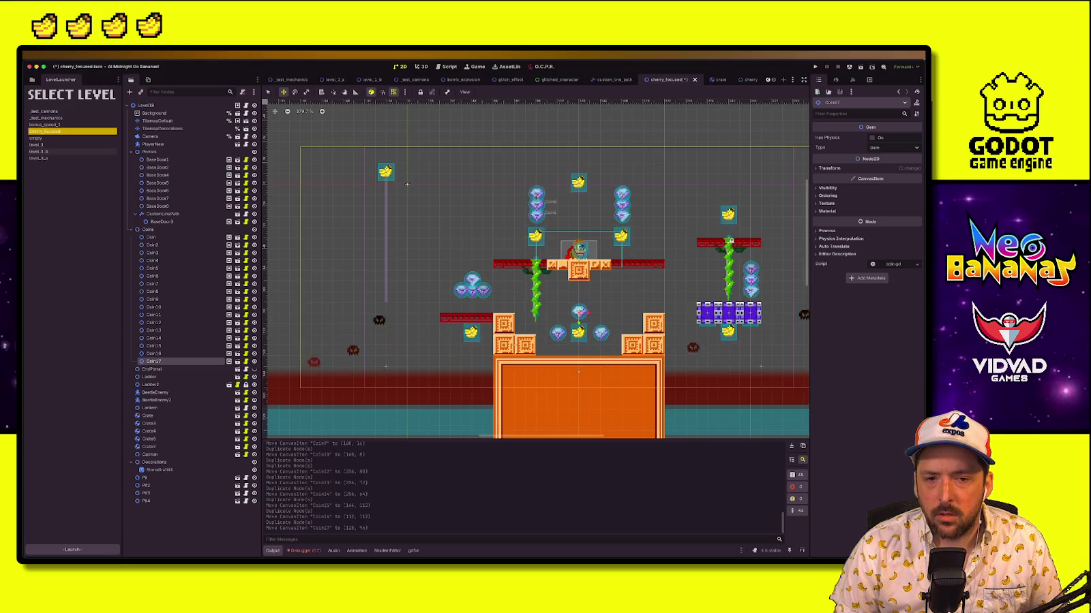
key(ctrl+d)
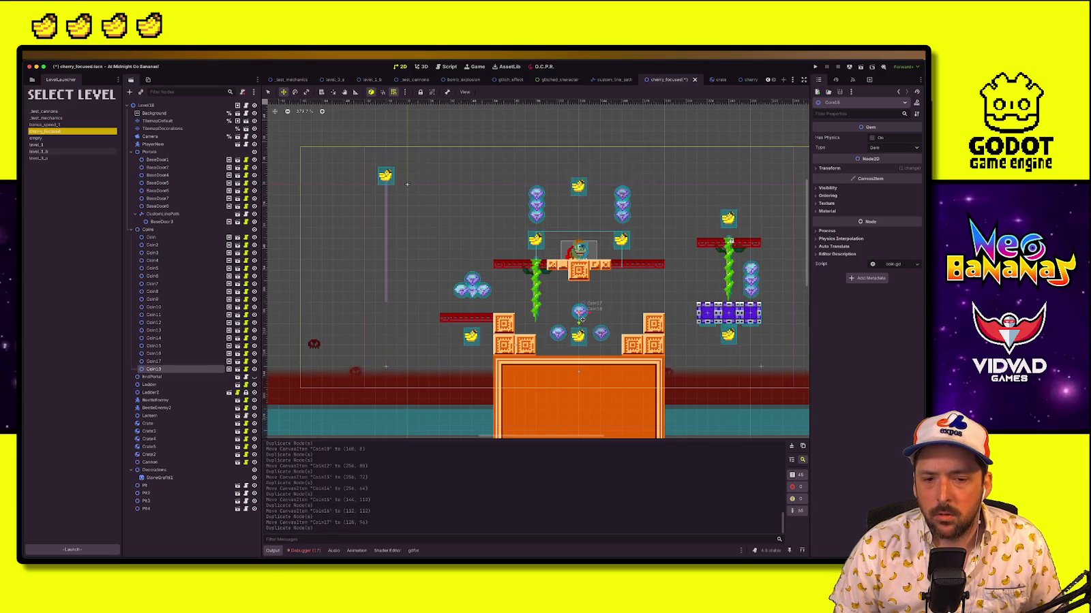
mouse_move(579, 312)
mouse_down()
mouse_move(568, 322)
mouse_move(590, 321)
mouse_up()
key(ctrl+d)
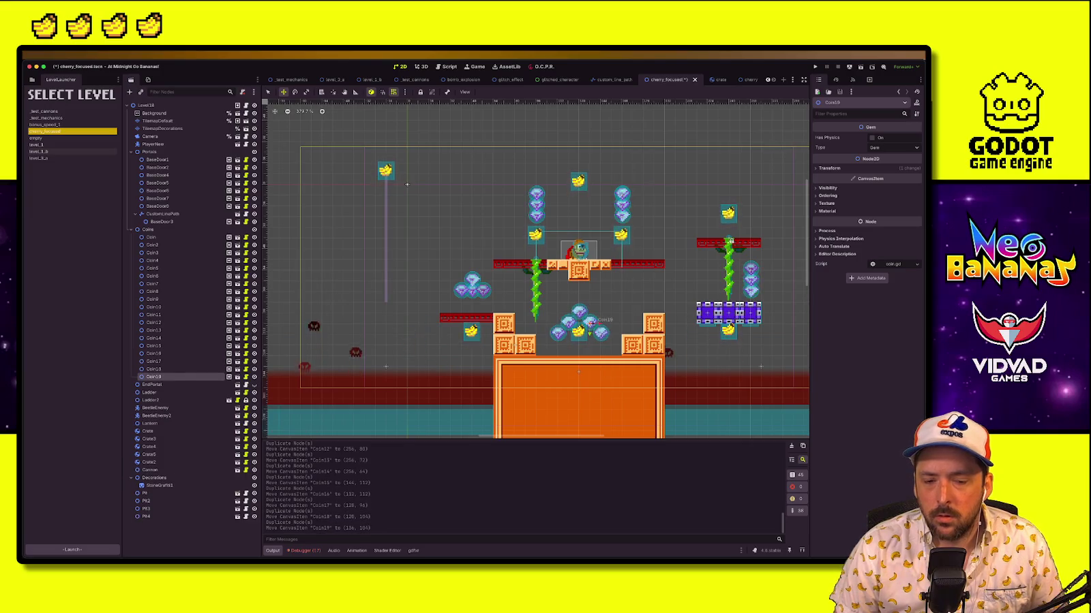
key(ctrl+d)
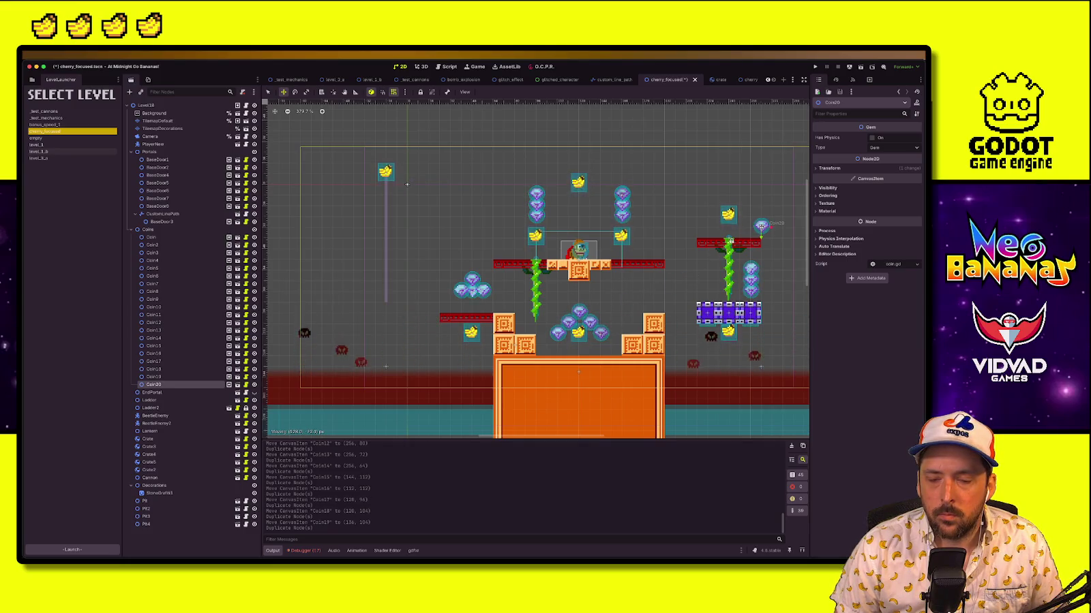
drag(679, 288, 675, 227)
key(ctrl+d)
key(ctrl+d)
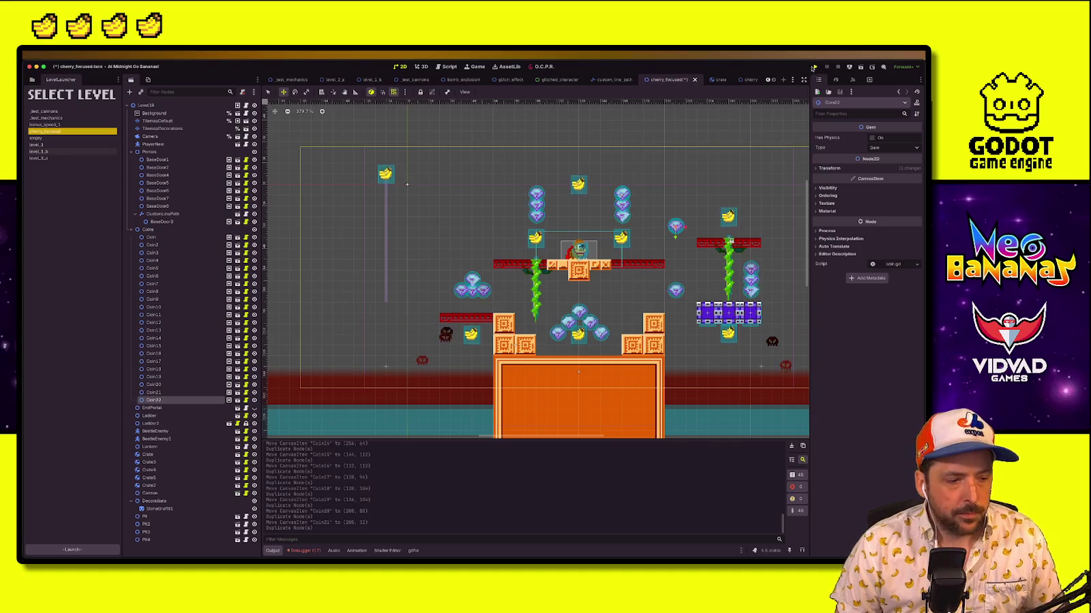
Step: Save the gem-filled level, run a brief playtest, then stop it
click(814, 67)
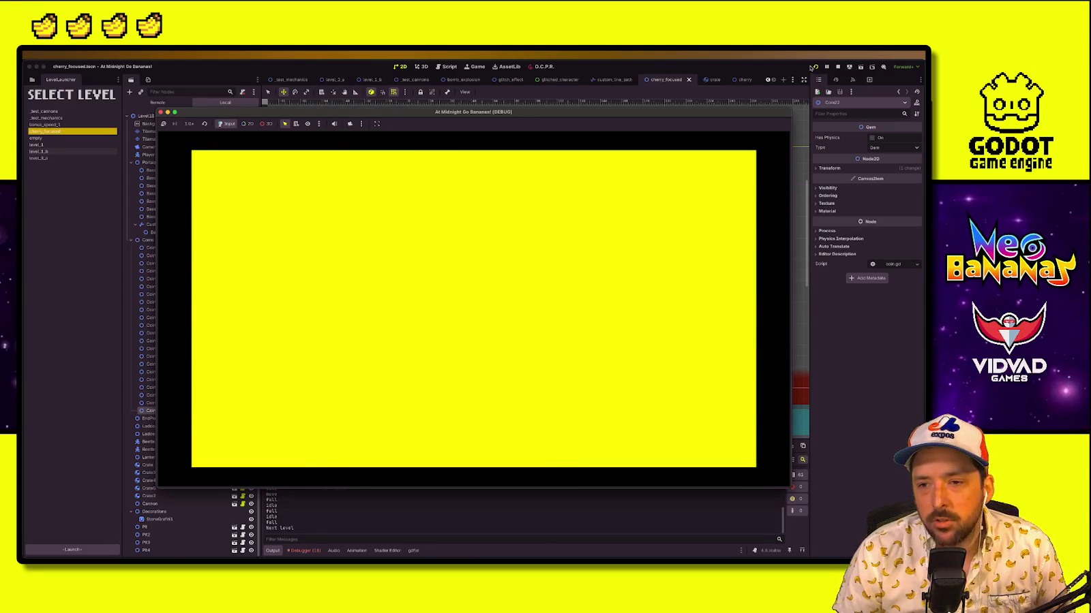
click(839, 67)
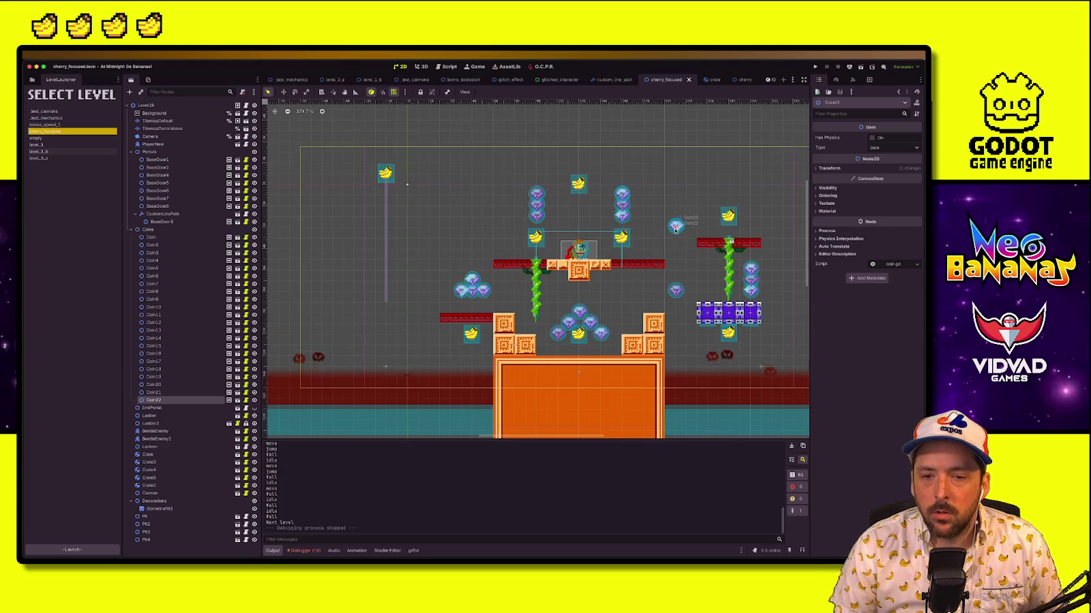
Step: Reposition the Coin22 gem, then delete it from the scene
drag(675, 257, 676, 256)
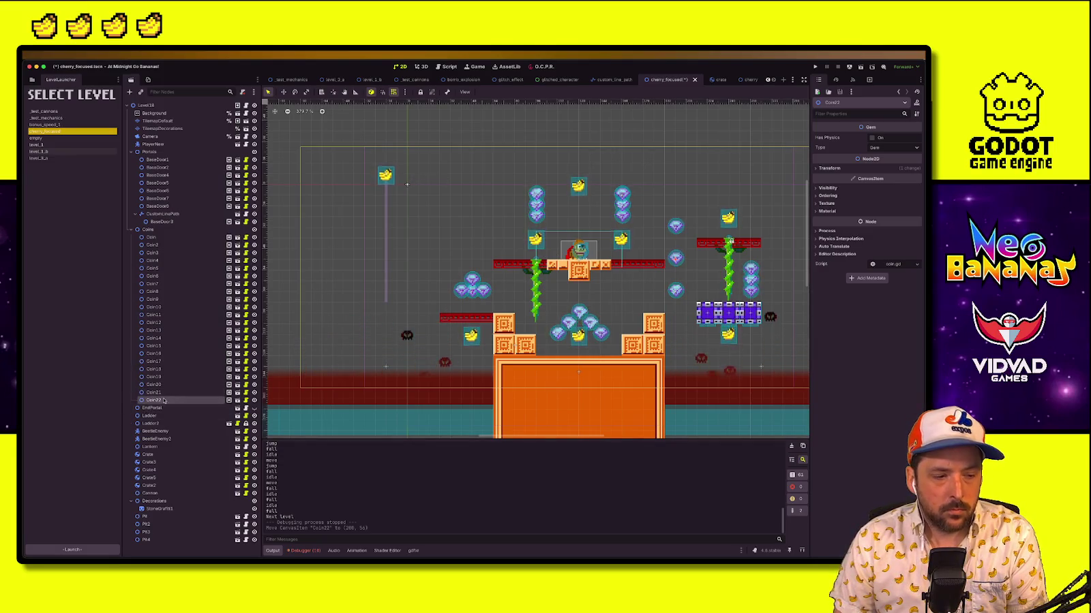
right_click(170, 401)
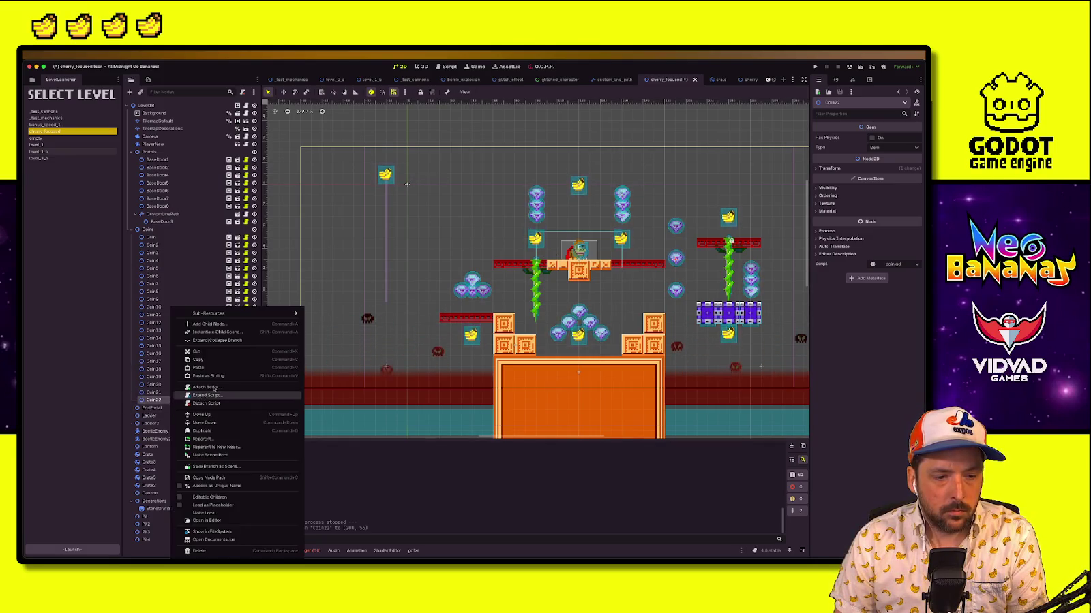
click(205, 551)
click(501, 310)
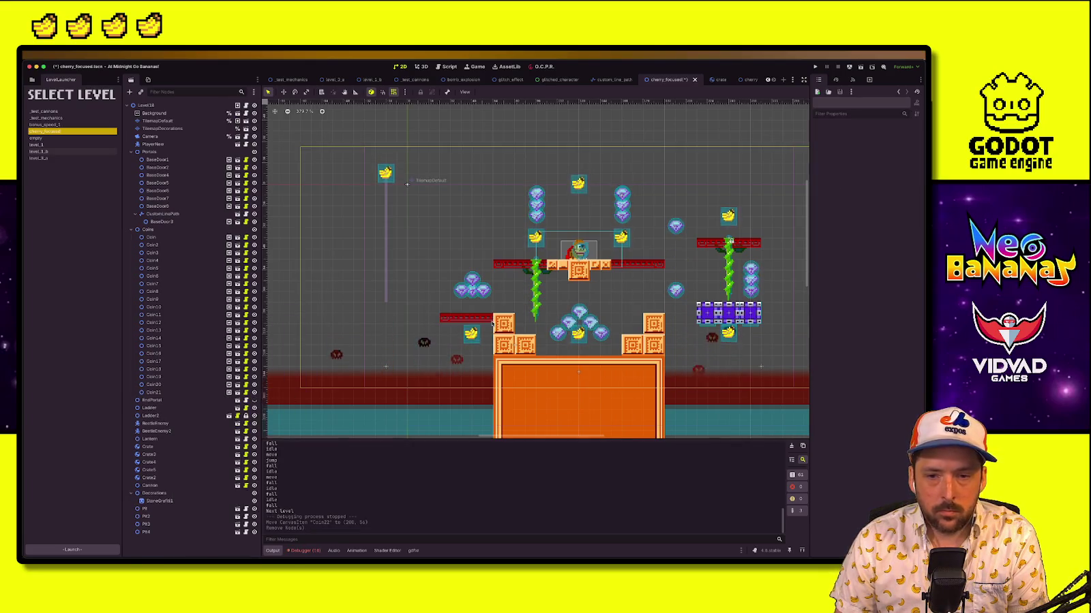
Step: Delete the Coin21 gem and zoom out to review the level
click(676, 227)
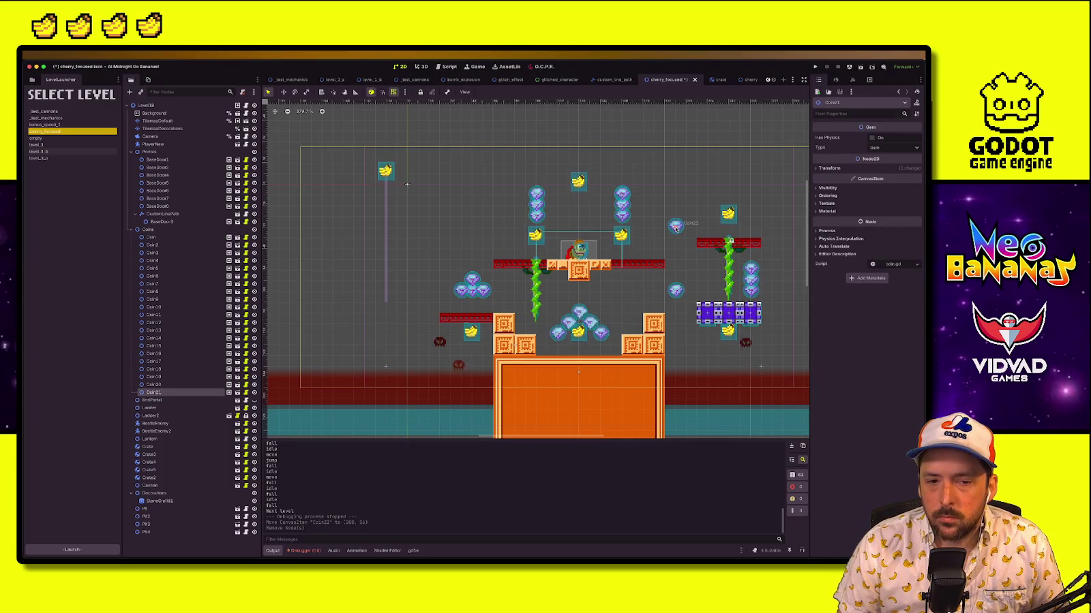
right_click(162, 393)
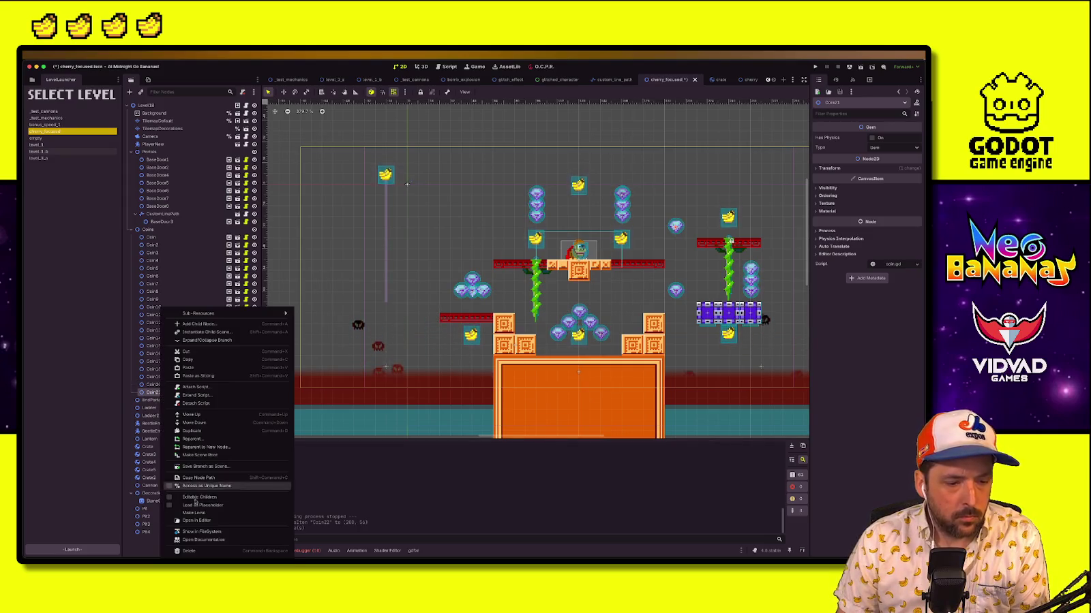
click(183, 551)
click(500, 310)
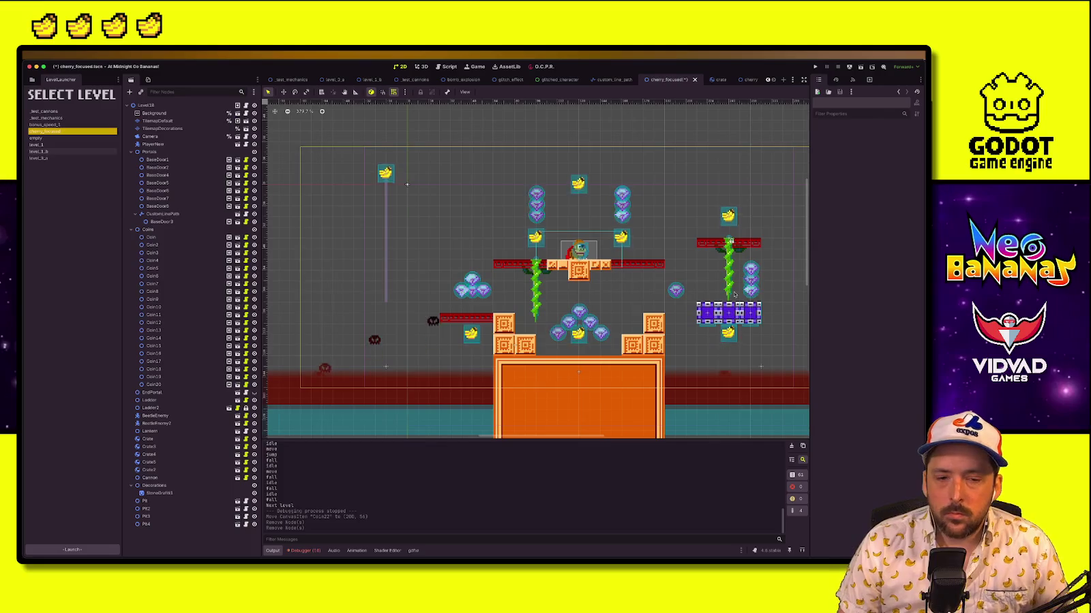
scroll(734, 294, down, 1)
scroll(520, 358, up, 2)
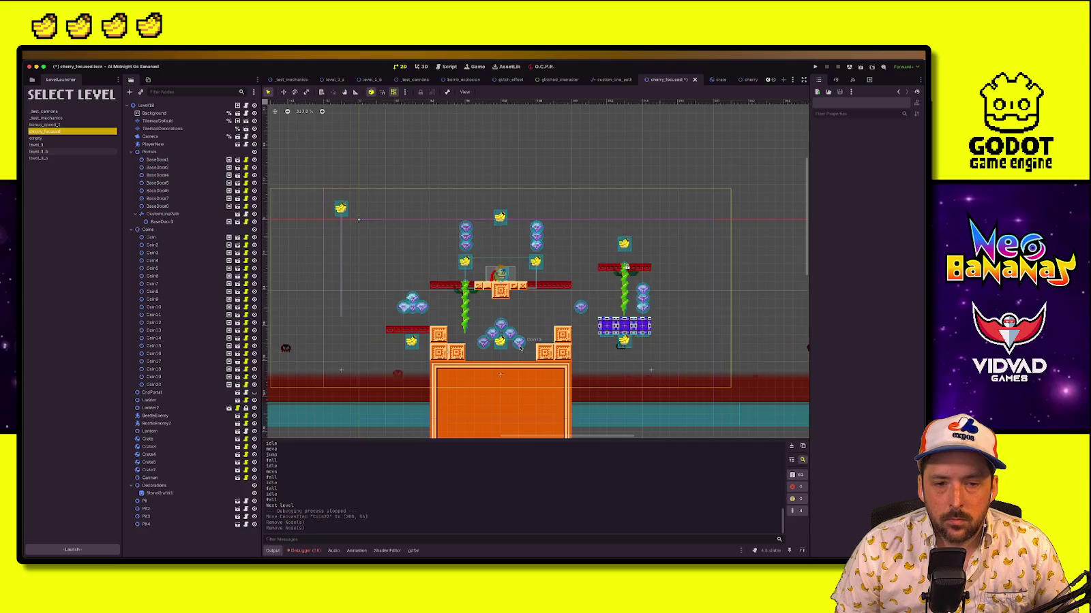
click(503, 351)
Step: Nudge the central banana door BaseDoor4 with the Move tool and save
key(w)
drag(502, 351, 566, 357)
key(ctrl+s)
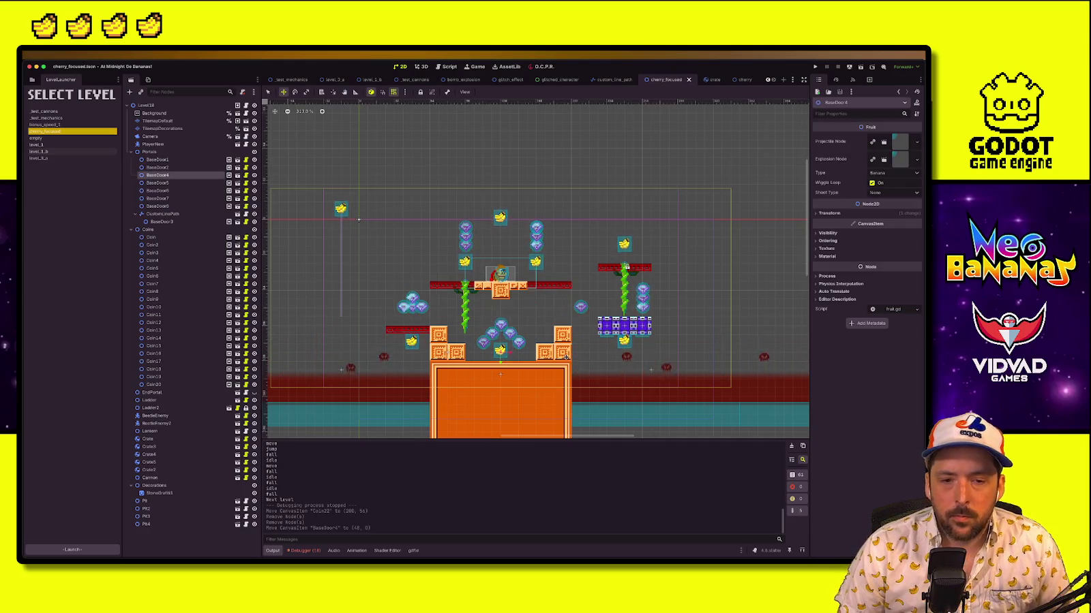
Step: Paste copies of Coin, Coin2 and Coin3 under Level18, shifted slightly down
scroll(566, 357, down, 1)
scroll(530, 346, left, 2)
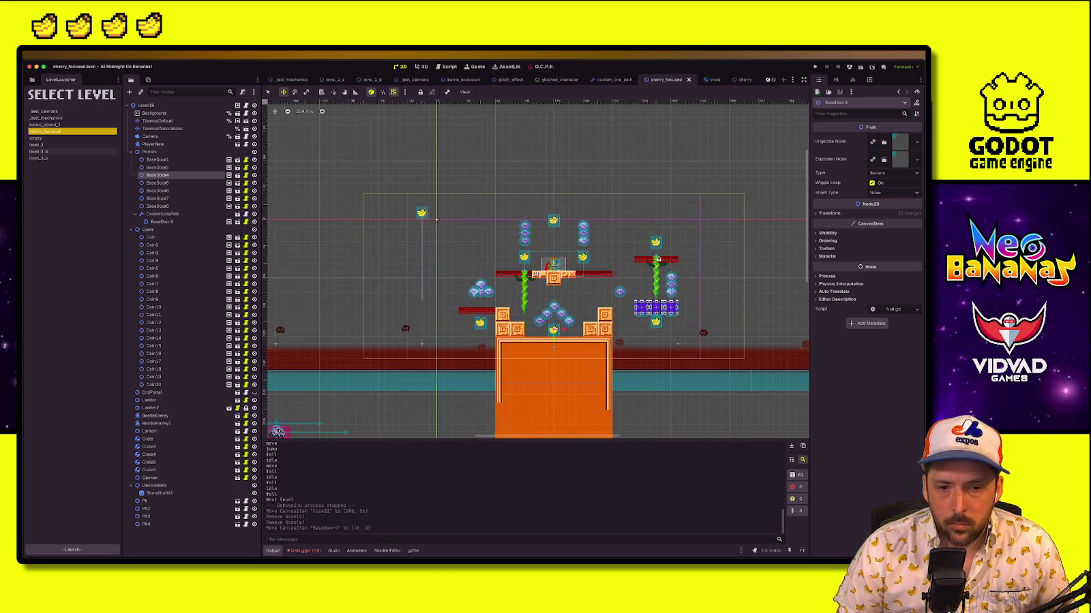
click(152, 237)
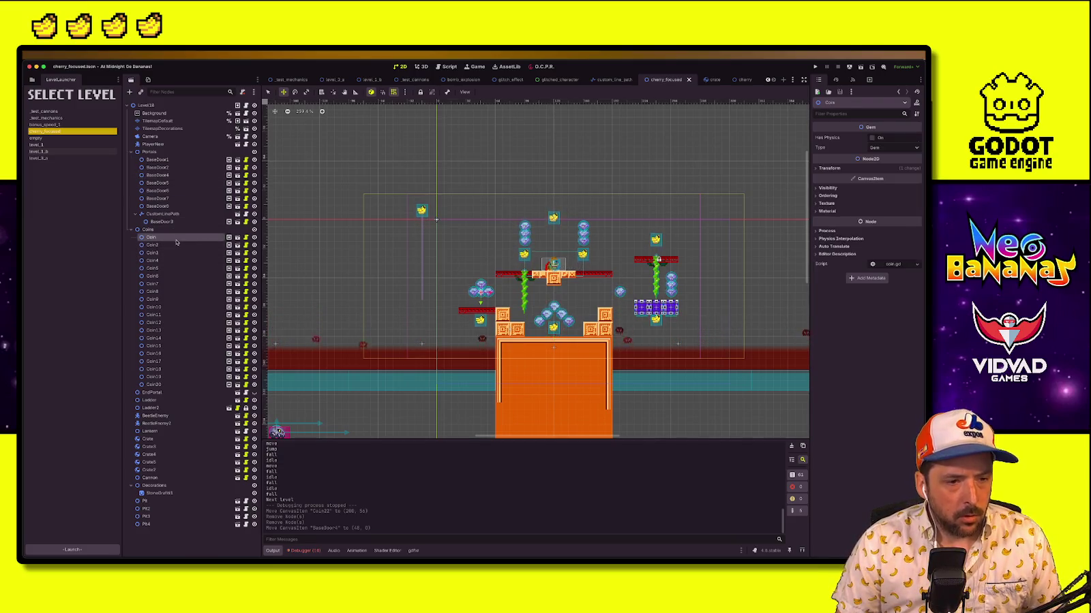
shift+click(158, 261)
shift+click(160, 253)
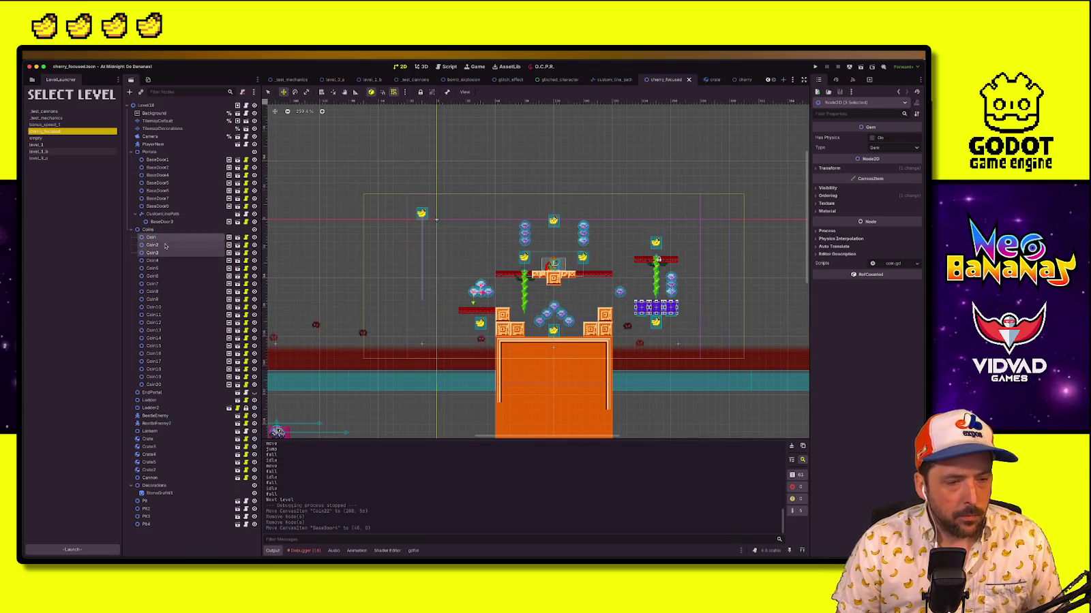
click(145, 105)
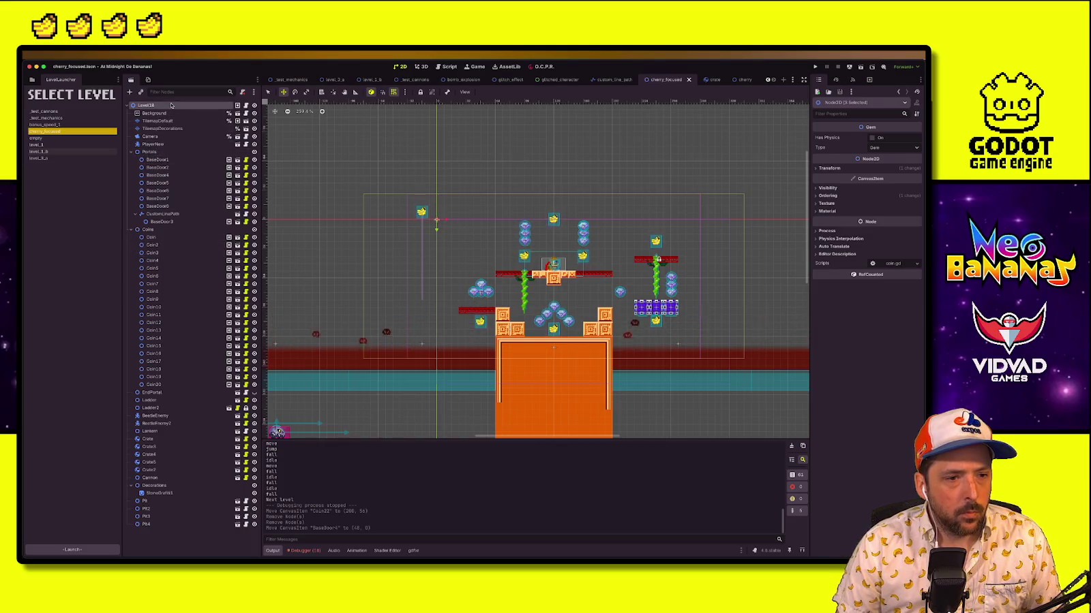
click(131, 230)
key(ctrl+v)
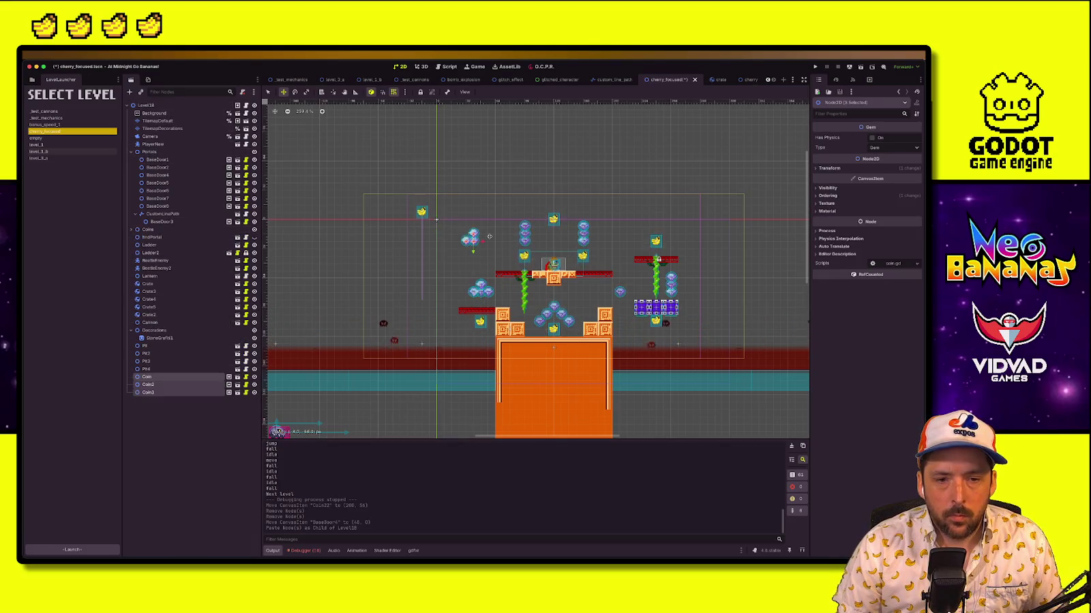
key(Down)
Step: Rename the three pasted coins LetterN, LetterE and LetterO
click(147, 376)
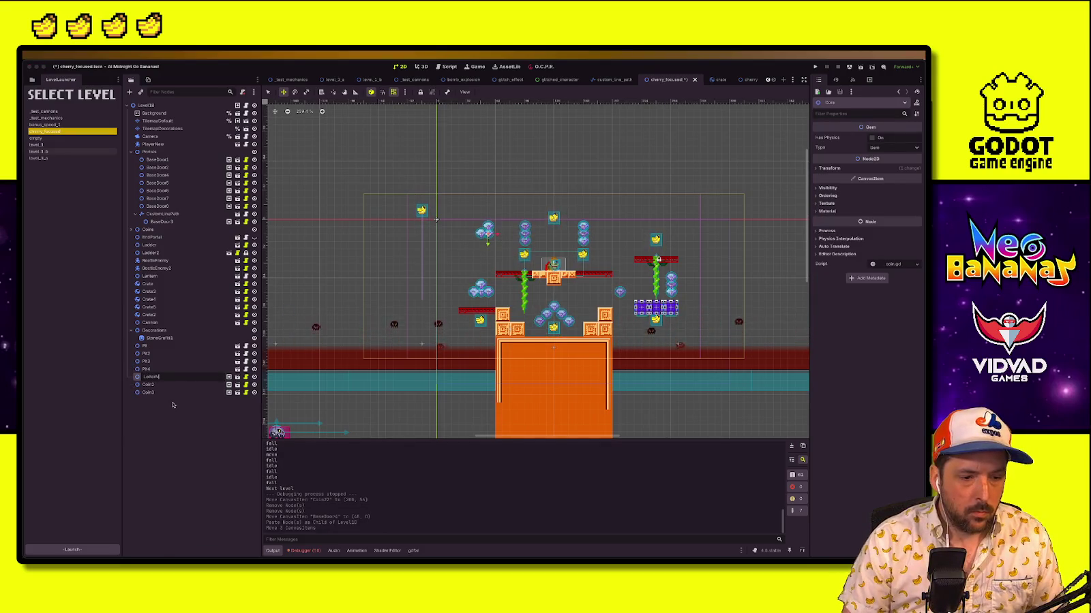
key(Return)
key(Down)
key(F2)
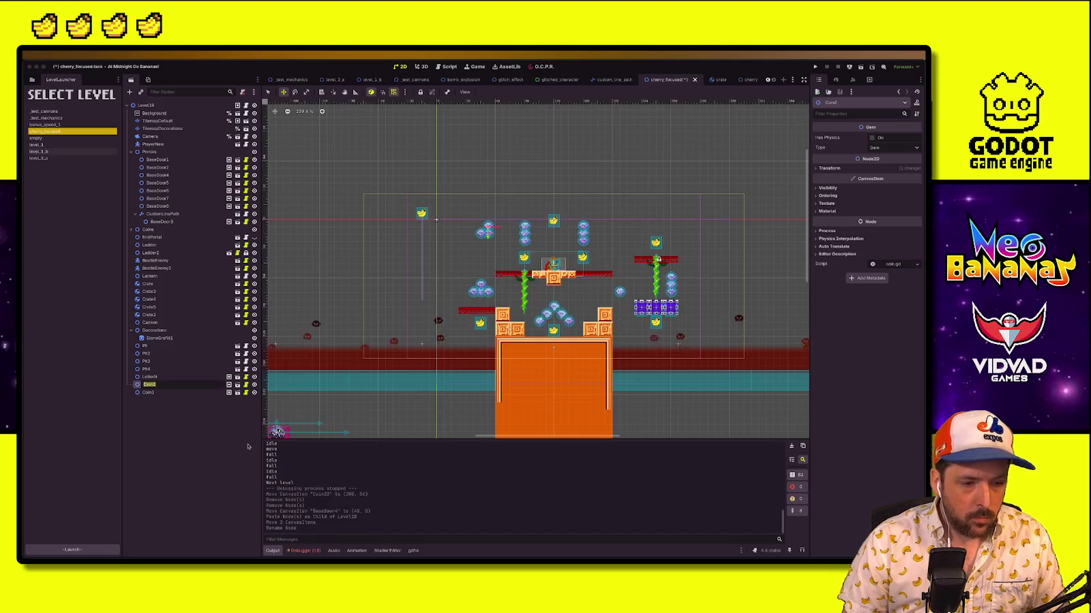
text(E)
key(Return)
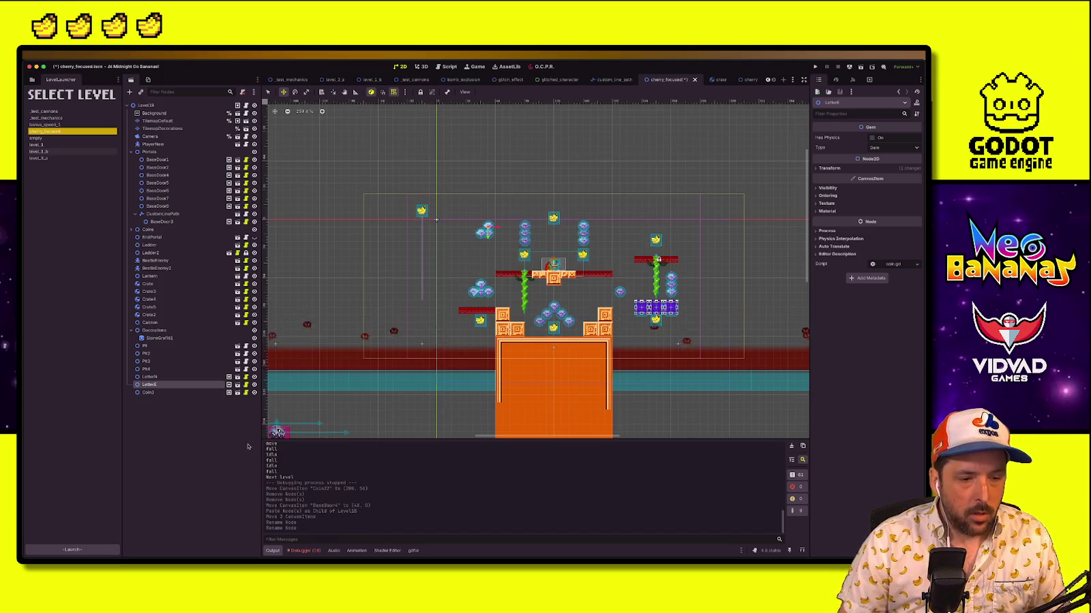
key(Down)
key(F2)
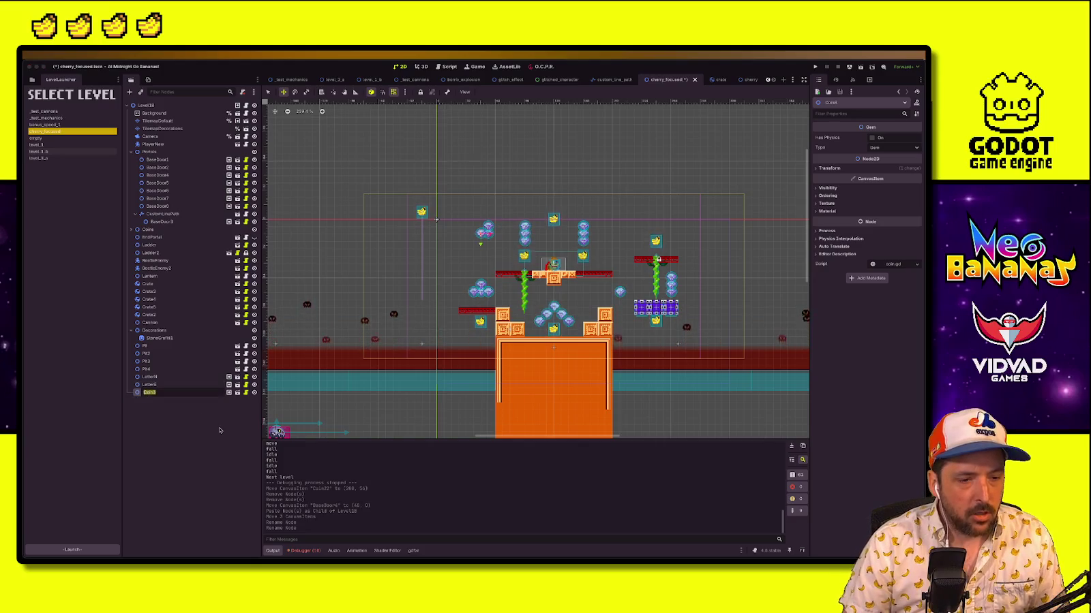
text(O)
key(Return)
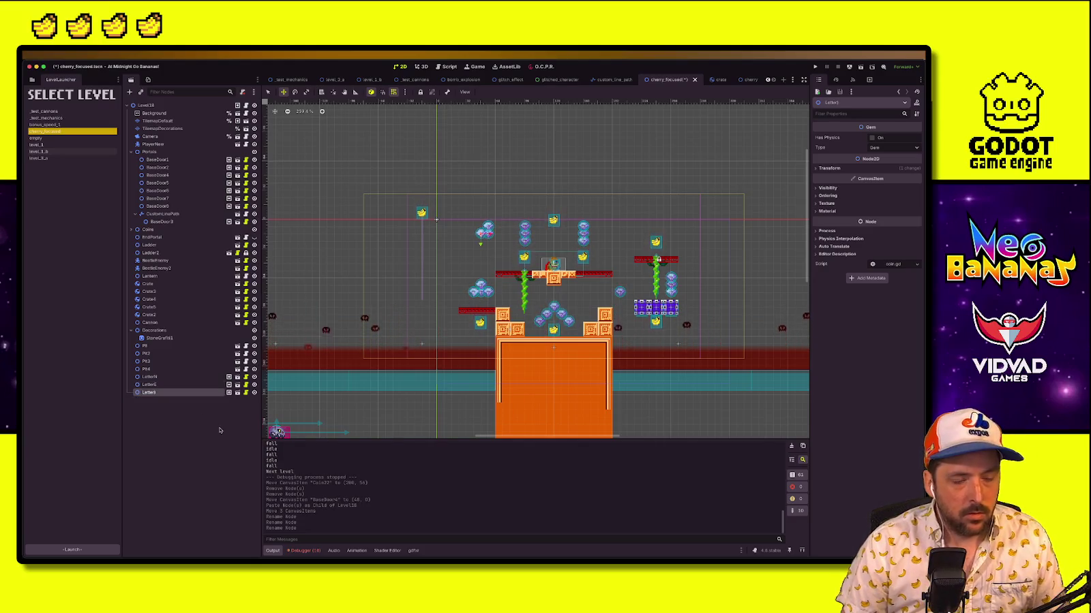
Step: Set LetterN's pickup type to N
drag(150, 393, 149, 394)
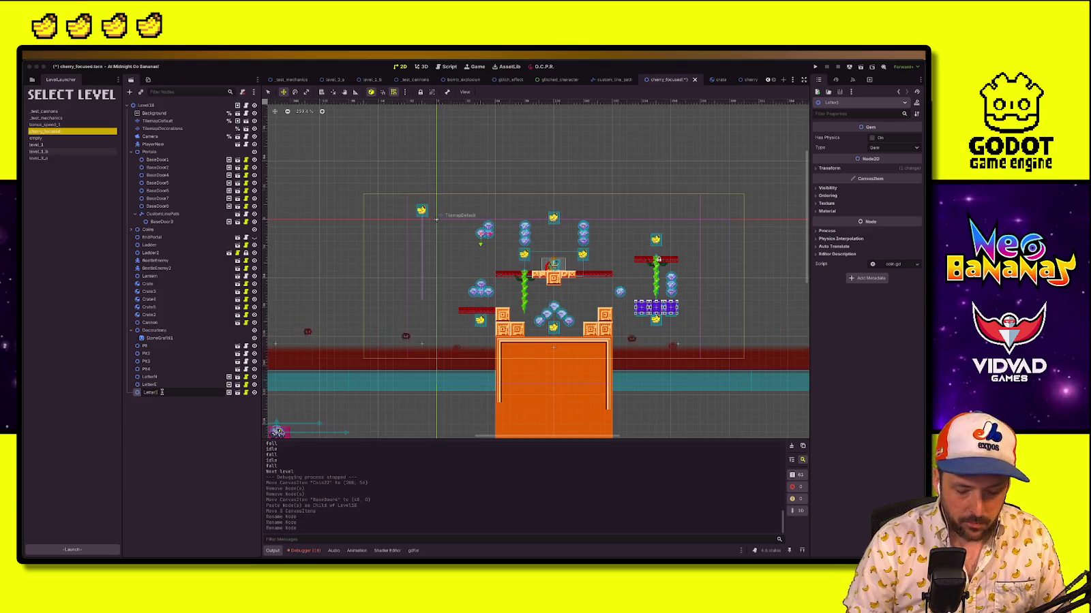
click(149, 376)
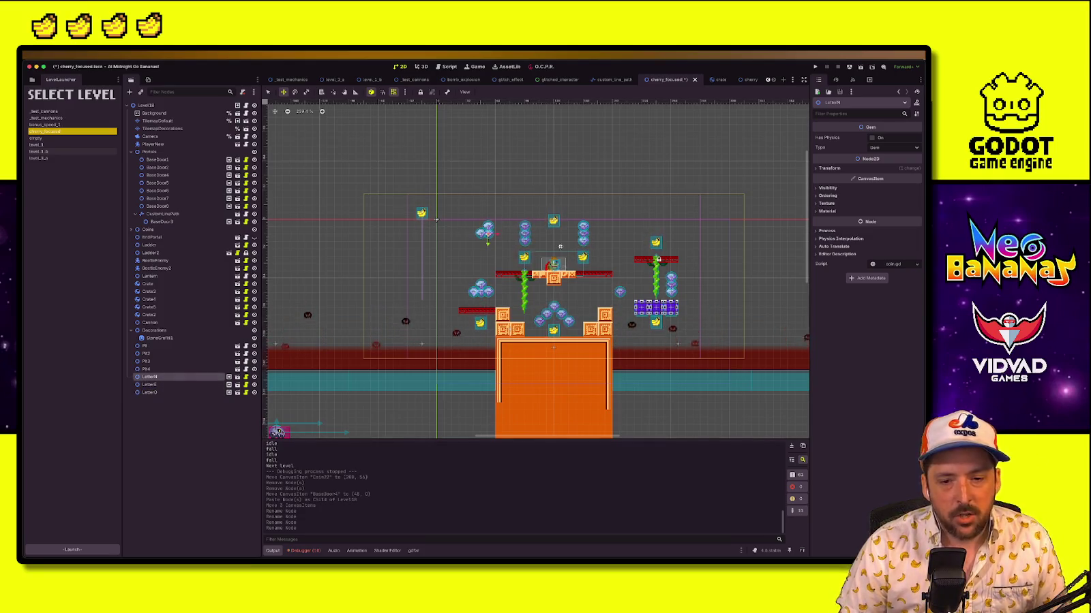
scroll(515, 321, up, 3)
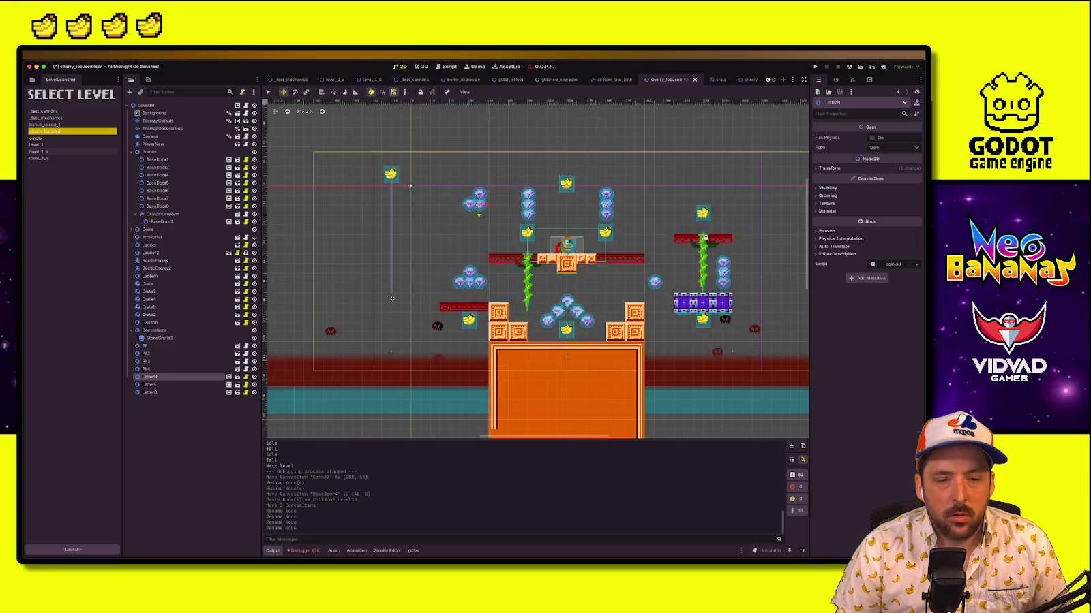
click(883, 168)
Step: Save, set LetterE to type E and LetterO to type O, then reload the scene
key(ctrl+s)
click(896, 150)
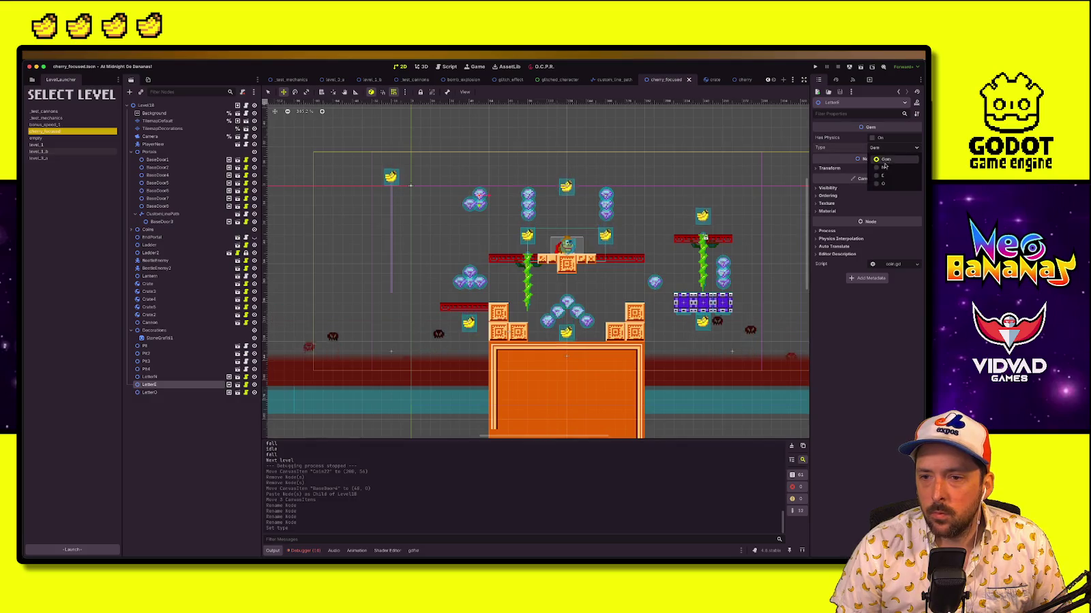
click(882, 175)
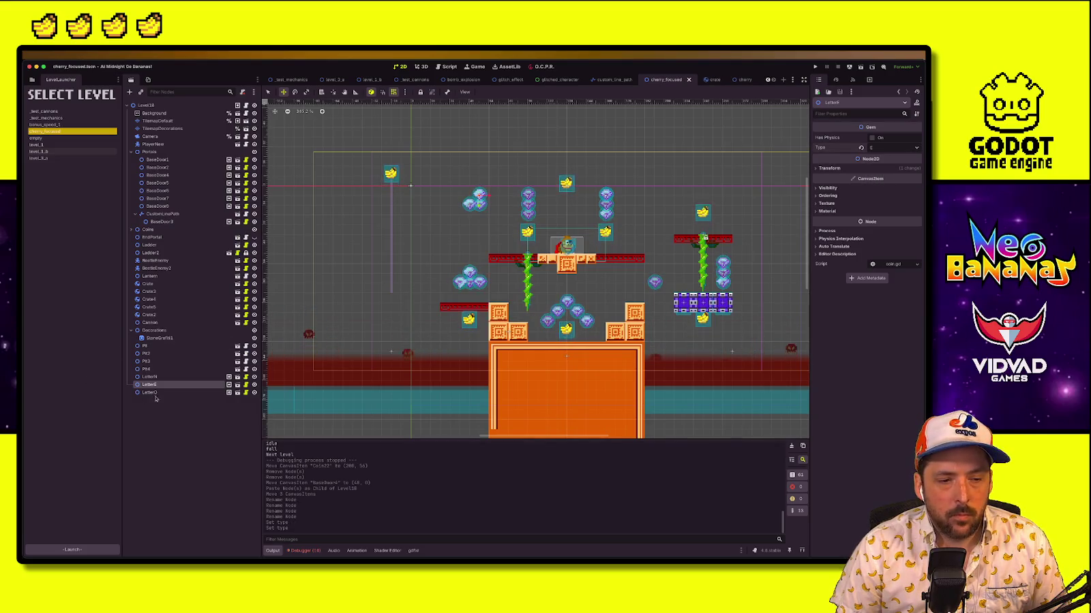
click(700, 178)
click(878, 147)
click(883, 183)
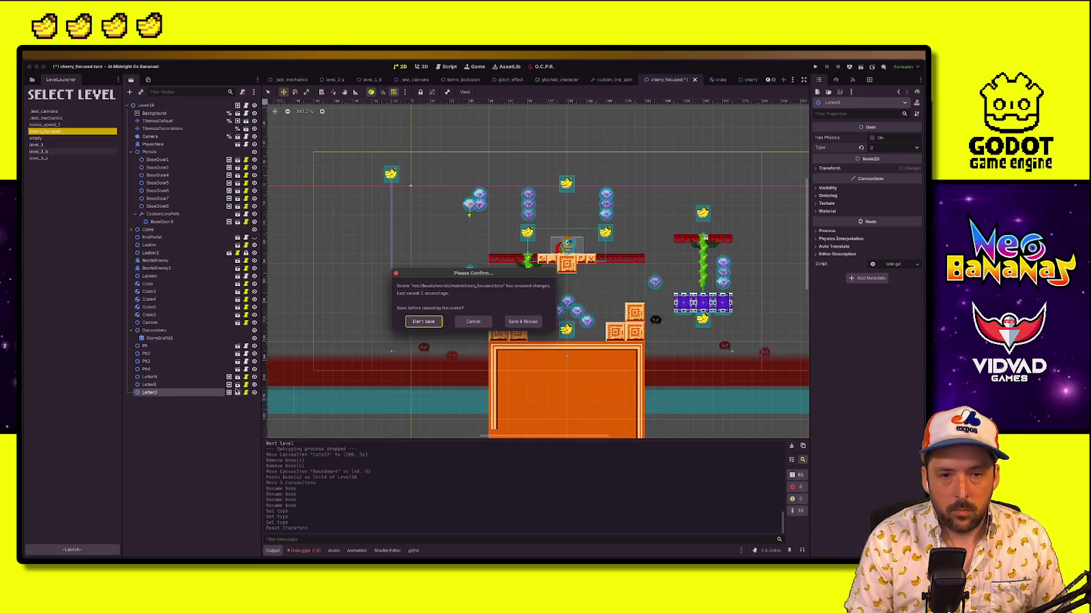
click(538, 321)
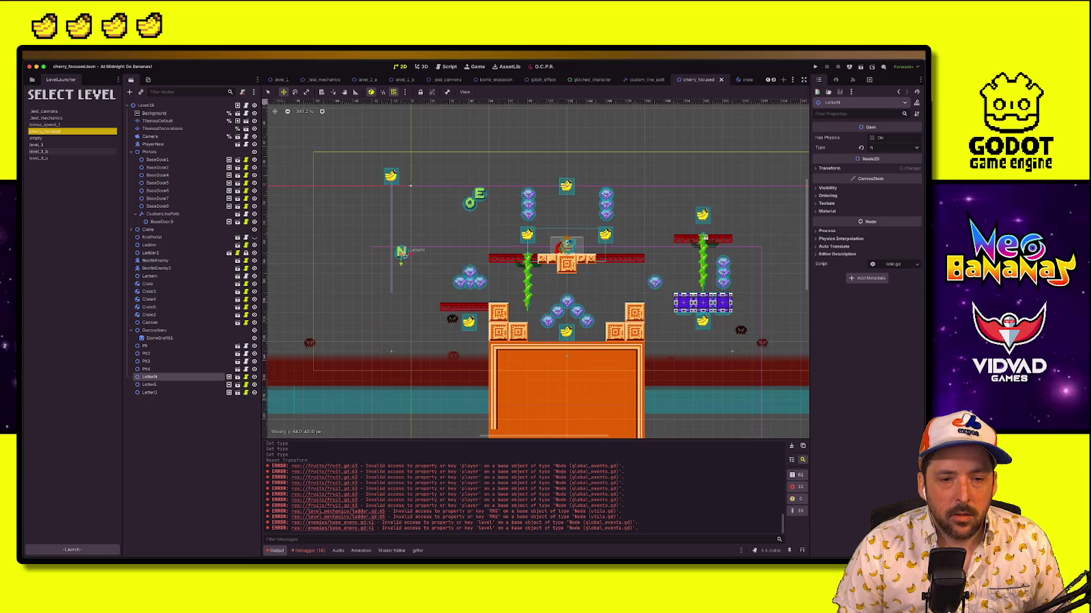
Step: Place N on the left, O at the top right, and E below the central platform
drag(392, 263, 393, 266)
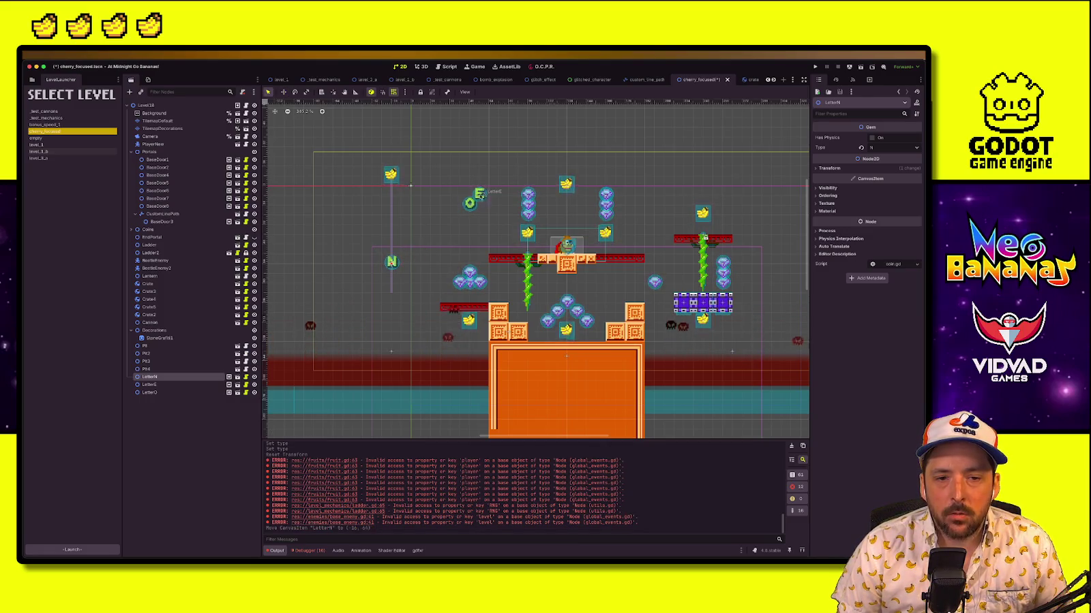
click(481, 197)
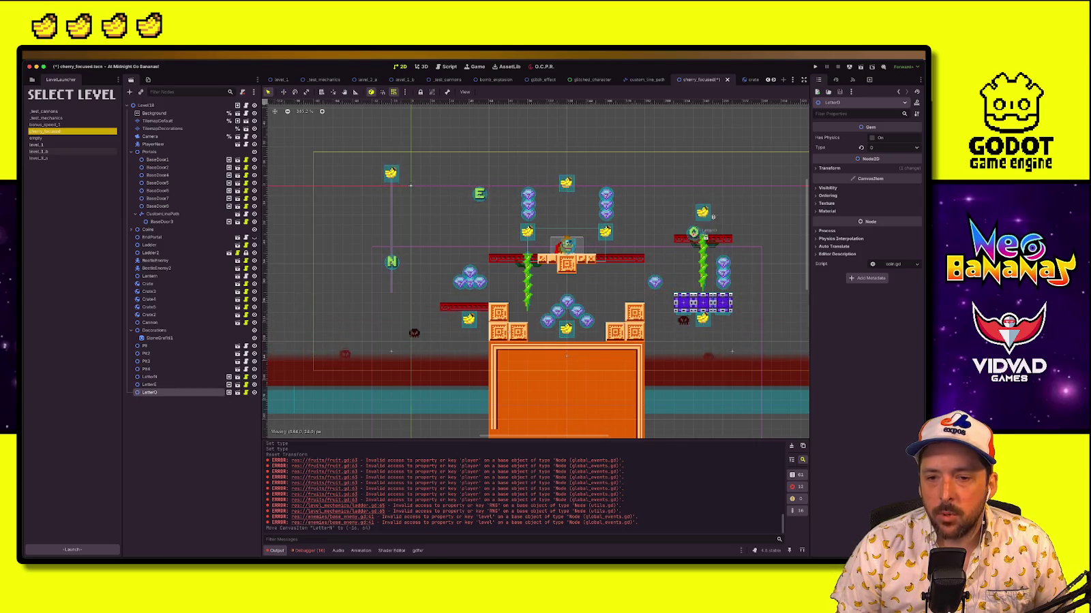
drag(703, 182, 703, 184)
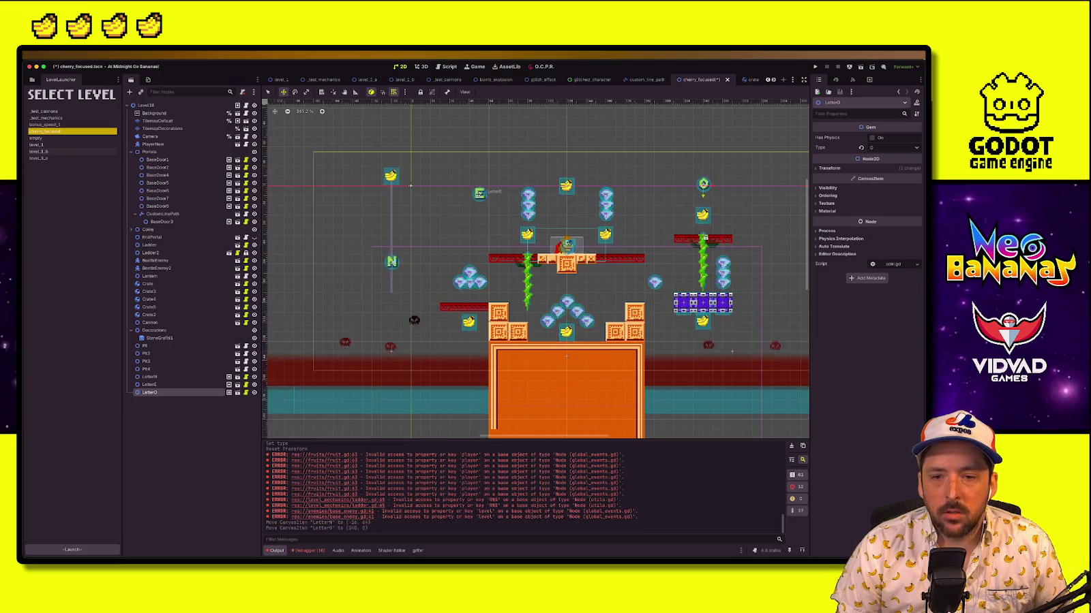
click(479, 194)
drag(481, 198, 570, 211)
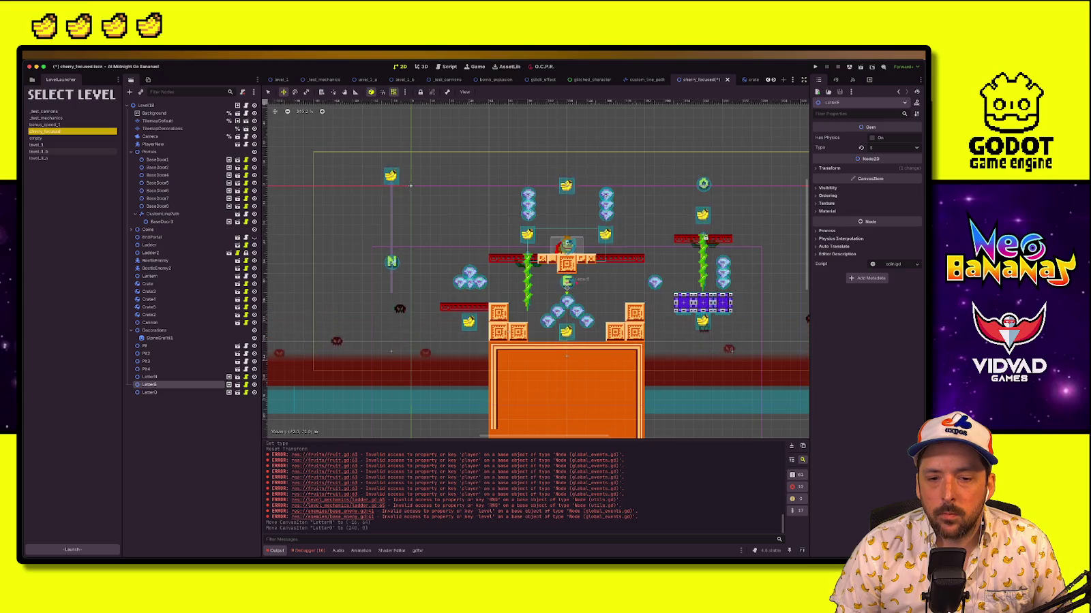
click(566, 287)
Step: Save and playtest, running right to collect gems and the banana above
click(816, 66)
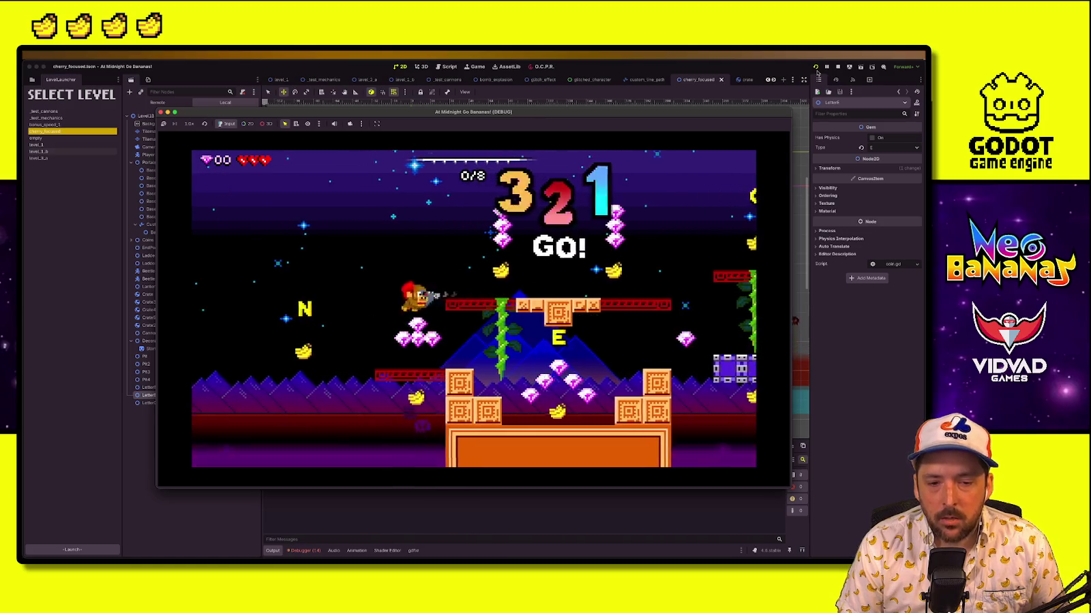
key(Right)
key(space)
key(space)
key(Right)
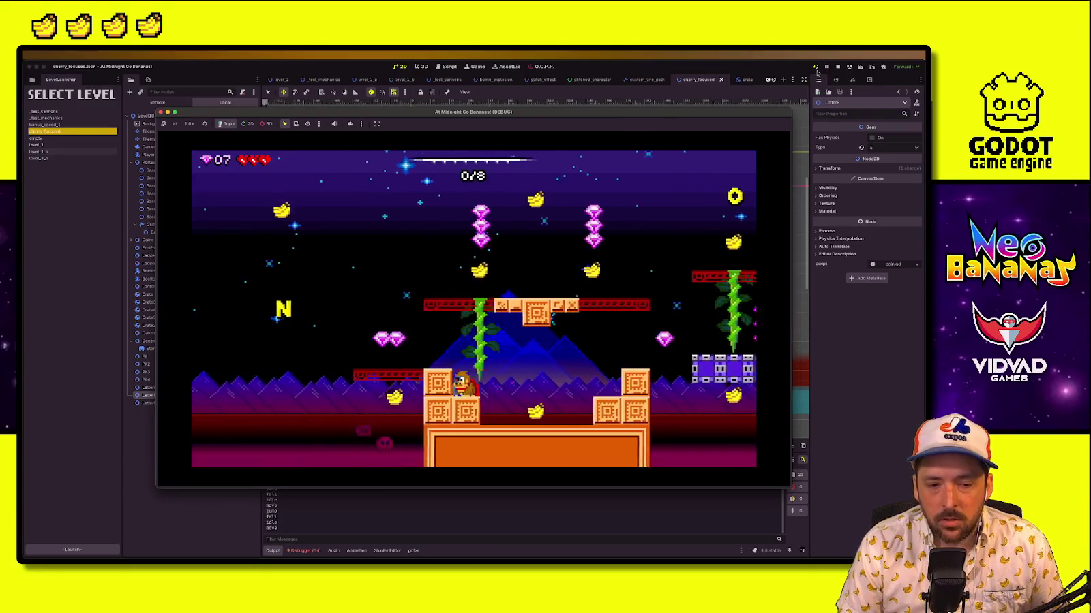
key(Right)
key(space)
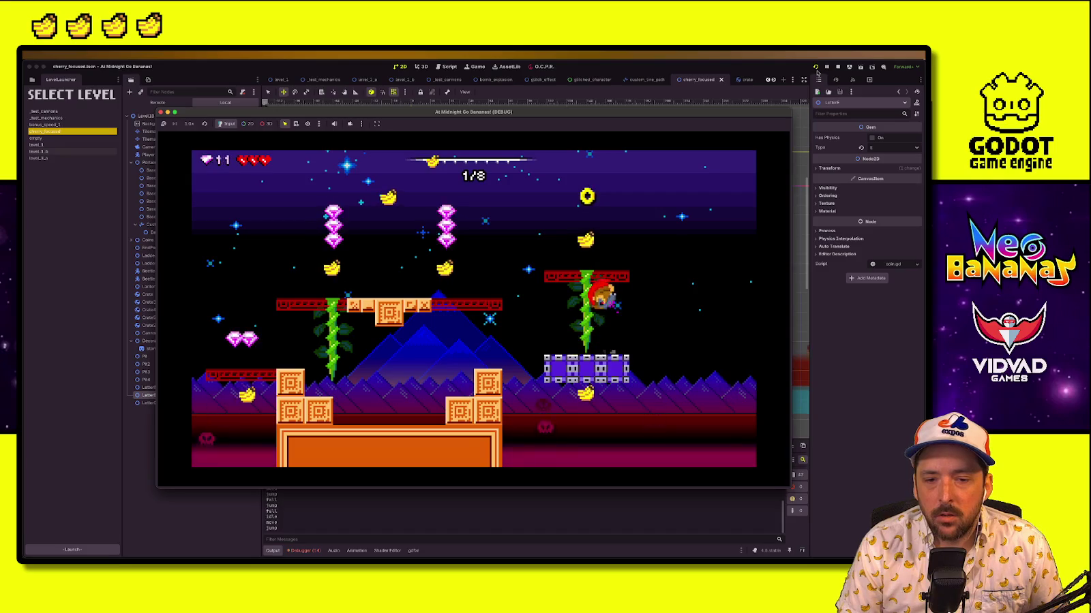
key(space)
Step: Collect the left gems and N letter, then head to the central platform toward the exit
key(Left)
key(Left)
key(space)
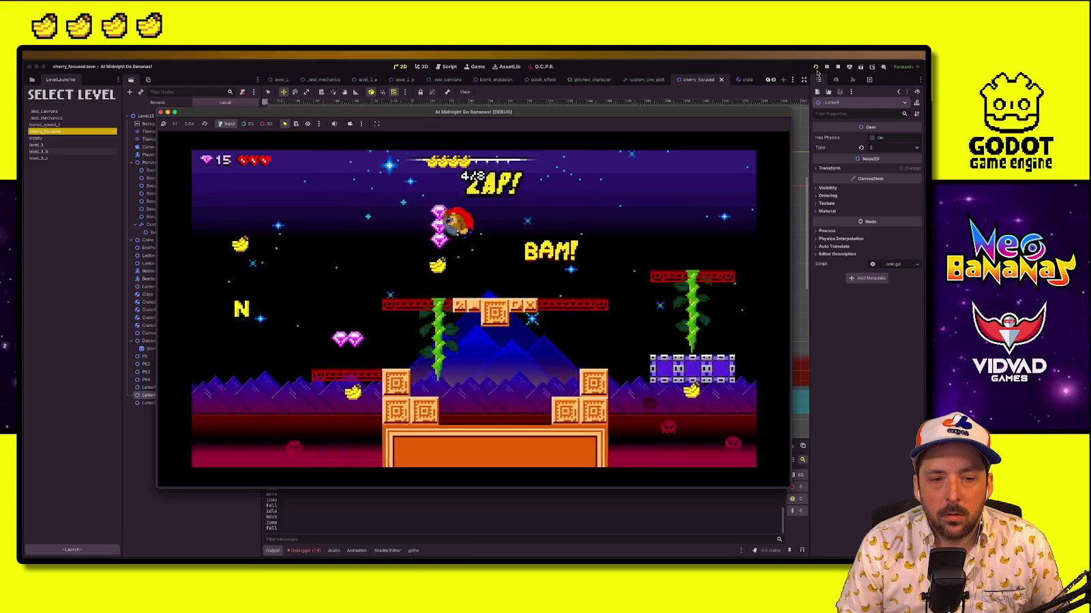
key(Left)
key(space)
key(Right)
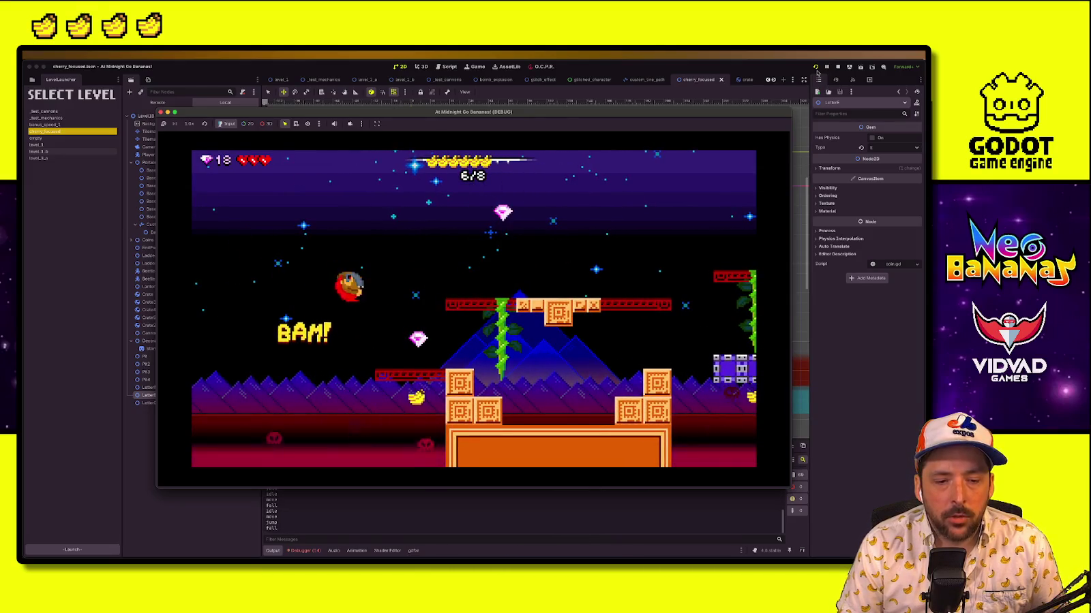
key(space)
key(Right)
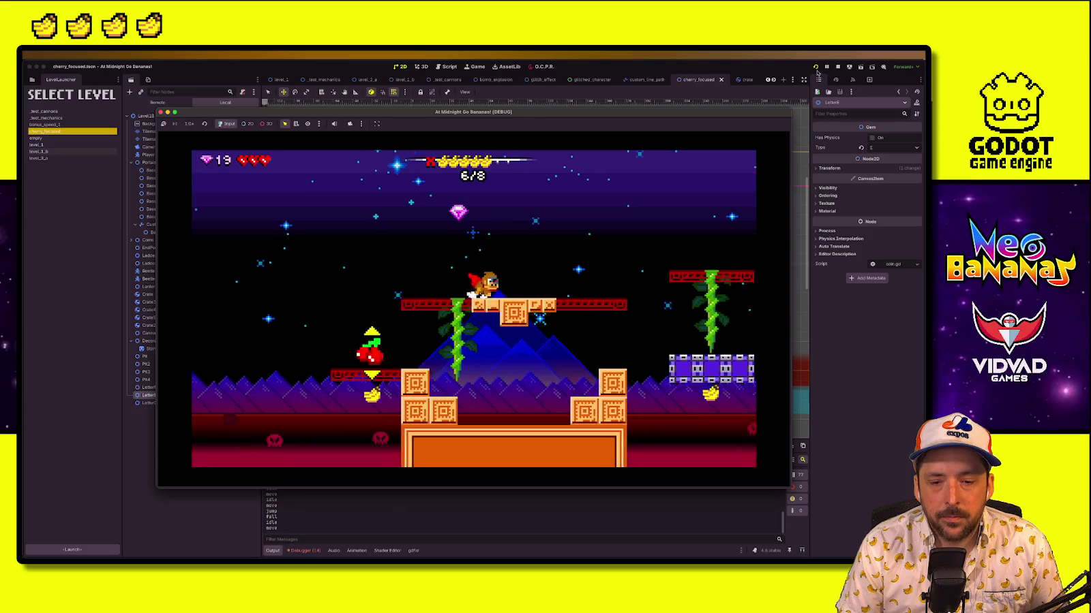
key(Left)
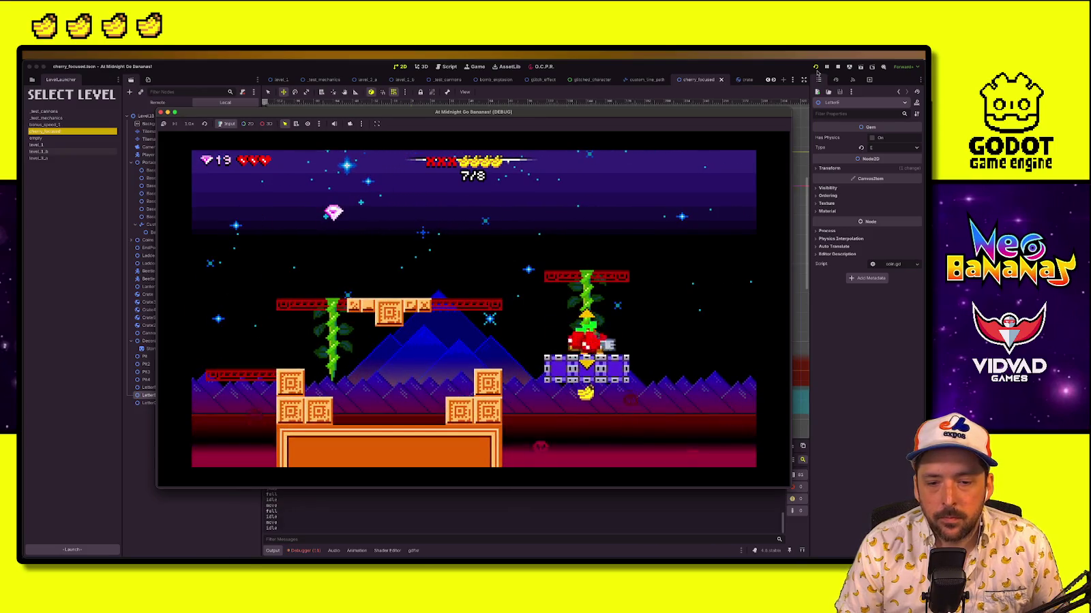
key(space)
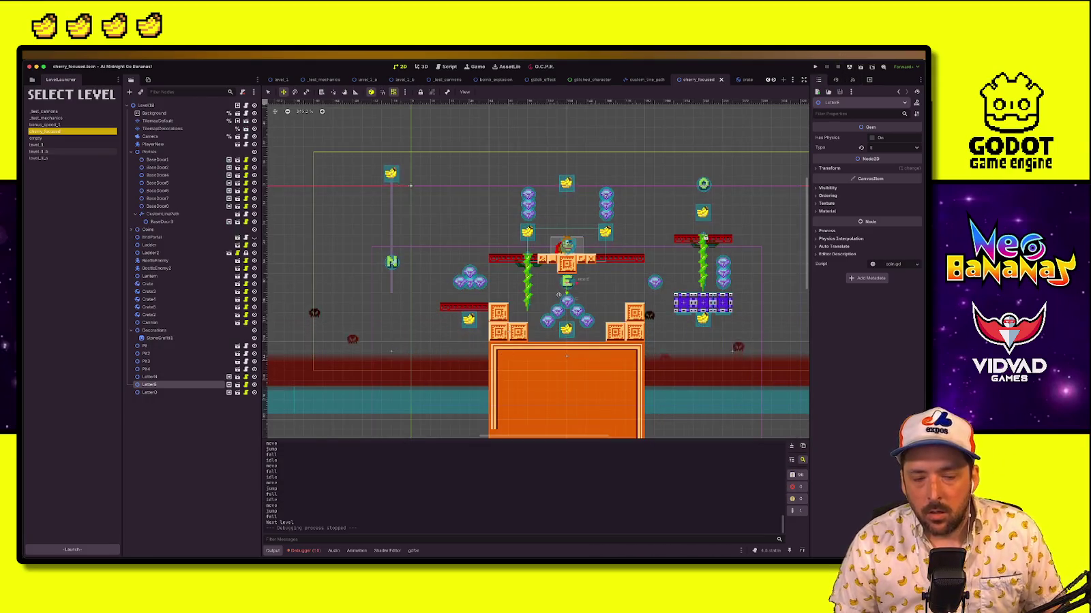
Step: Nudge LetterO right beside the right vine, then save and playtest the current scene
click(149, 392)
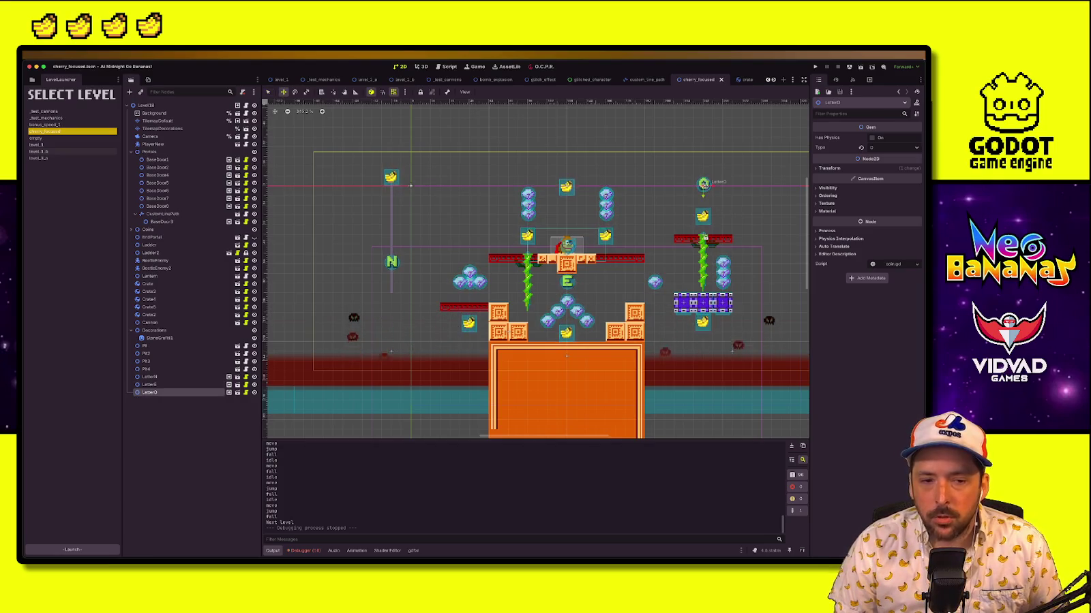
drag(713, 186, 733, 205)
drag(764, 276, 768, 256)
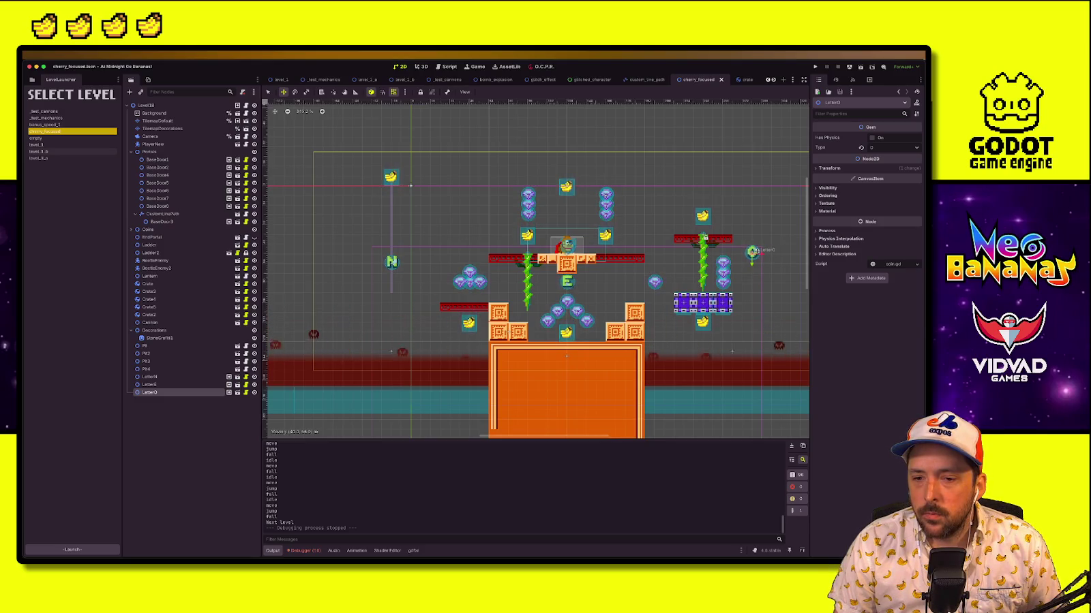
drag(756, 253, 756, 252)
scroll(634, 276, right, 3)
scroll(634, 276, right, 2)
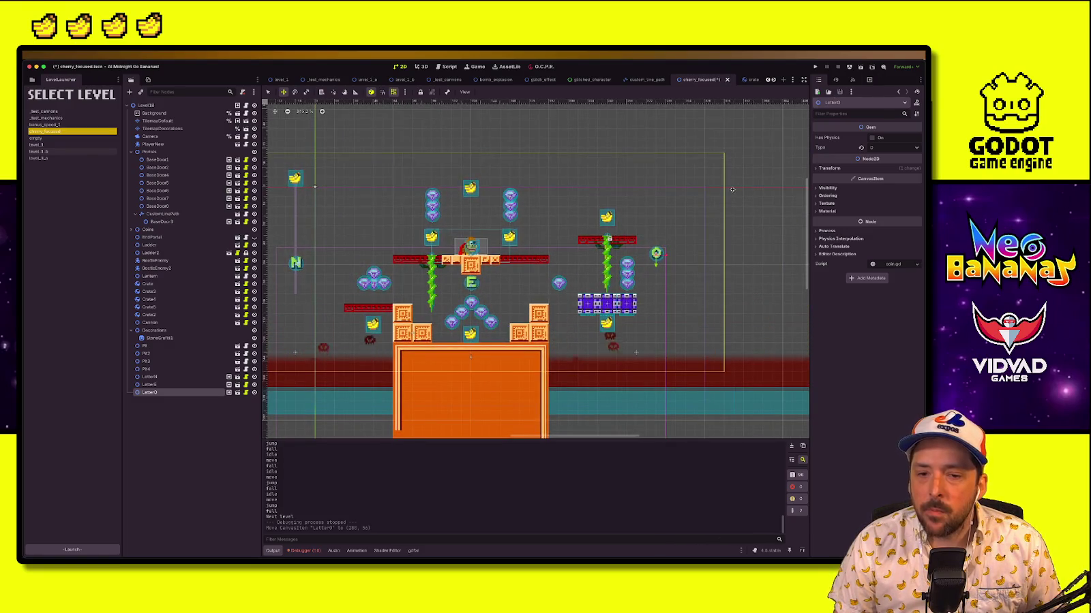
drag(647, 259, 657, 260)
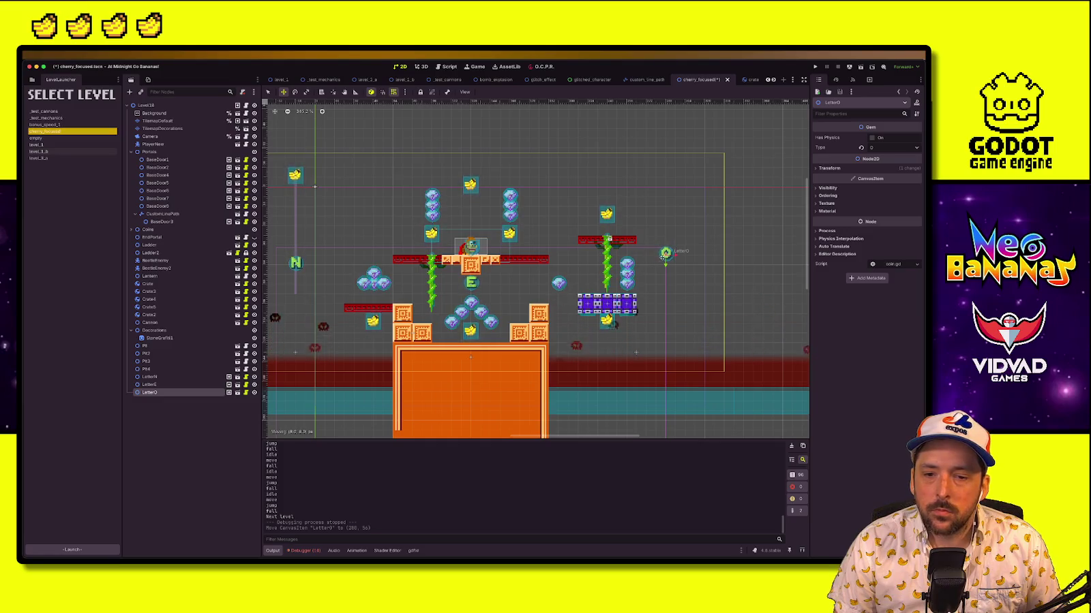
click(813, 66)
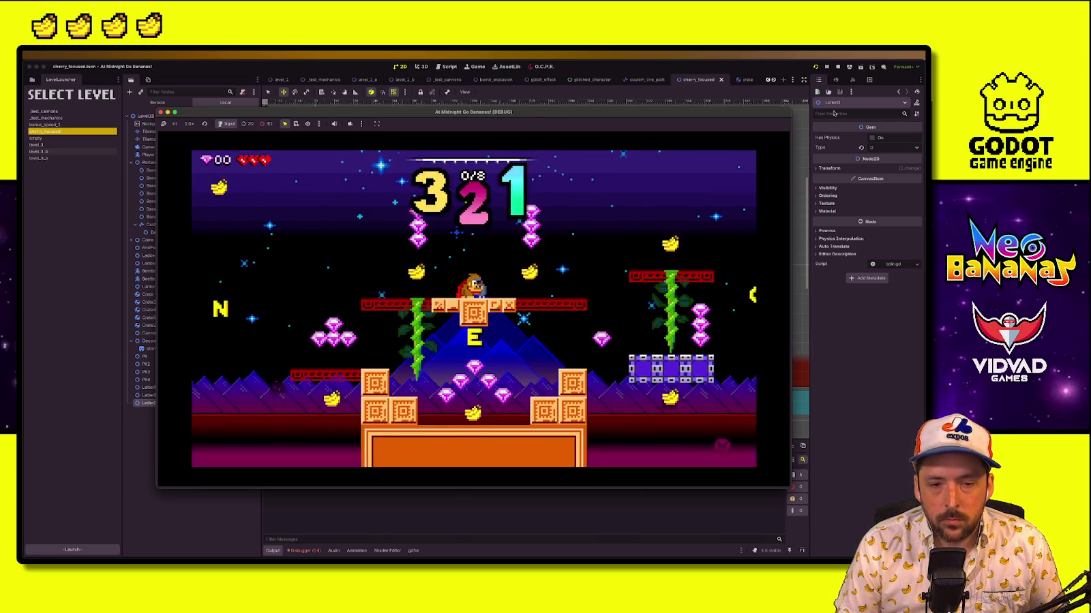
Step: Run and jump for gems, then climb the vine onto the red platform
key(Right)
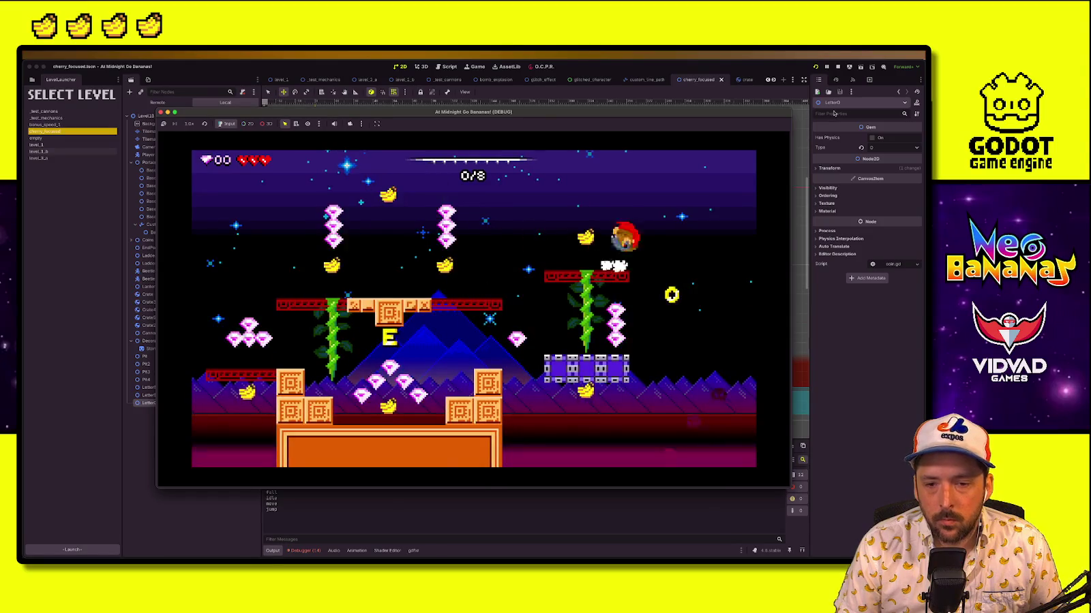
key(Left)
key(space)
key(Right)
key(Left)
key(space)
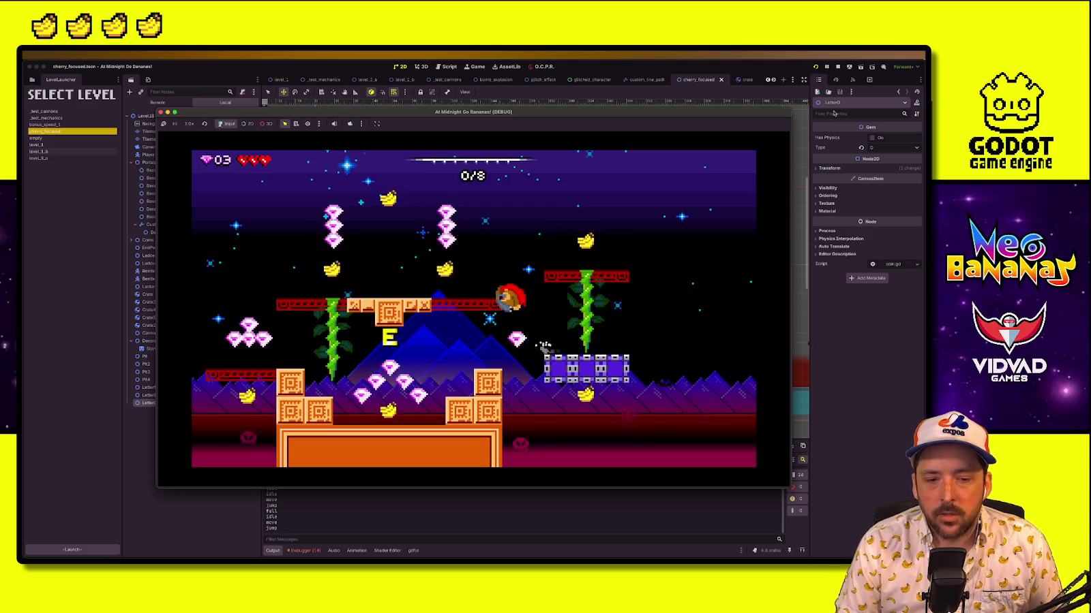
key(Right)
key(Up)
key(Left)
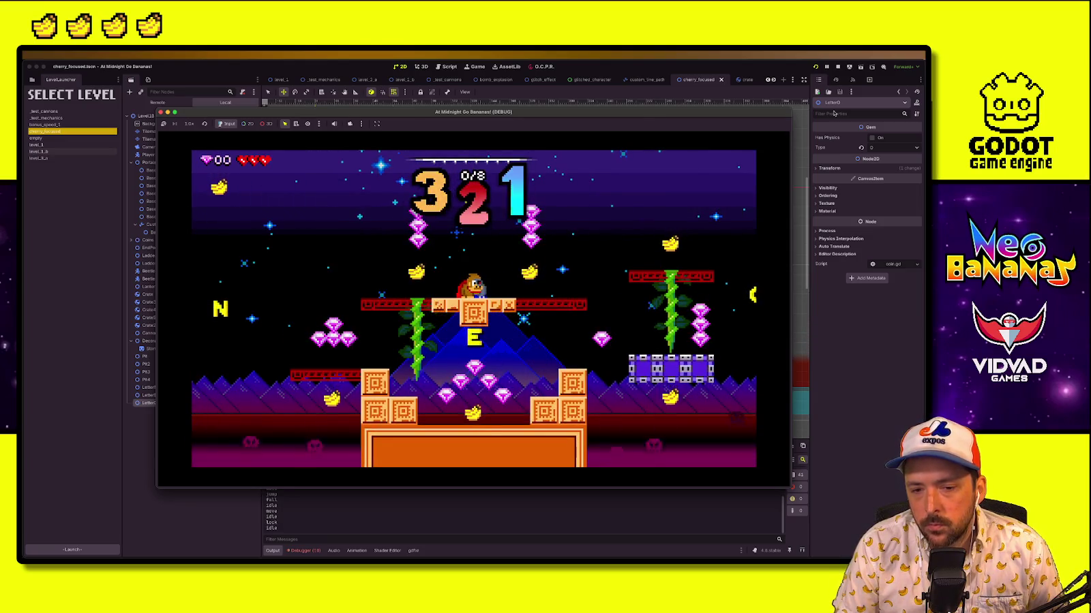
Step: Collect the central and upper gems, hit the enemy and reach the cherry, getting 7/8
key(Right)
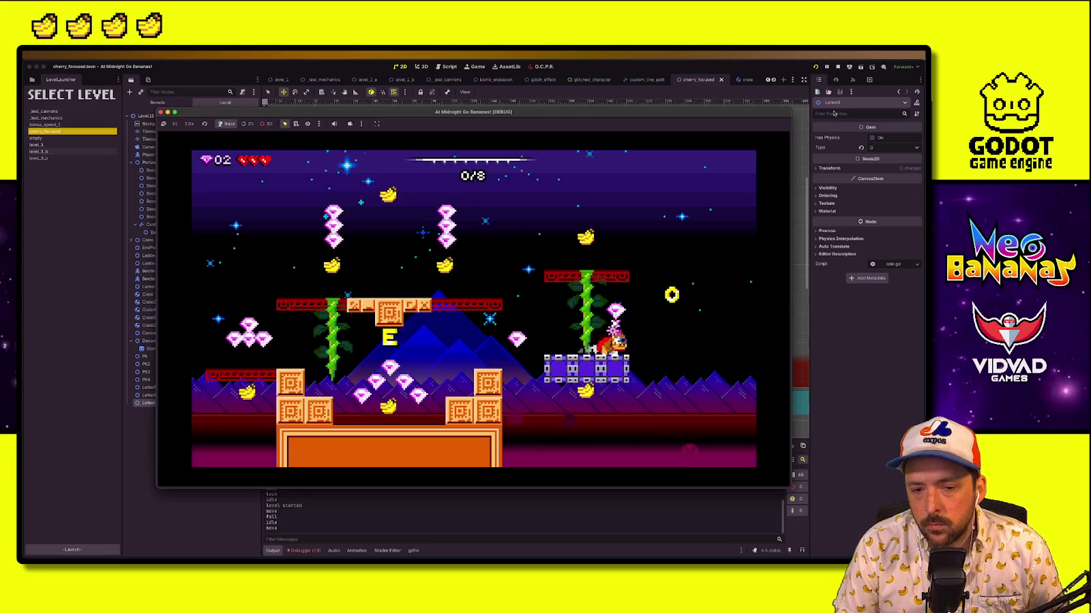
key(Left)
key(space)
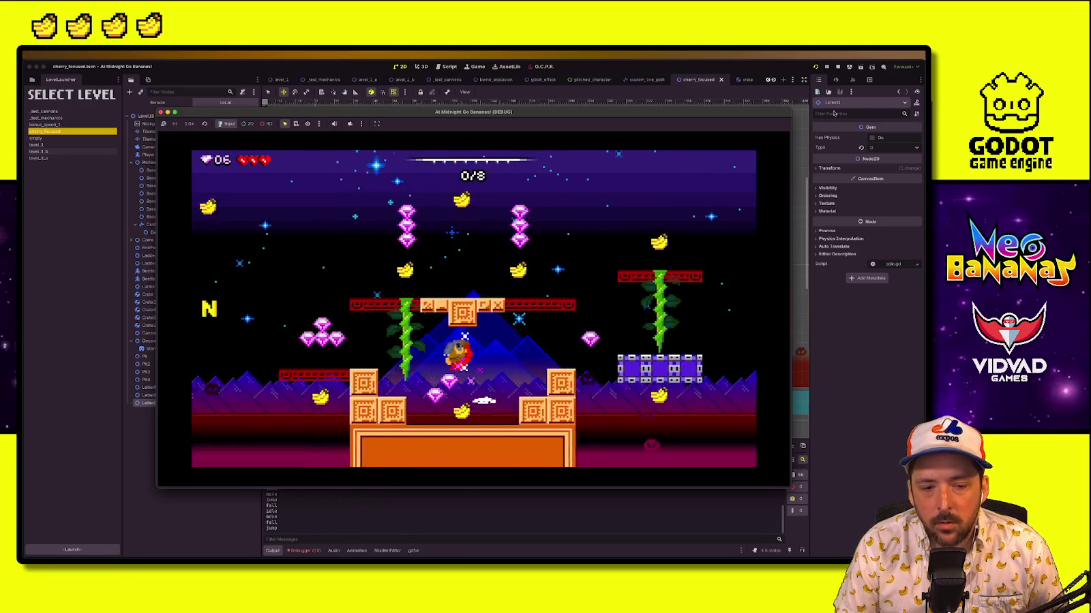
key(Left)
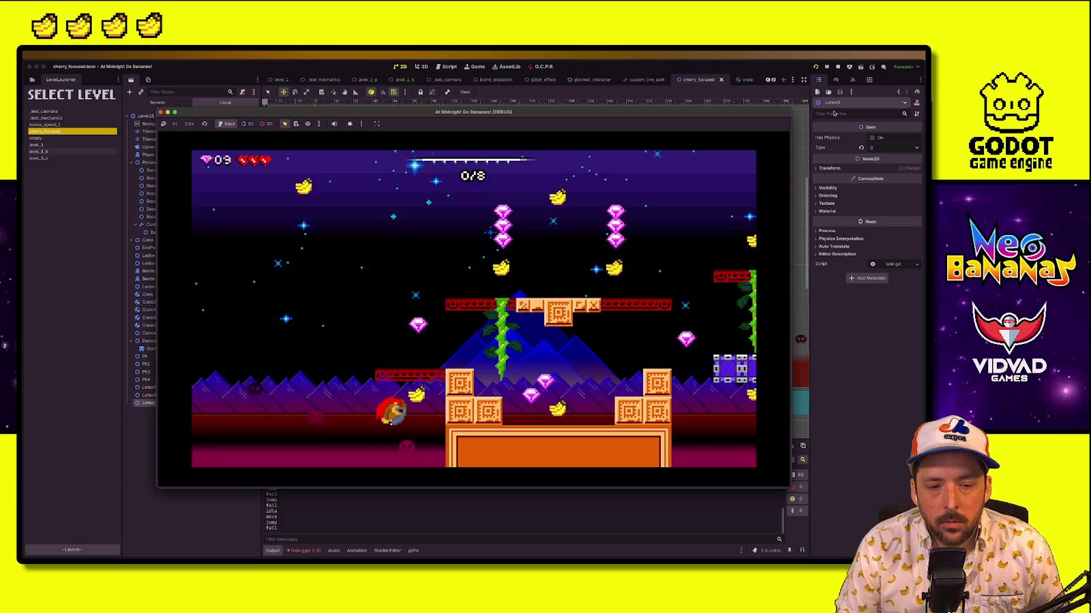
key(space)
key(Left)
key(Right)
key(space)
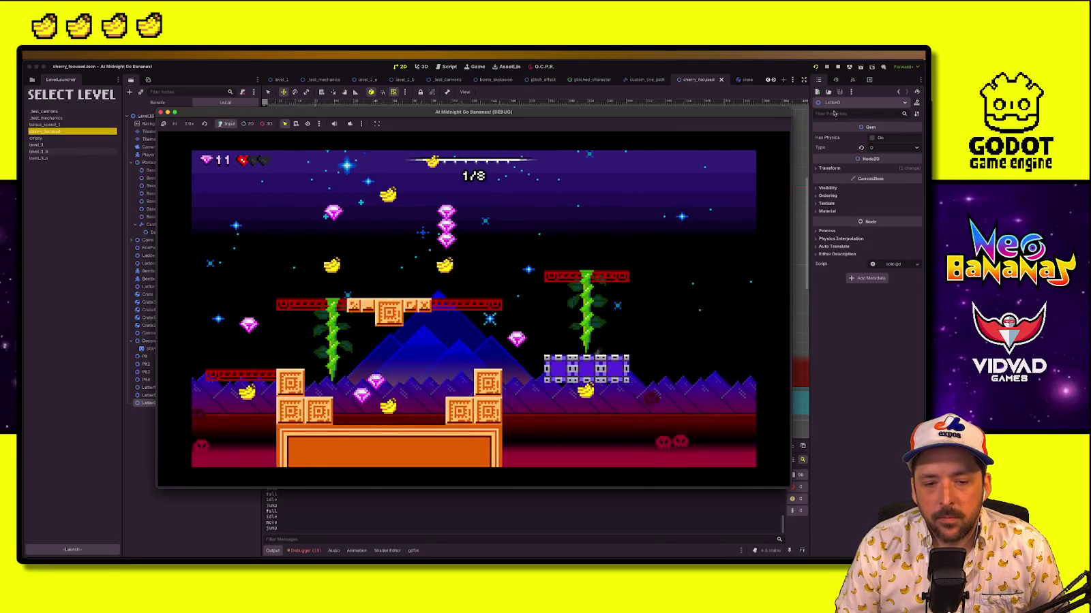
key(Left)
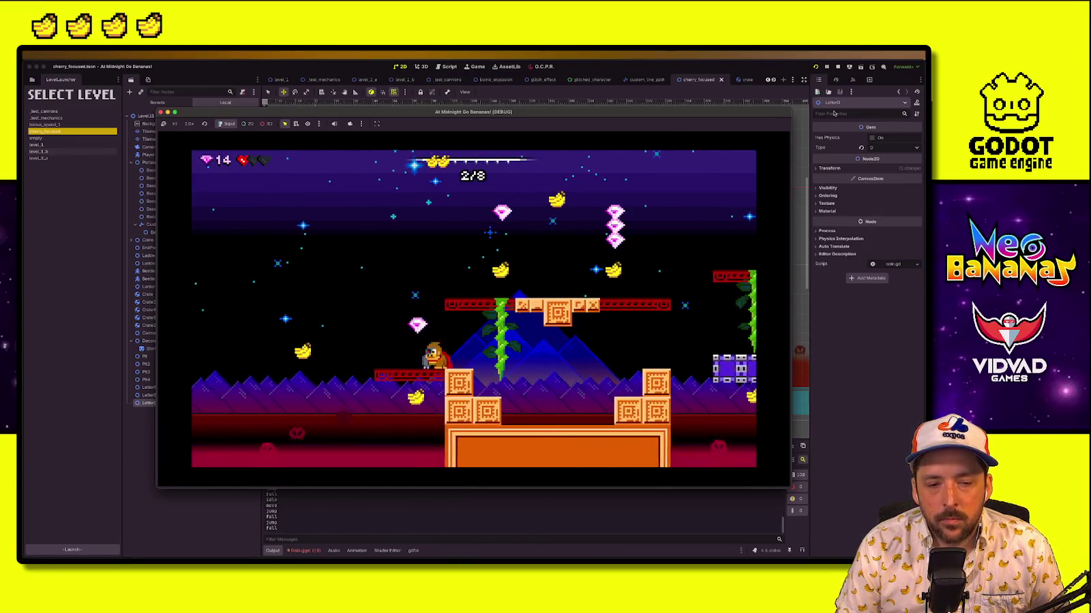
key(Right)
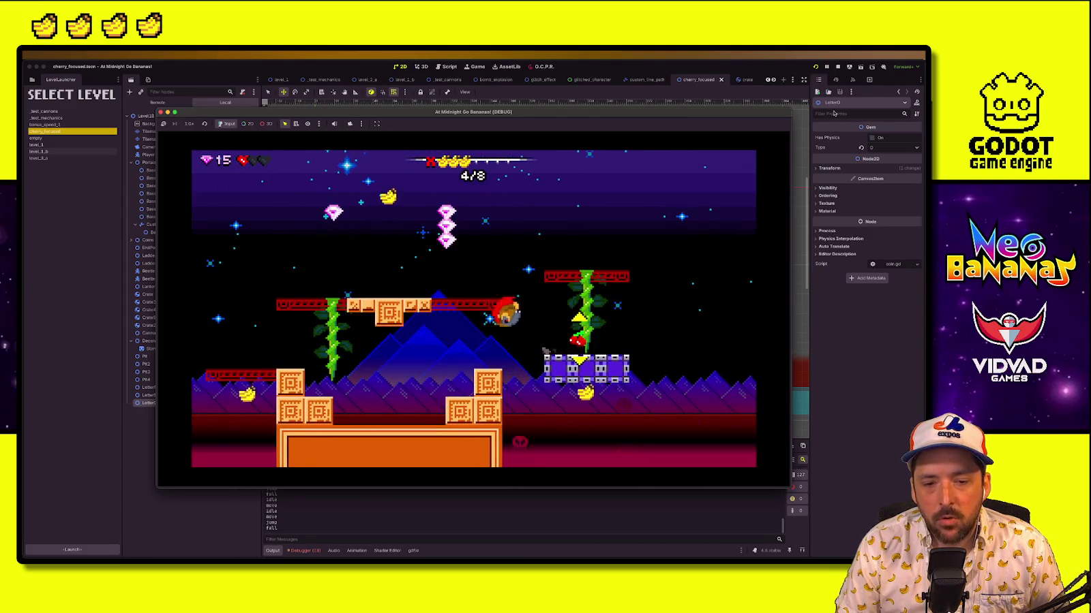
key(Left)
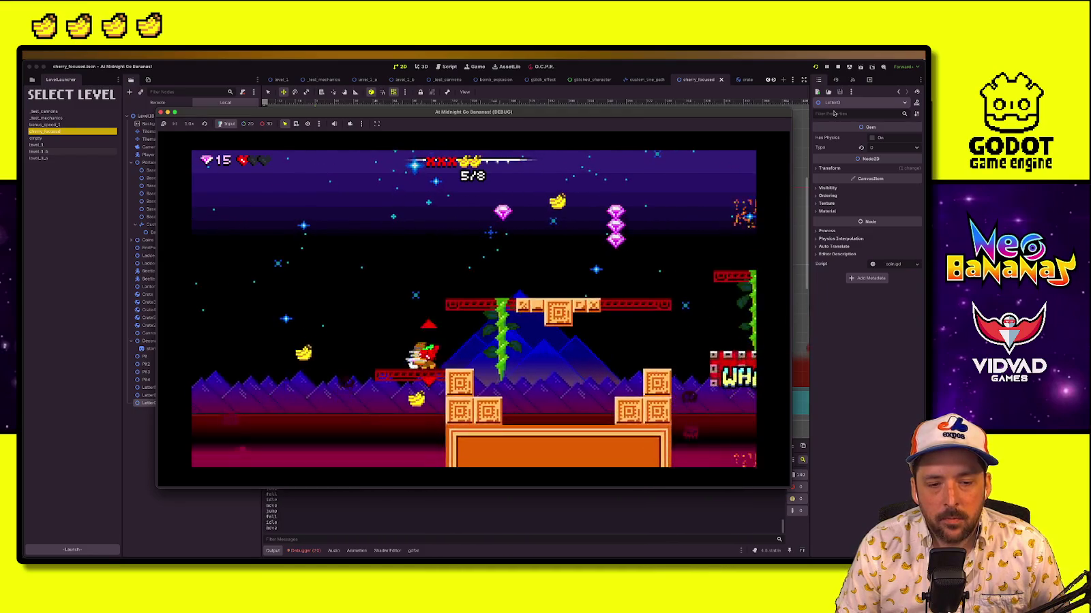
key(Right)
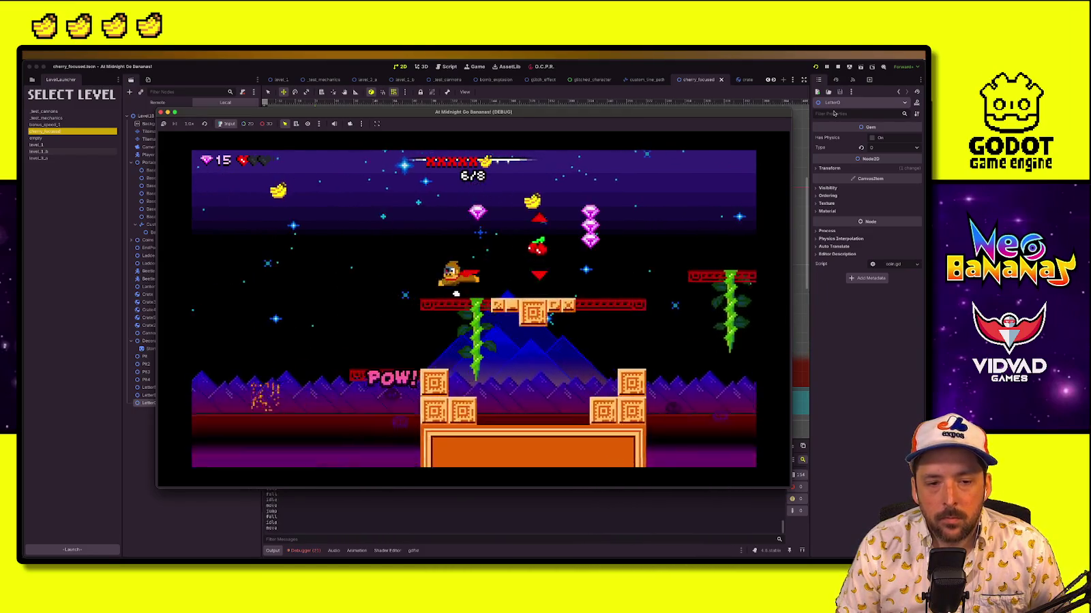
key(Left)
key(Right)
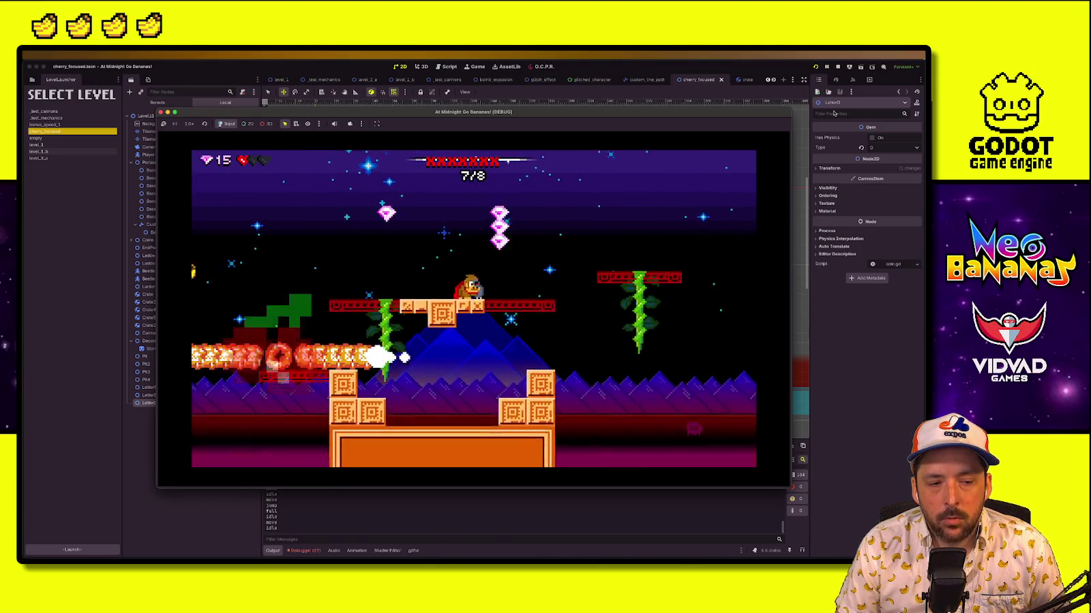
Step: Restart the level from the pause menu
key(Escape)
key(Down)
key(Return)
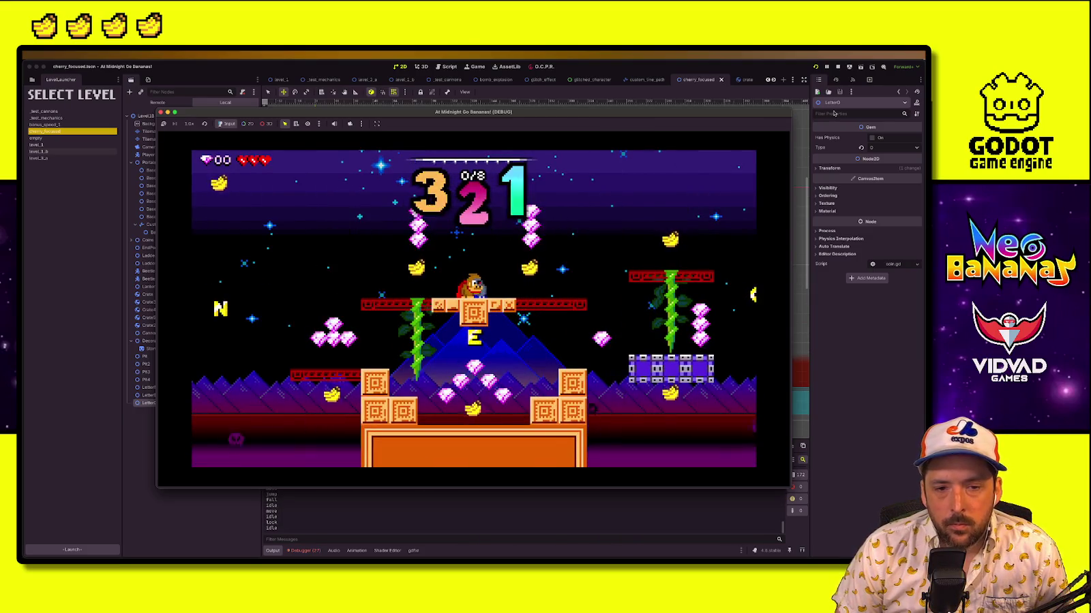
Step: Run right collecting gems, hit the right enemy, and reach the upper red platform
key(Right)
key(space)
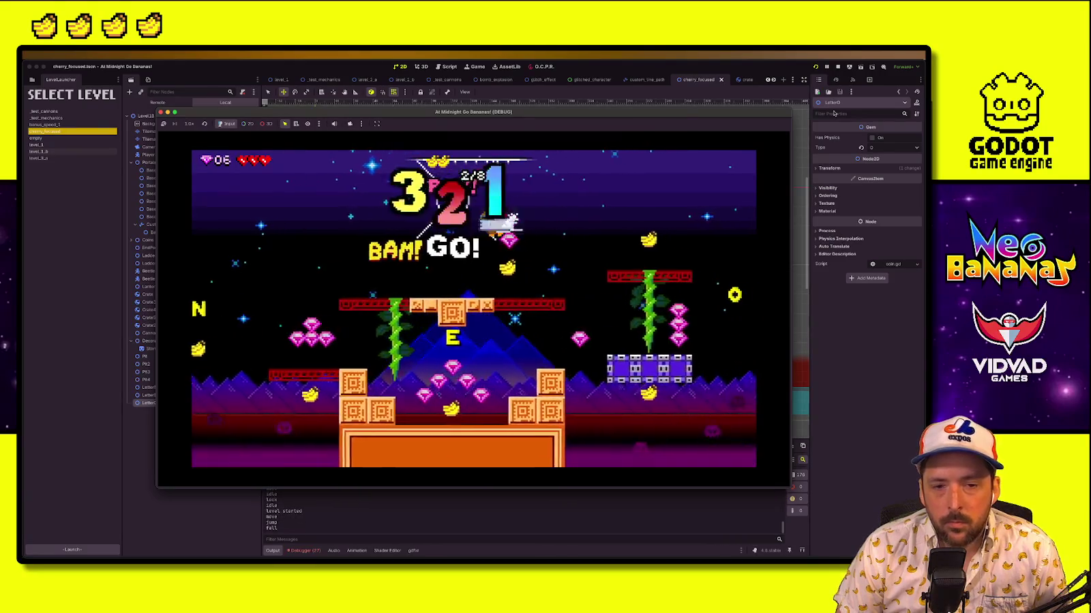
key(Right)
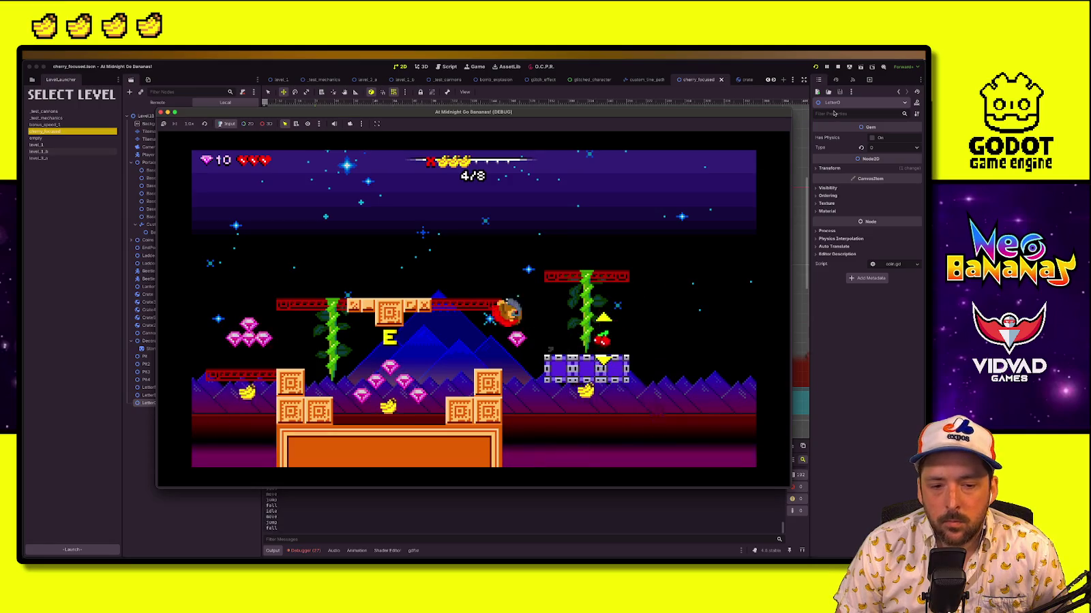
key(Left)
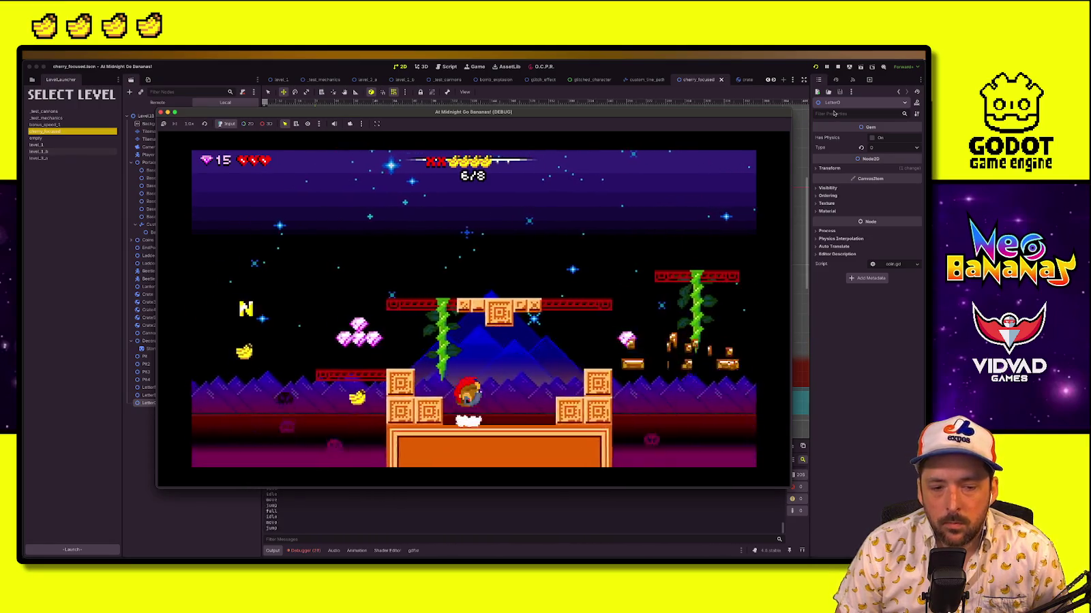
key(space)
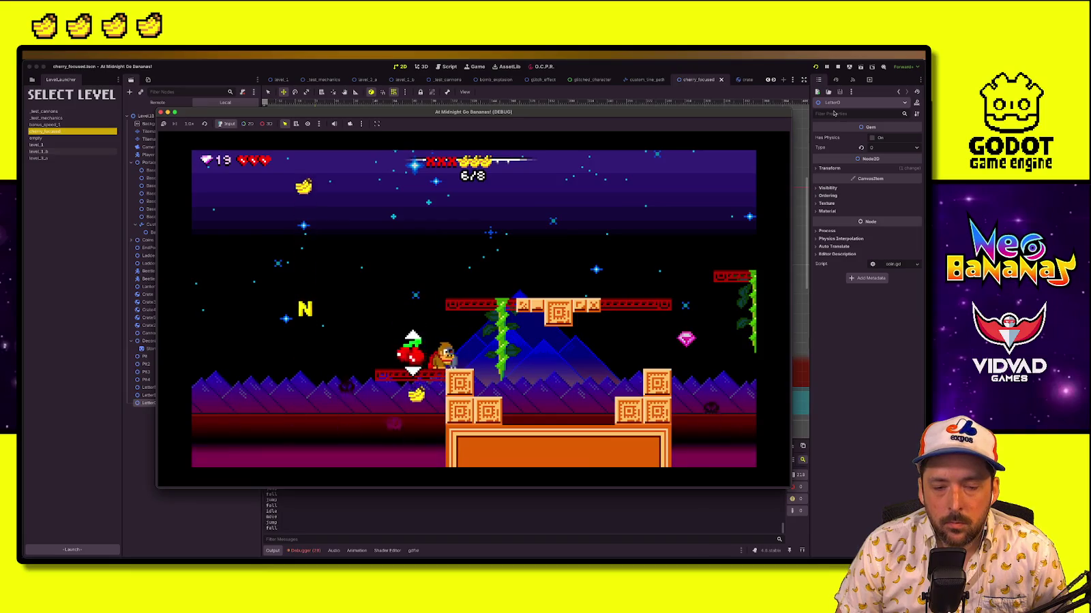
key(space)
Step: Grab the N letter, enter the EXIT portal at Gems 20/23, then stop the game
key(Left)
key(Right)
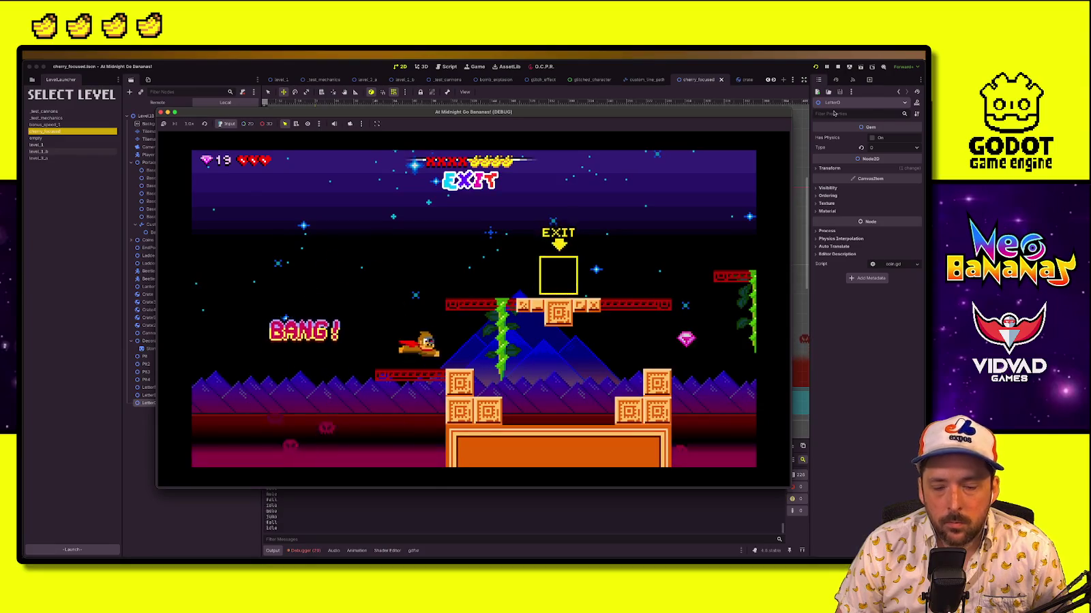
key(Right)
key(space)
key(space)
key(Left)
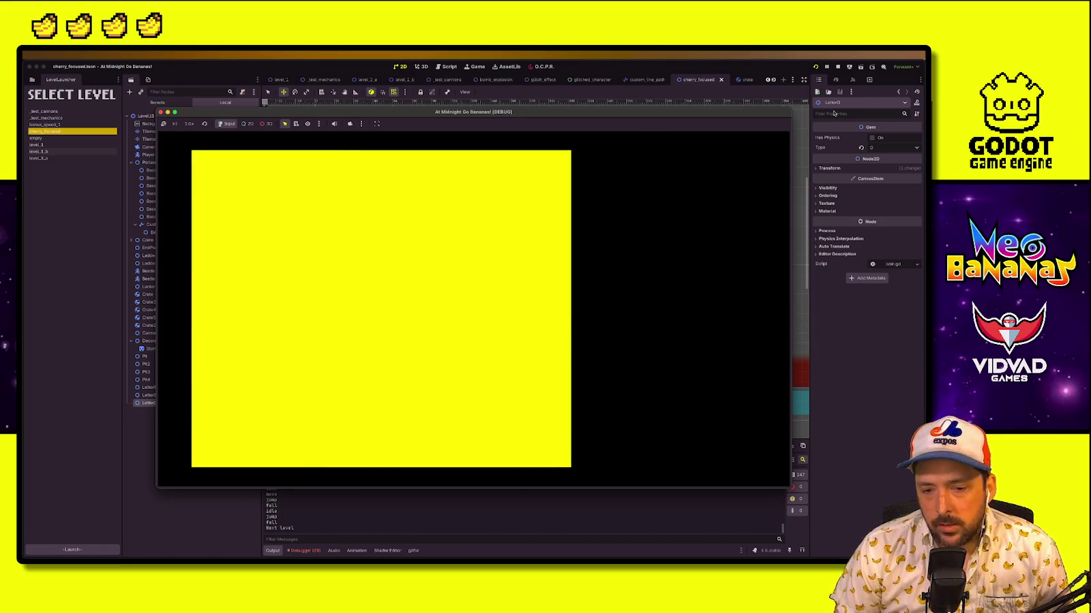
click(838, 67)
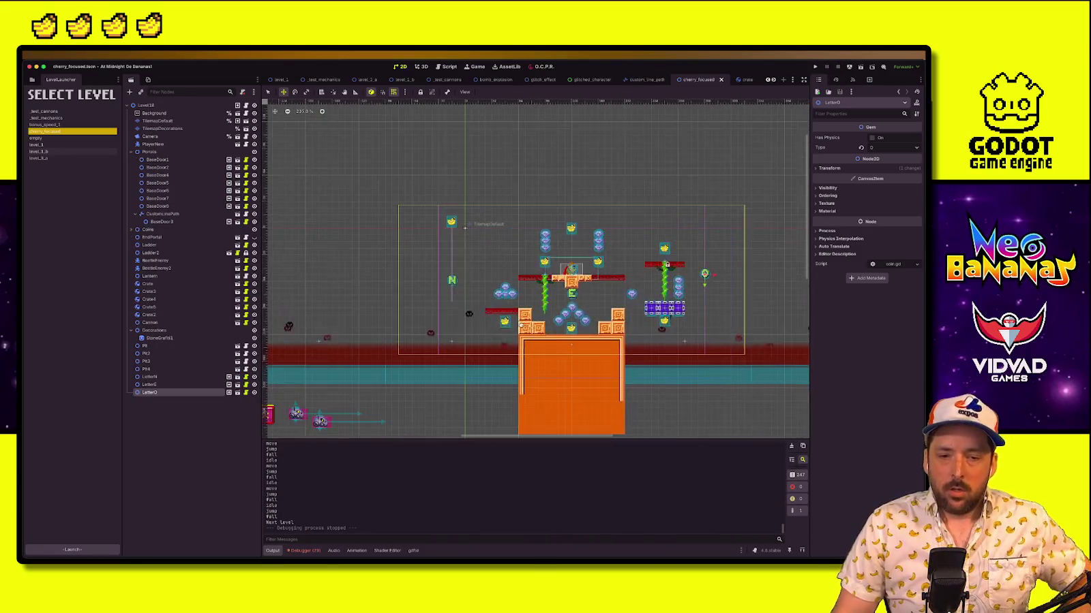
Step: Move the LetterO pickup back to its spot just right of the right-hand vine
drag(389, 232, 464, 228)
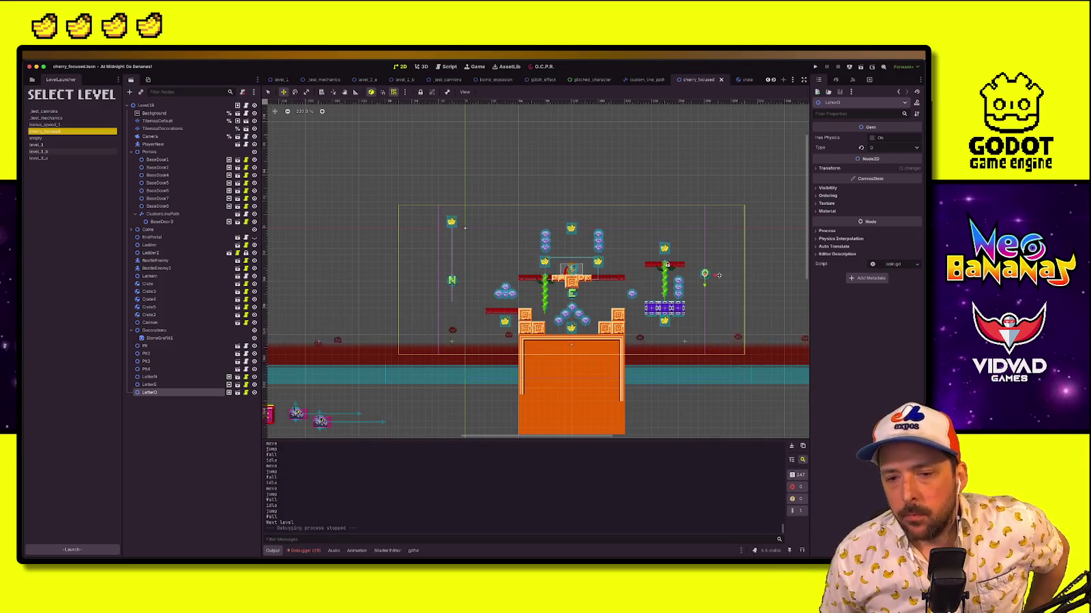
drag(759, 273, 765, 274)
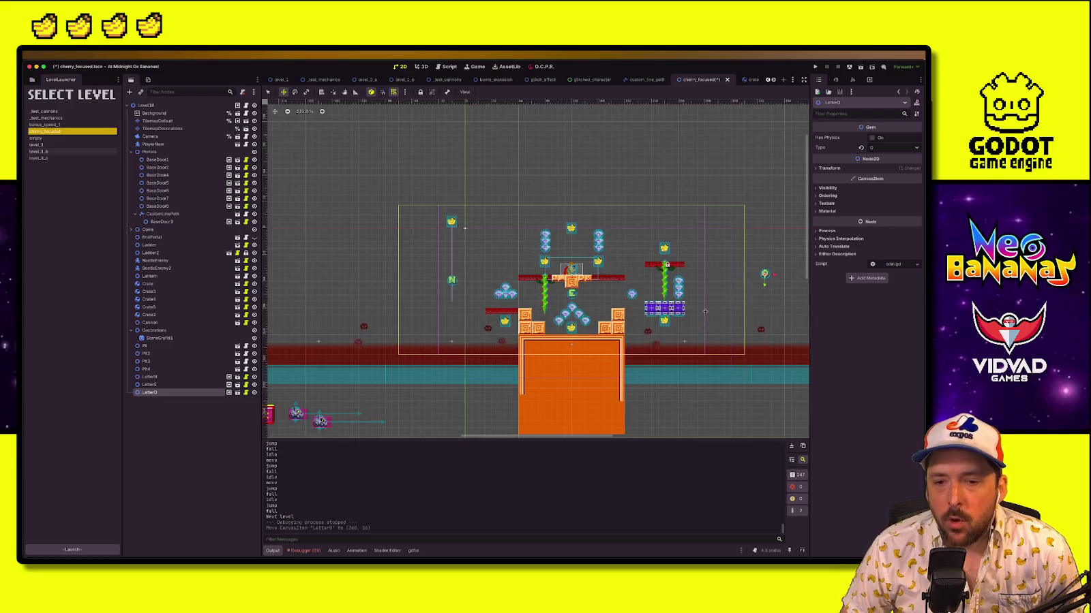
click(775, 275)
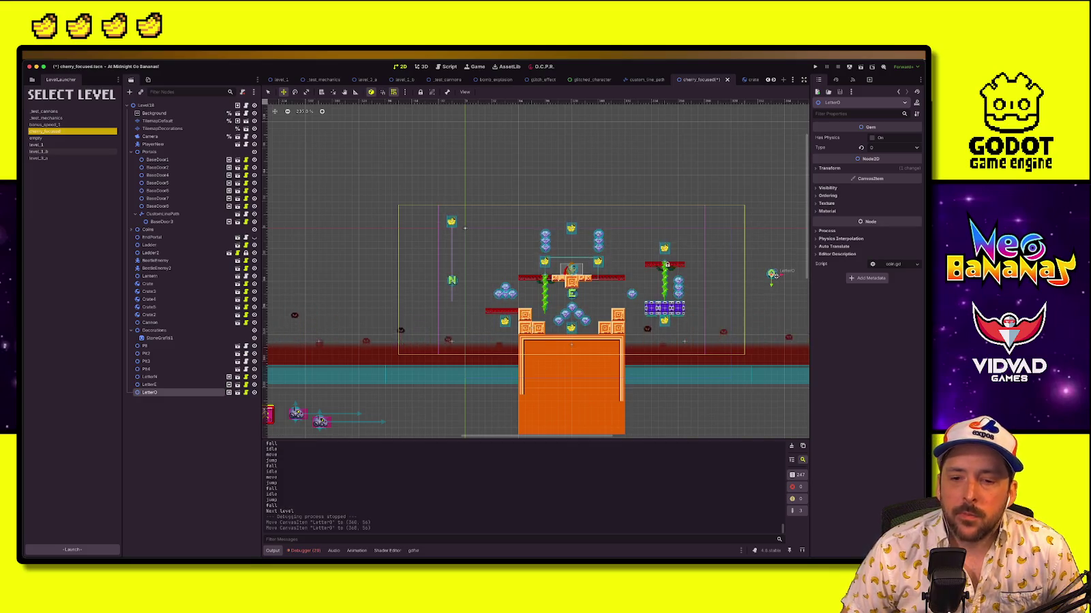
click(718, 274)
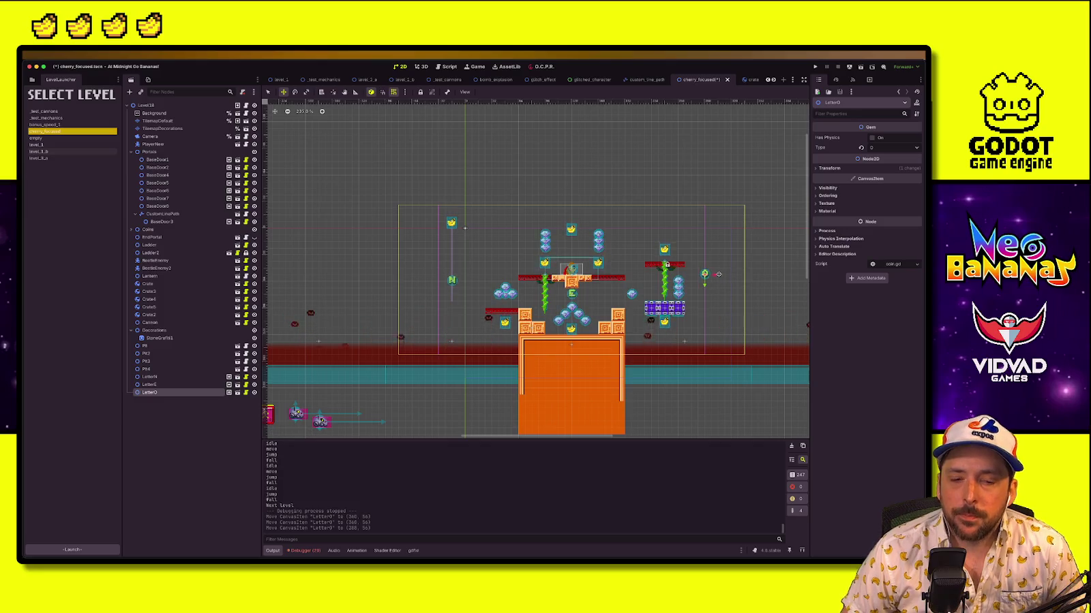
click(179, 449)
Step: Save the cherry_focused scene
scroll(613, 302, down, 1)
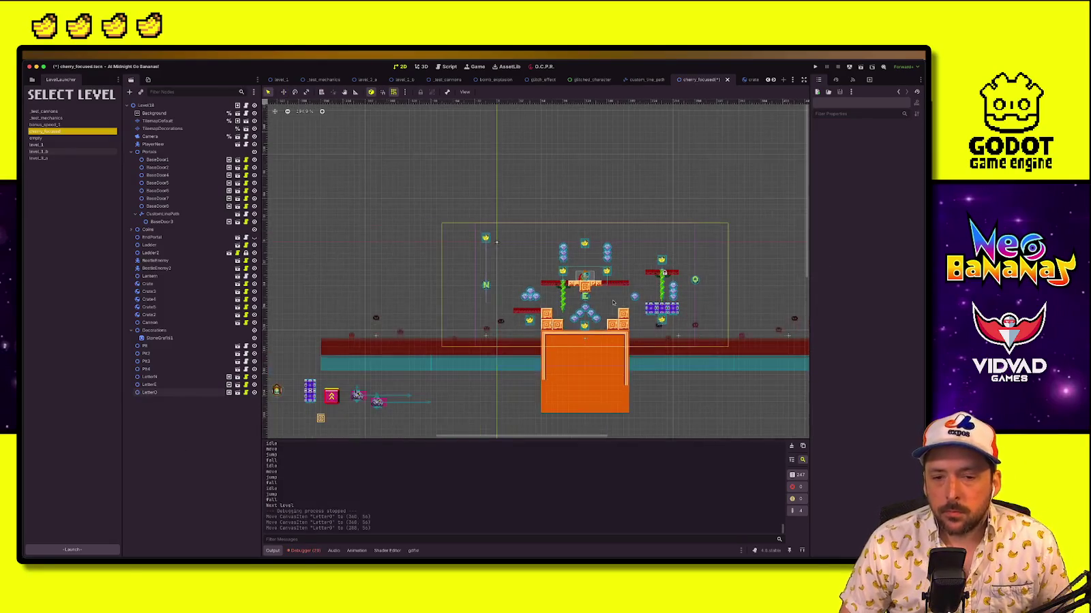
key(ctrl+s)
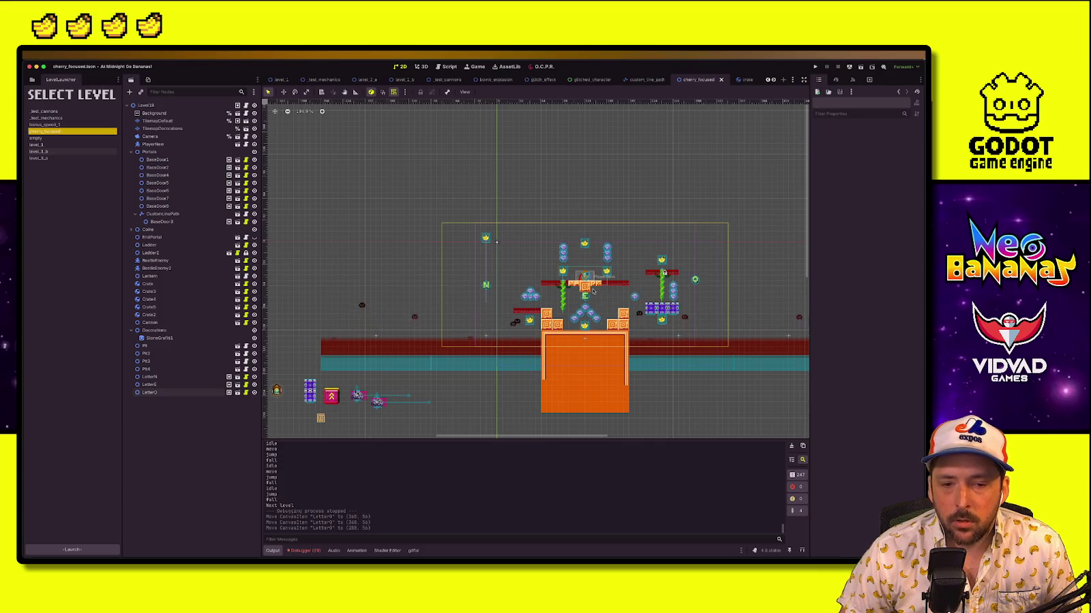
scroll(592, 291, up, 6)
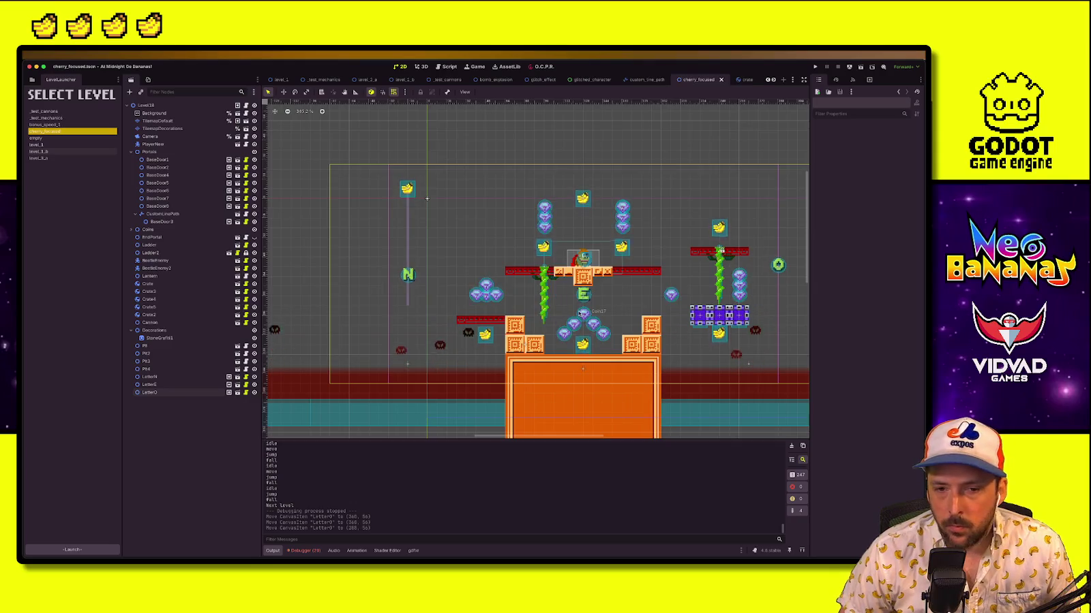
scroll(538, 272, down, 4)
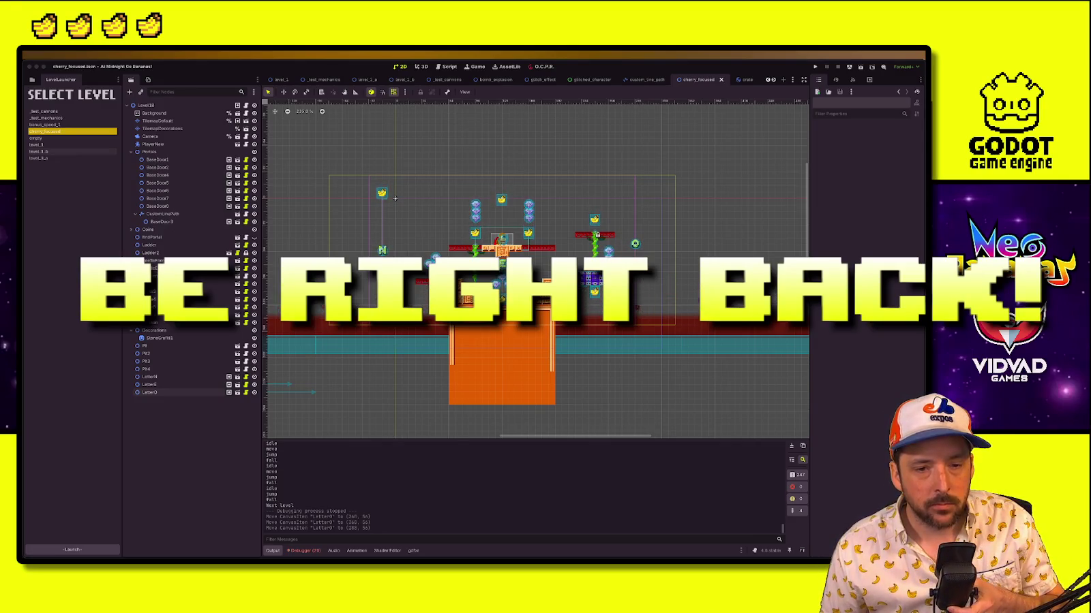
click(420, 497)
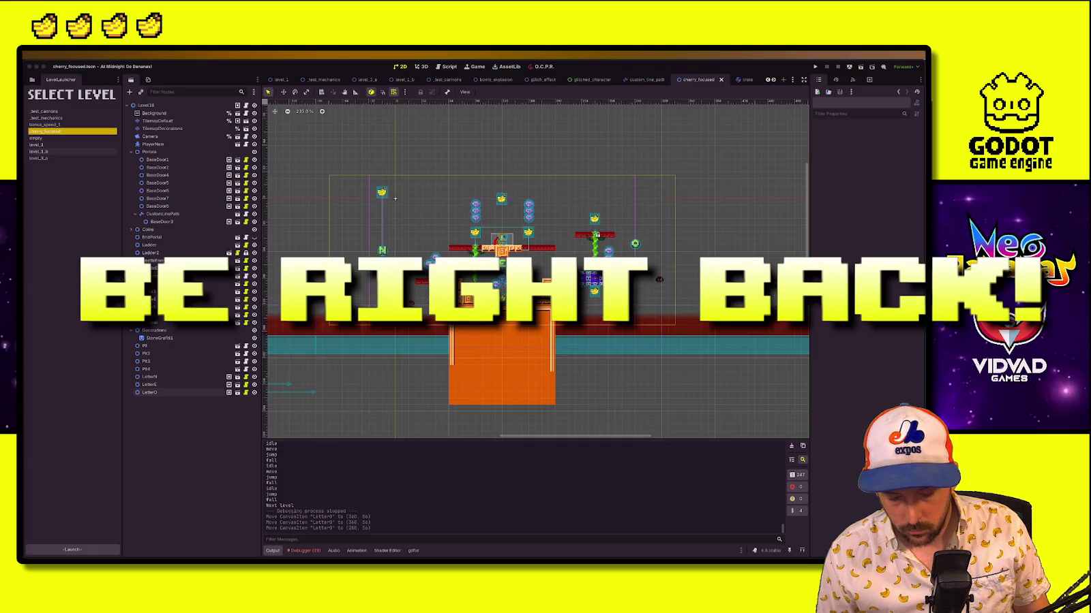
click(170, 388)
key(super+Tab)
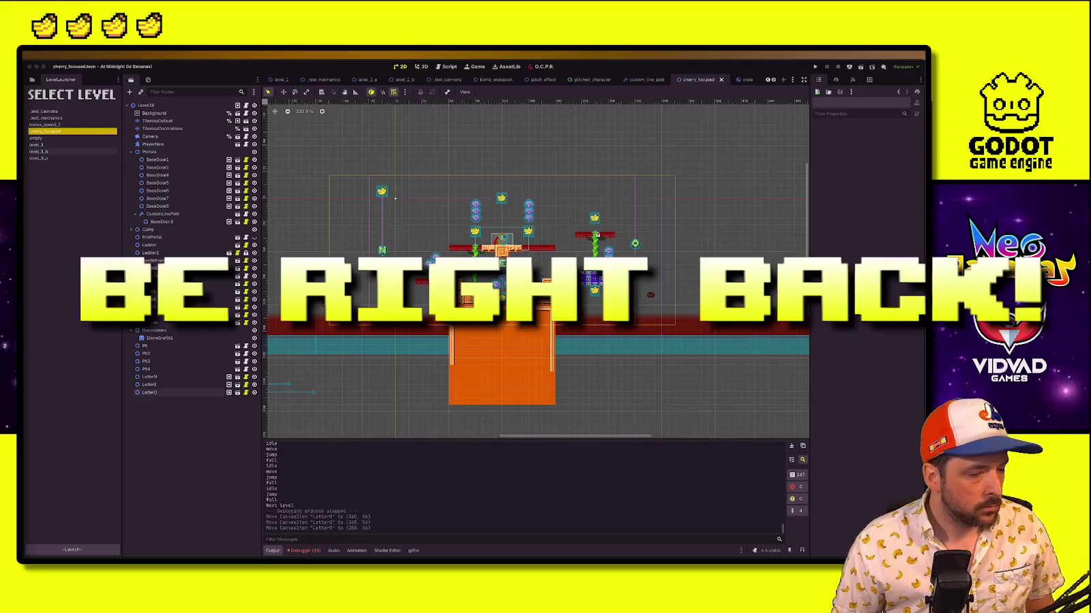
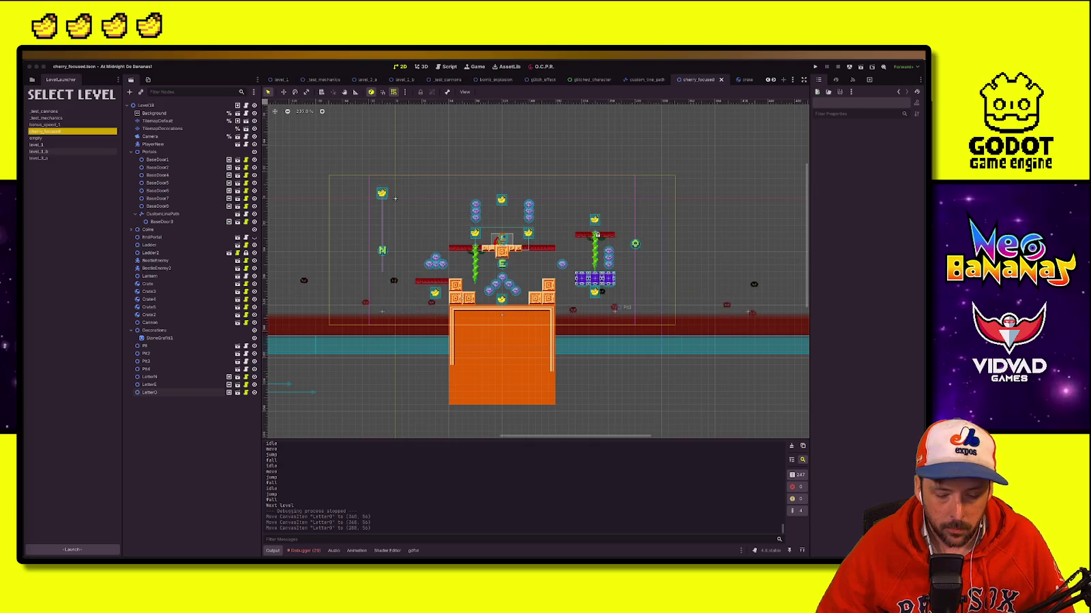
Step: Launch the Elgato Wave Link app from the app search
key(F4)
text(wave)
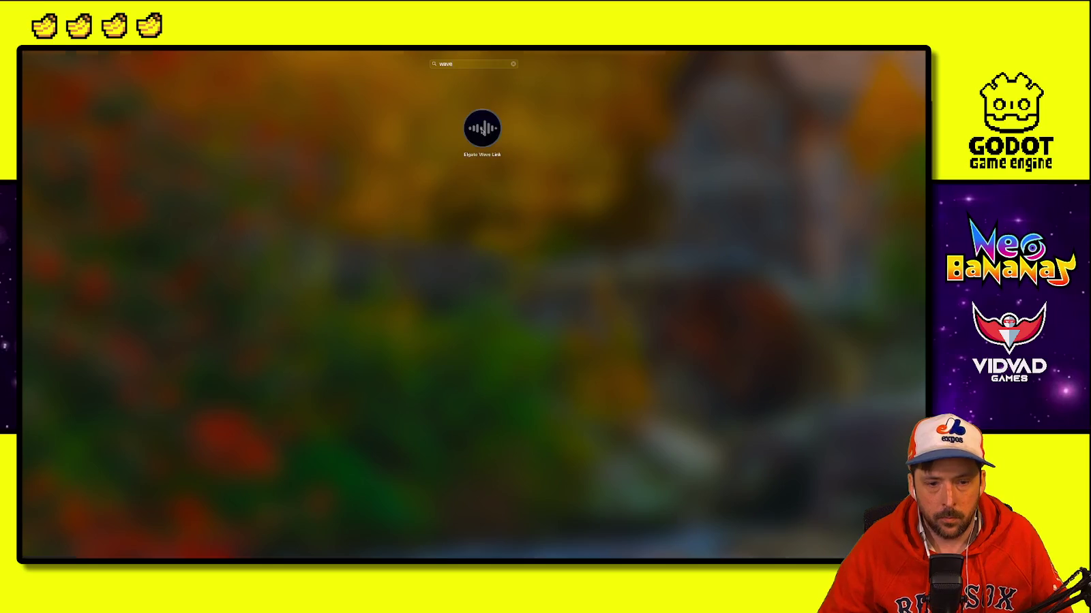
click(482, 130)
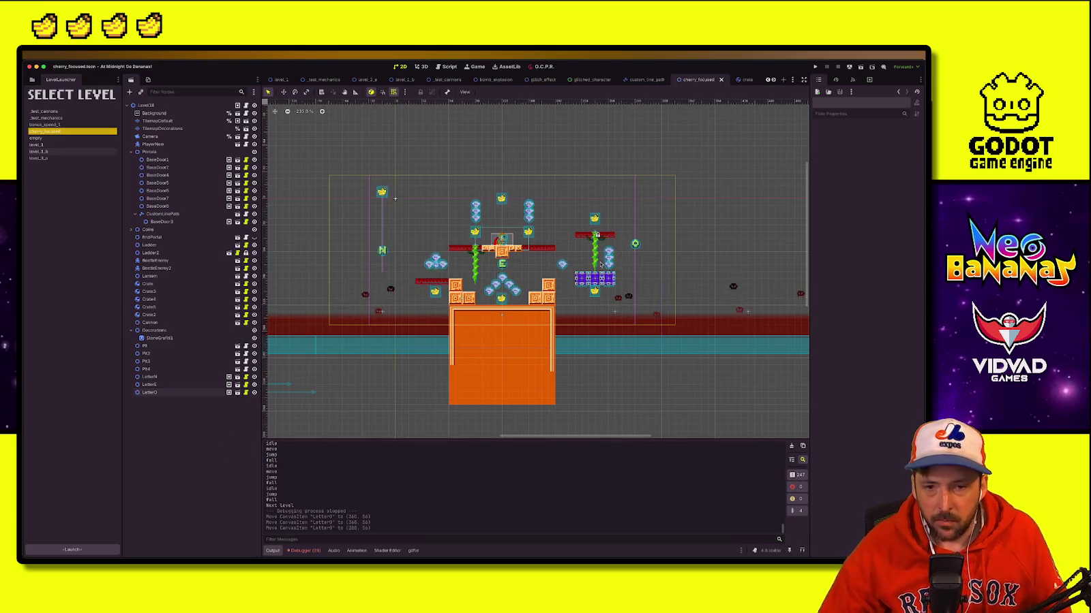
Step: Drag the LetterO pickup and the Lantern further right, past the right-hand platforms
scroll(635, 243, up, 4)
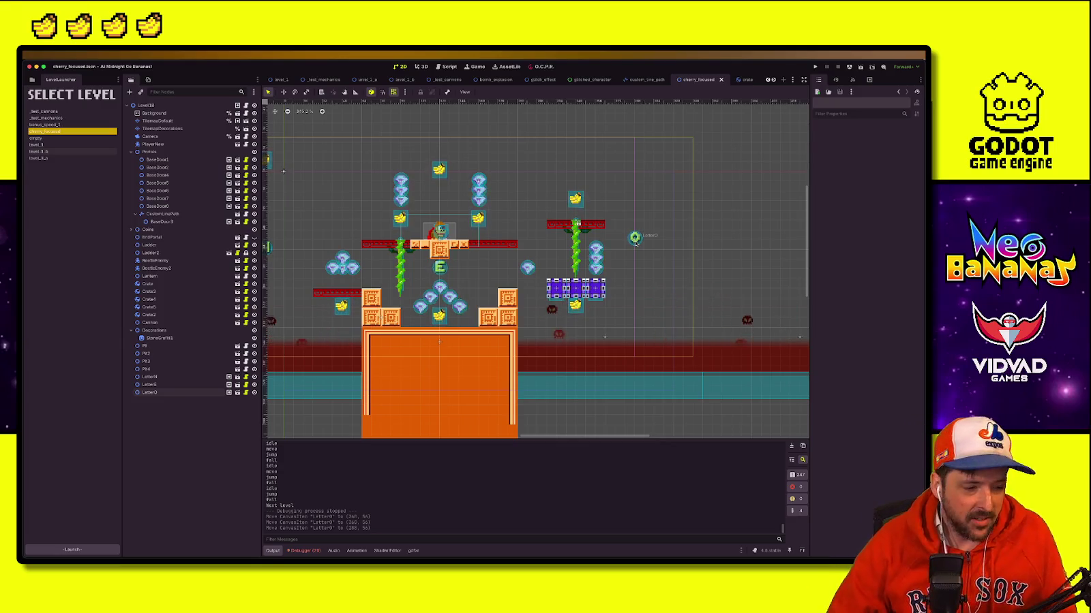
drag(635, 243, 737, 239)
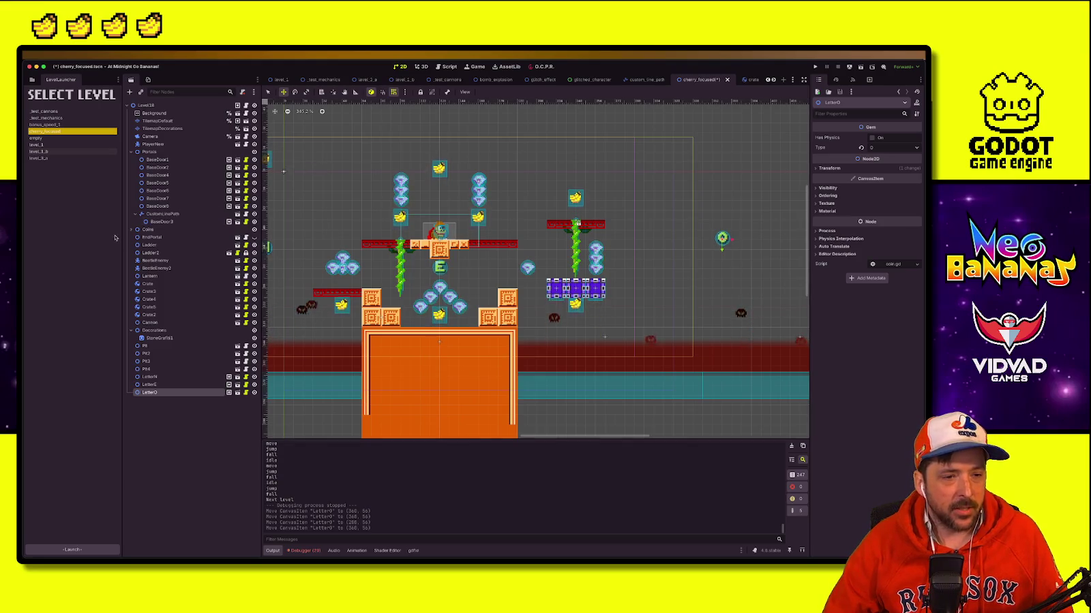
click(149, 277)
key(f)
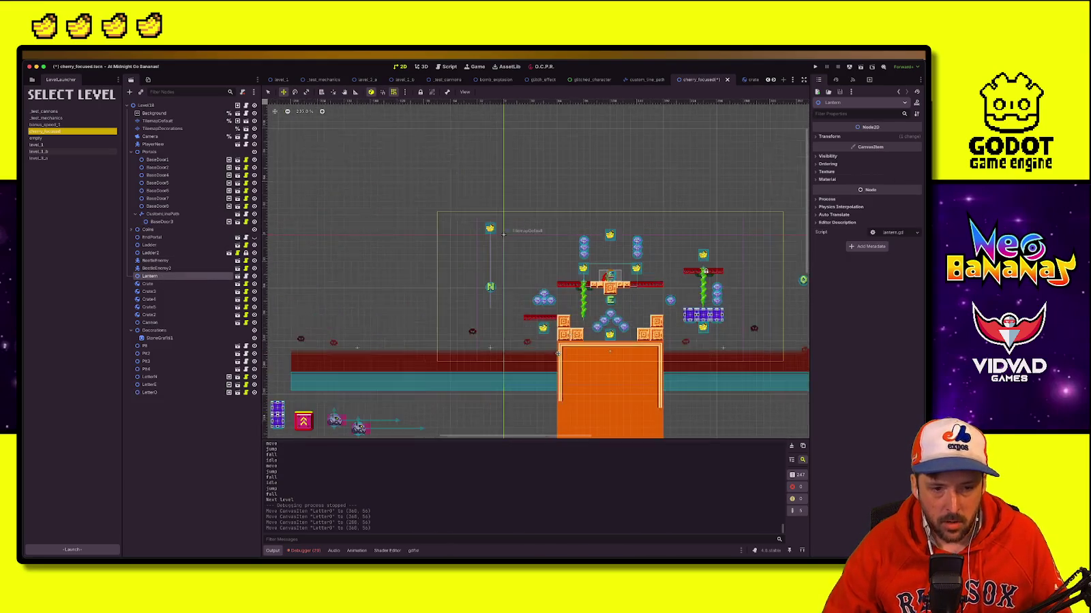
drag(668, 303, 749, 286)
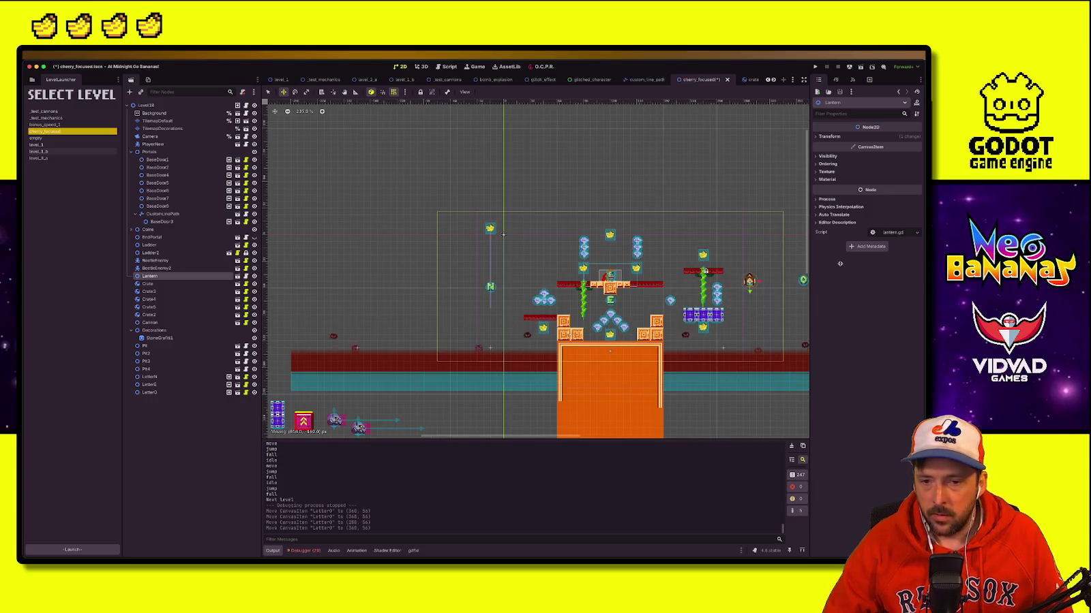
scroll(749, 287, up, 3)
drag(645, 292, 653, 292)
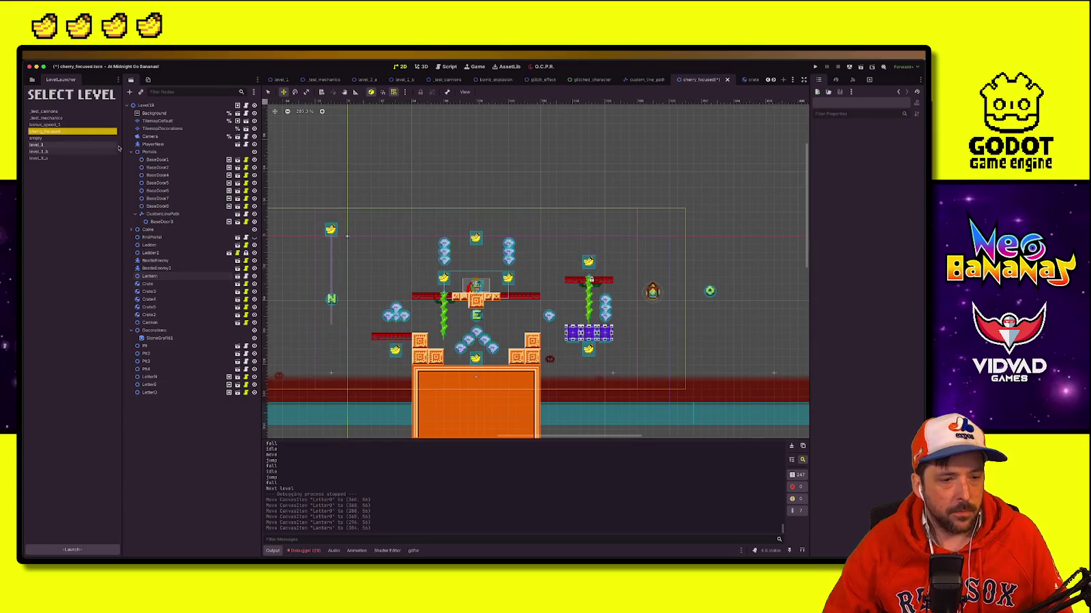
Step: Show all project files in the FileSystem dock and collapse the powerups and projectiles folders
click(31, 80)
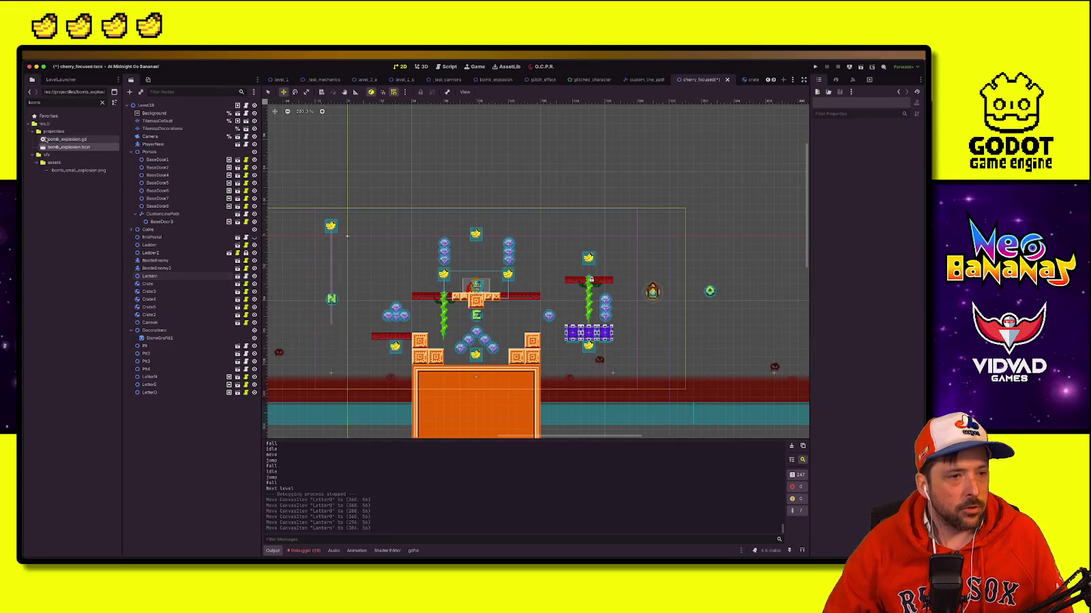
click(103, 103)
click(32, 255)
click(32, 264)
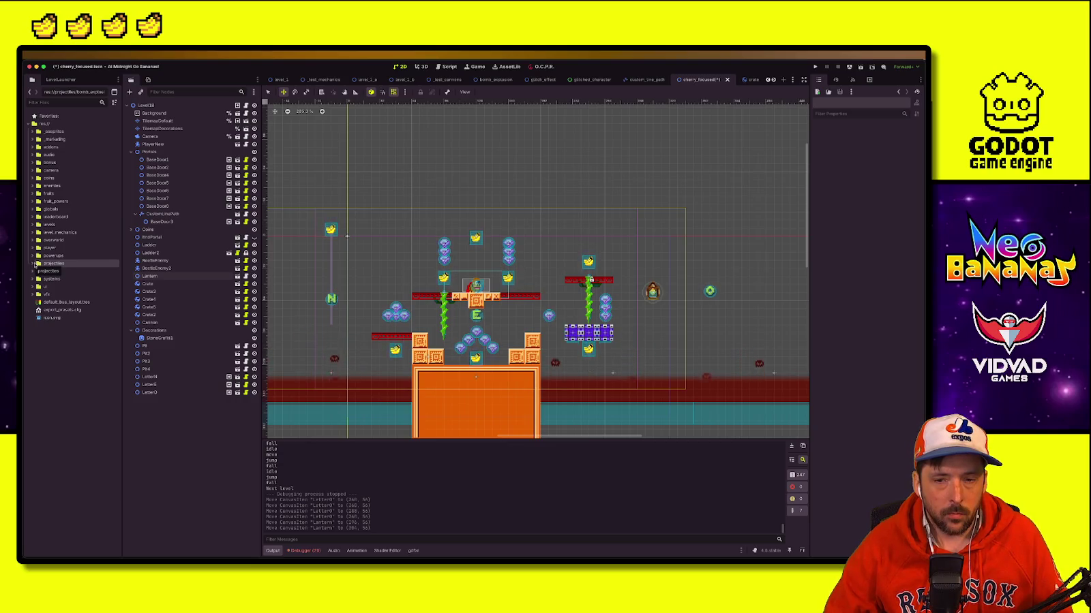
Step: Duplicate the Lantern beside the original and move the Cannon up next to the lanterns
drag(652, 292, 685, 292)
key(ctrl+d)
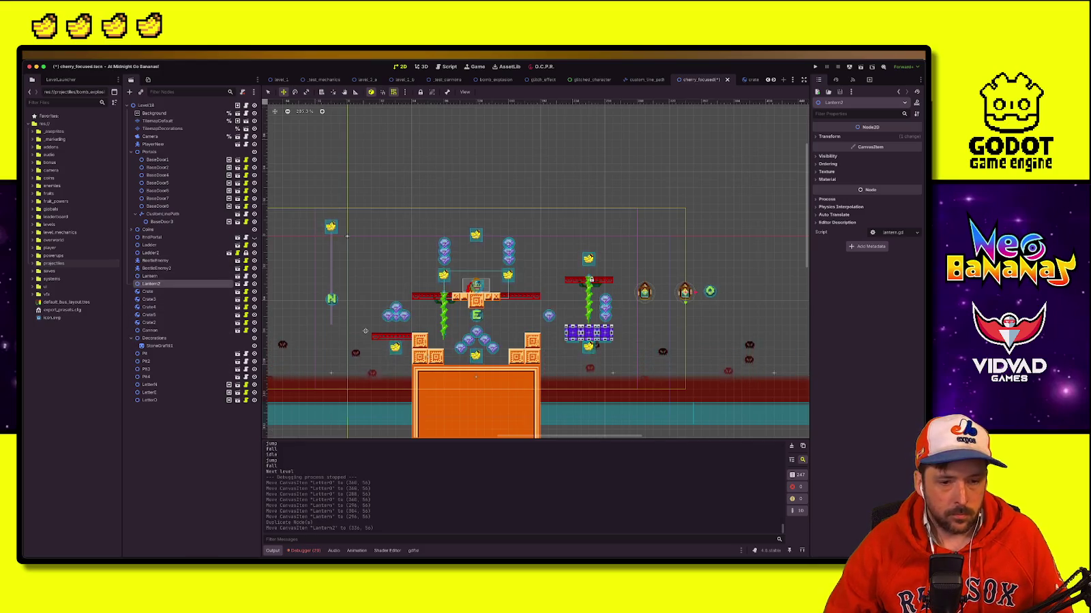
scroll(365, 331, down, 2)
scroll(403, 381, left, 5)
drag(414, 374, 774, 266)
Step: Set the Cannon's Aim Direction to Right and save the scene
scroll(682, 269, right, 5)
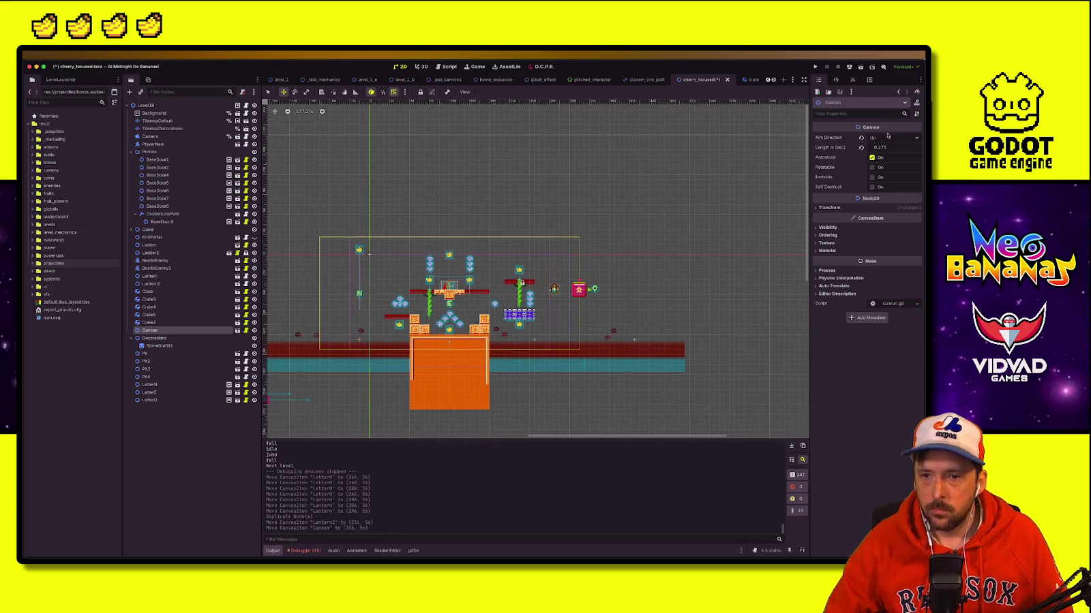
click(871, 177)
scroll(597, 288, up, 3)
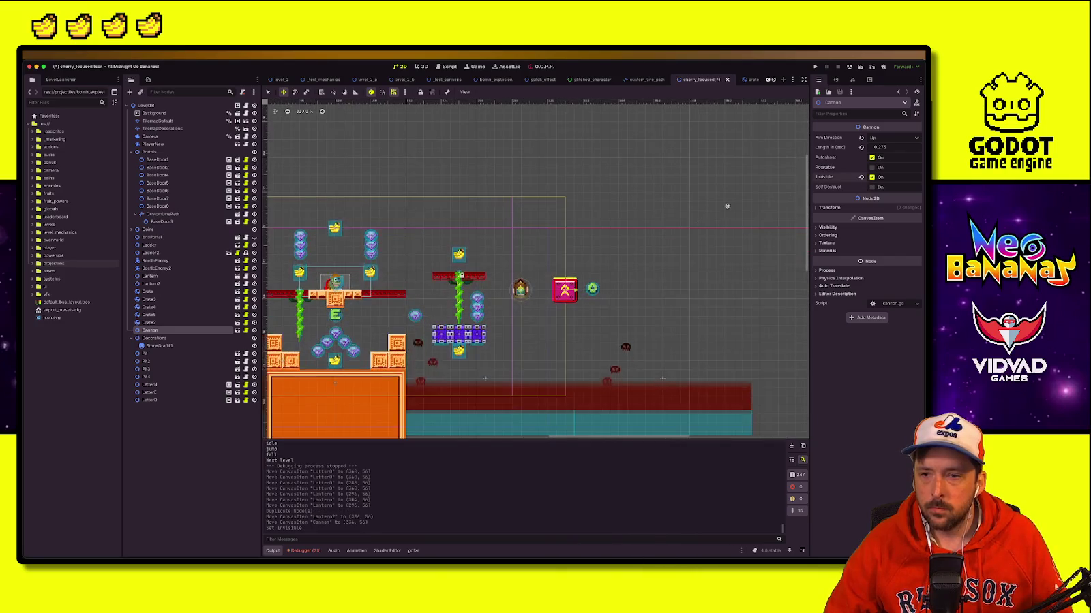
click(886, 138)
click(885, 149)
key(ctrl+s)
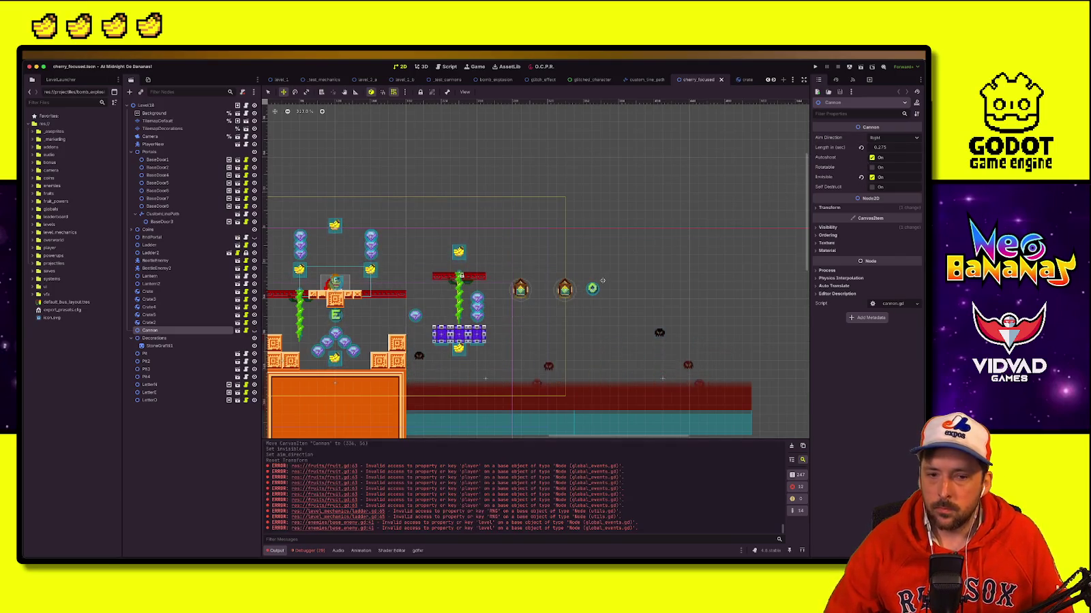
Step: Shift LetterO slightly right, make the Cannon visible in the editor, and save
scroll(605, 293, down, 2)
scroll(671, 293, up, 5)
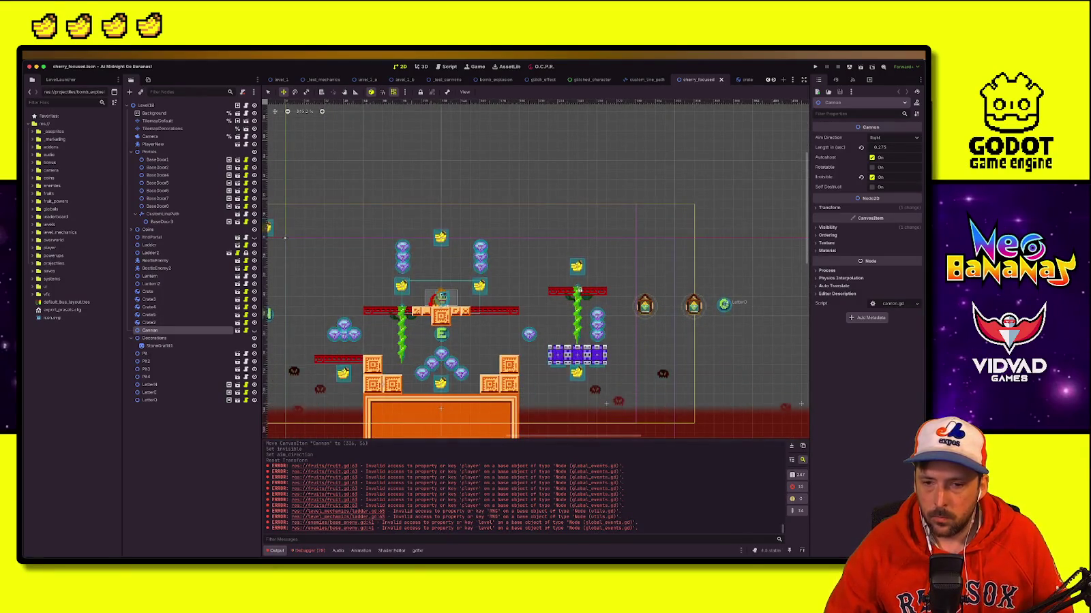
key(q)
mouse_move(727, 308)
mouse_down()
mouse_move(781, 310)
mouse_move(764, 310)
mouse_up()
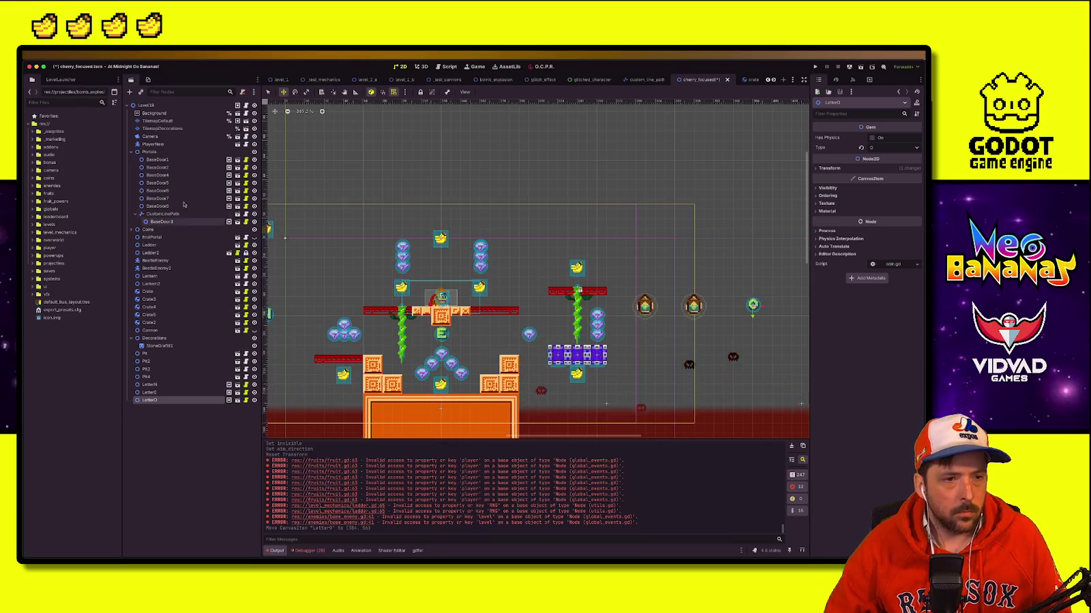
click(162, 331)
click(254, 331)
key(super+s)
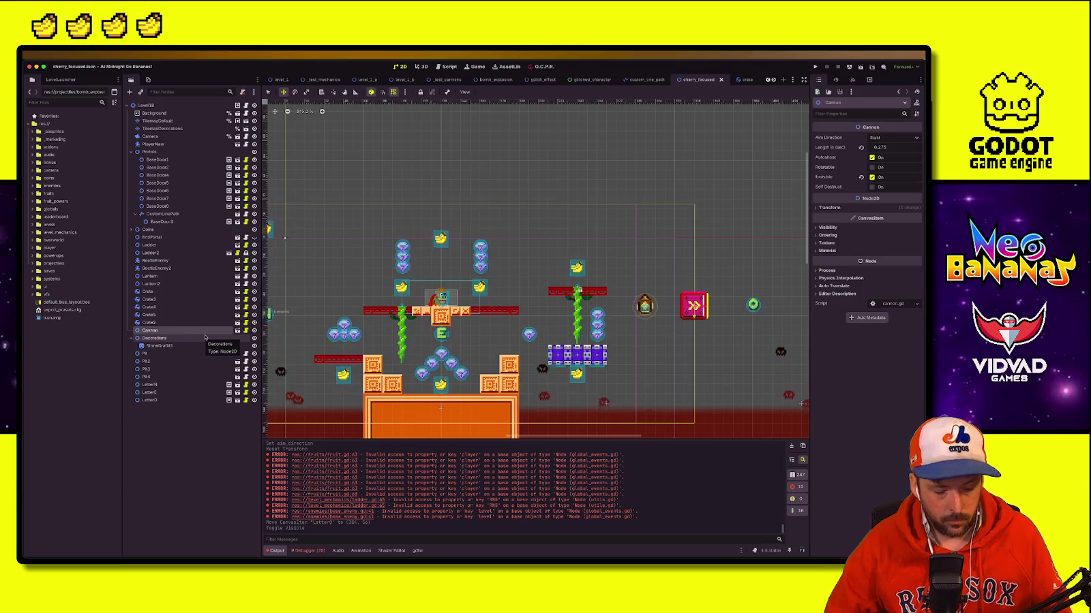
Step: Duplicate the Cannon and place Cannon2 just right of the first cannon
key(ctrl+d)
click(709, 310)
key(q)
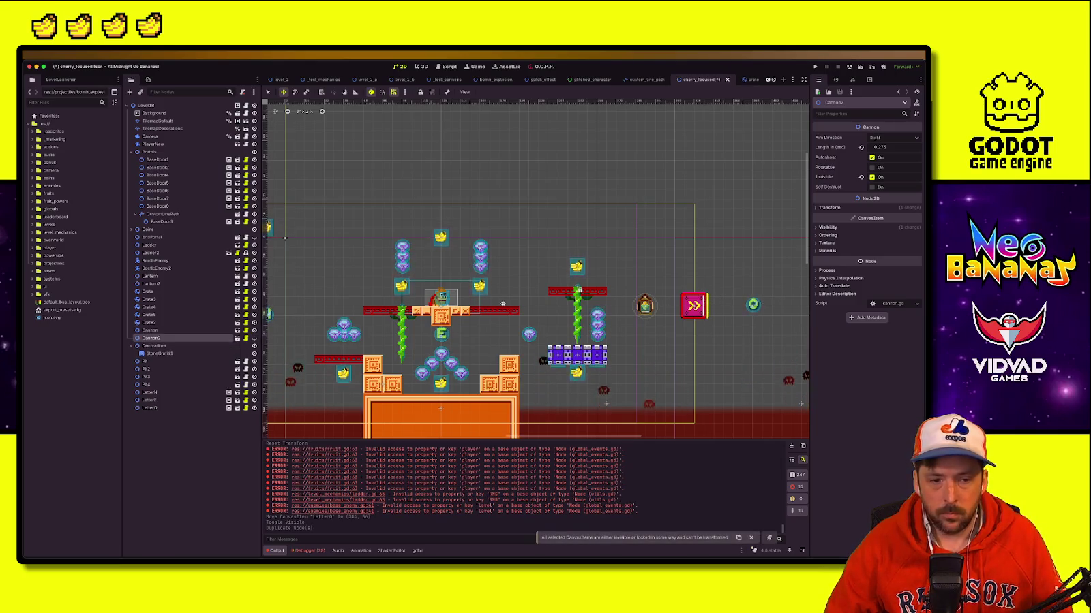
key(w)
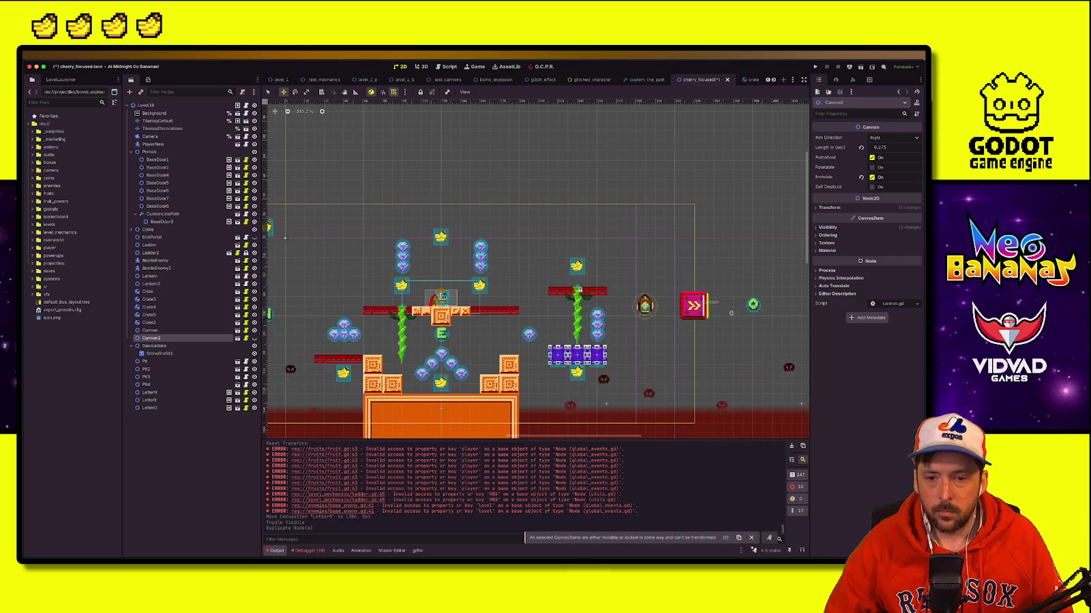
drag(662, 313, 794, 317)
scroll(793, 318, right, 5)
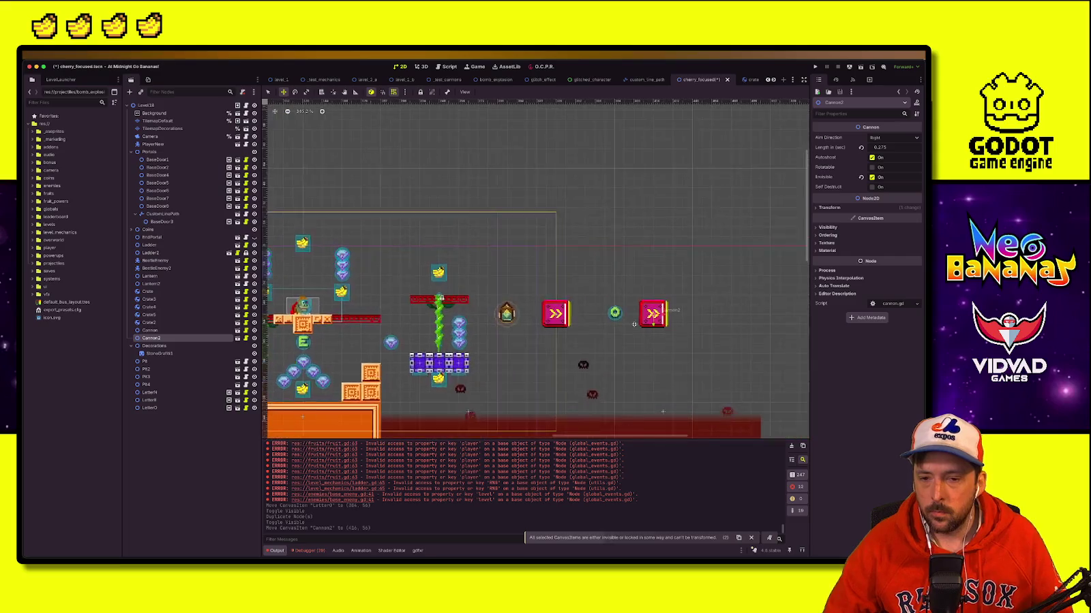
drag(662, 315, 681, 315)
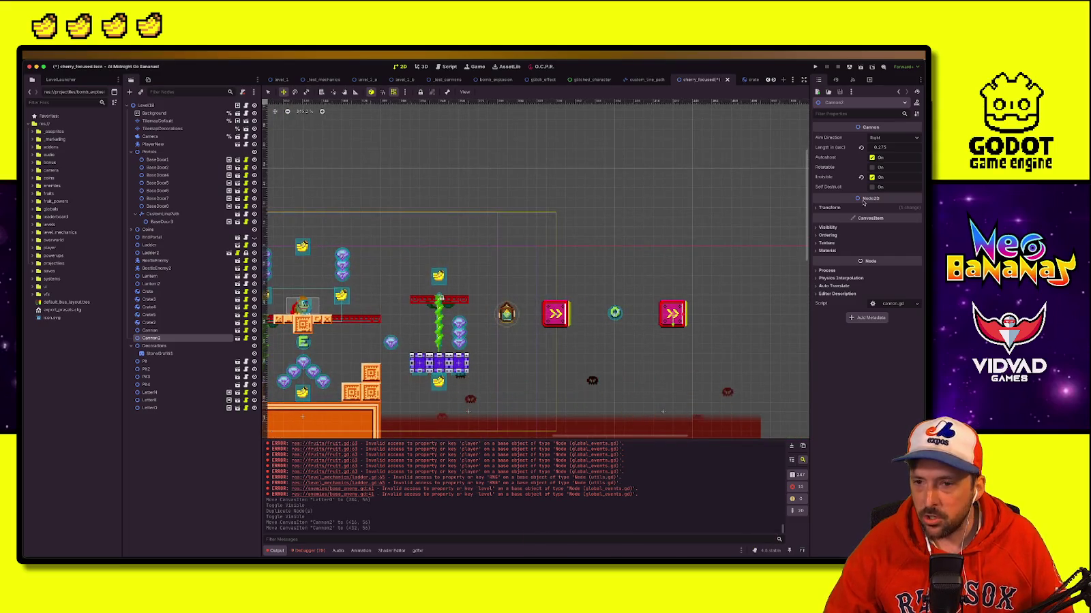
Step: Aim the cannon Up, duplicate it into a visible Cannon3 placed above, and save
click(886, 138)
click(886, 178)
key(ctrl+d)
drag(673, 315, 681, 251)
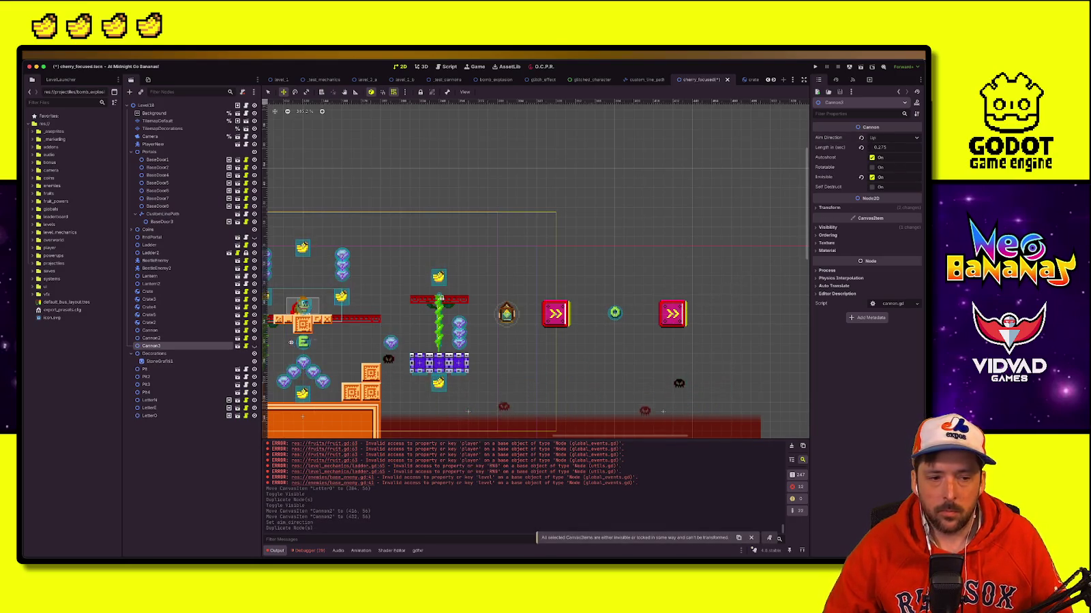
click(254, 346)
drag(672, 313, 672, 247)
key(super+s)
click(181, 468)
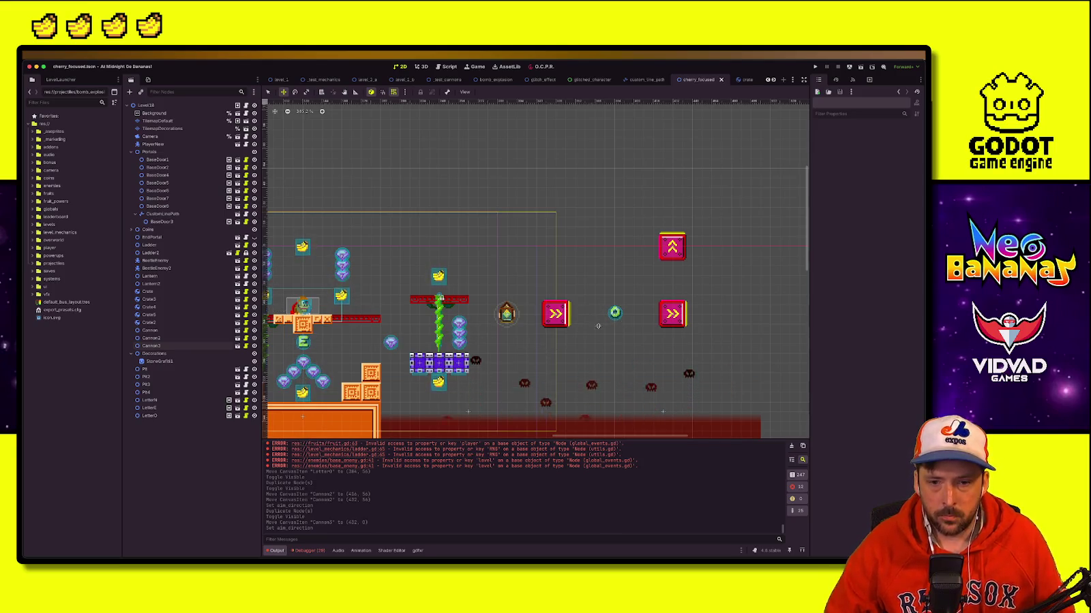
scroll(598, 326, left, 3)
scroll(295, 253, down, 2)
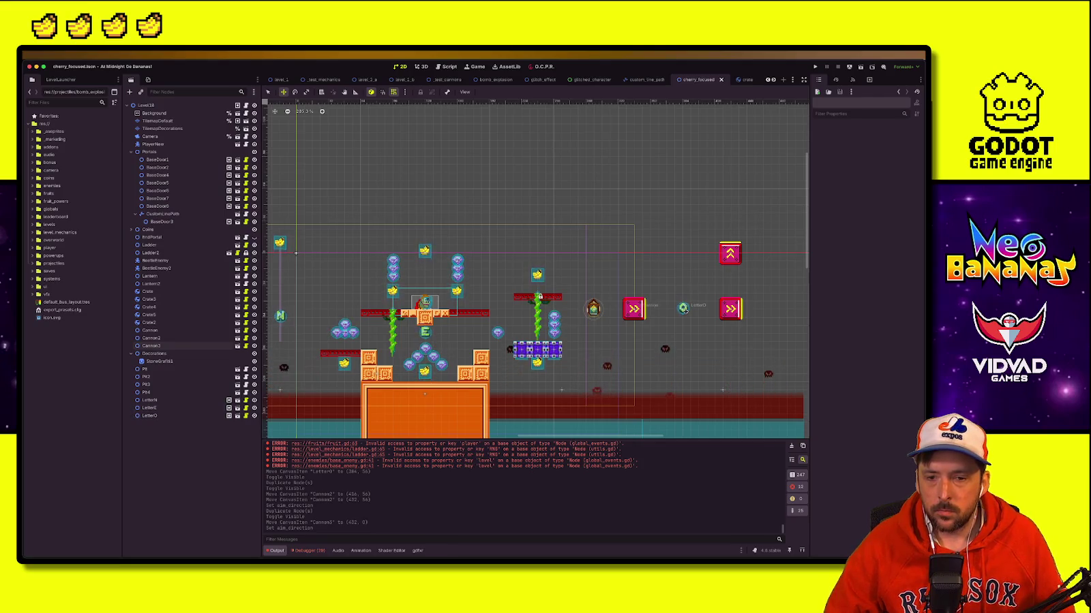
Step: Raise LetterO, then instance secret_area.tscn from level_mechanics and position it in the level
drag(682, 311, 683, 252)
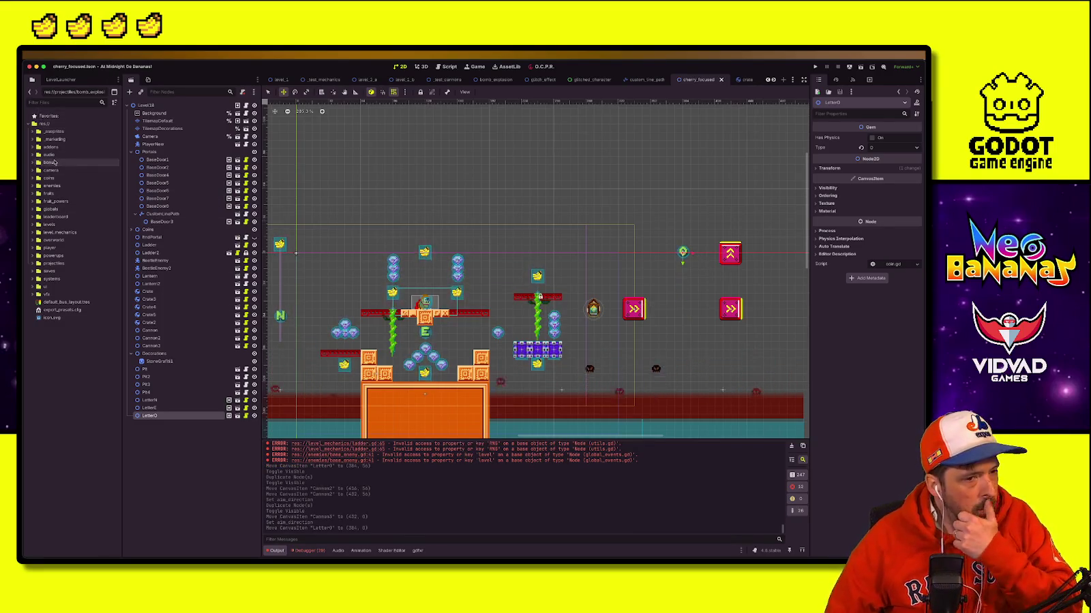
click(41, 232)
double_click(38, 233)
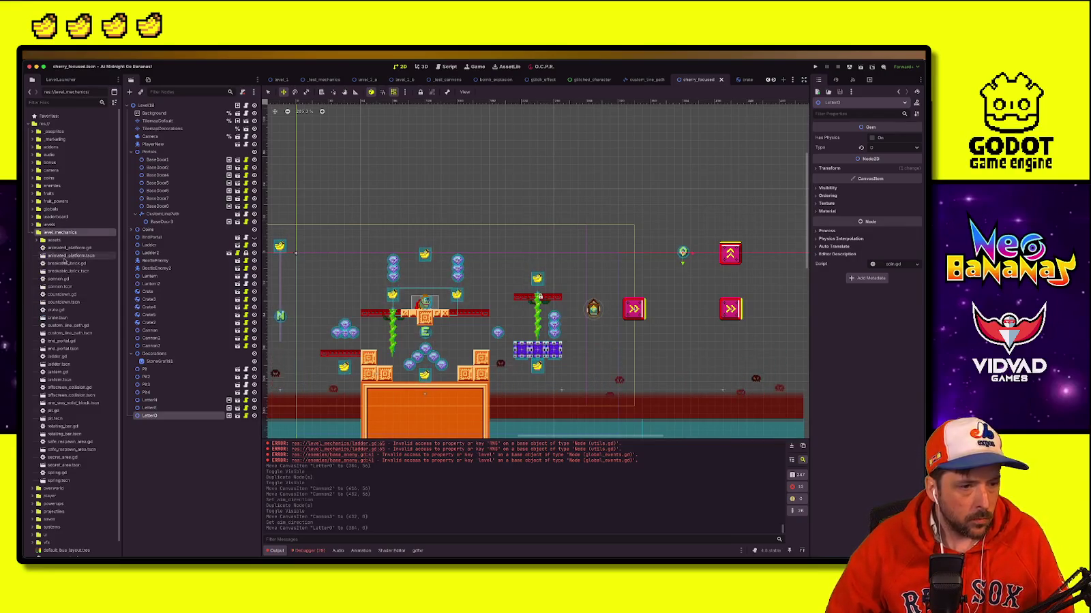
mouse_move(65, 465)
mouse_down()
mouse_move(136, 436)
mouse_move(184, 378)
mouse_move(157, 422)
mouse_move(238, 464)
mouse_move(181, 407)
mouse_move(191, 115)
mouse_up()
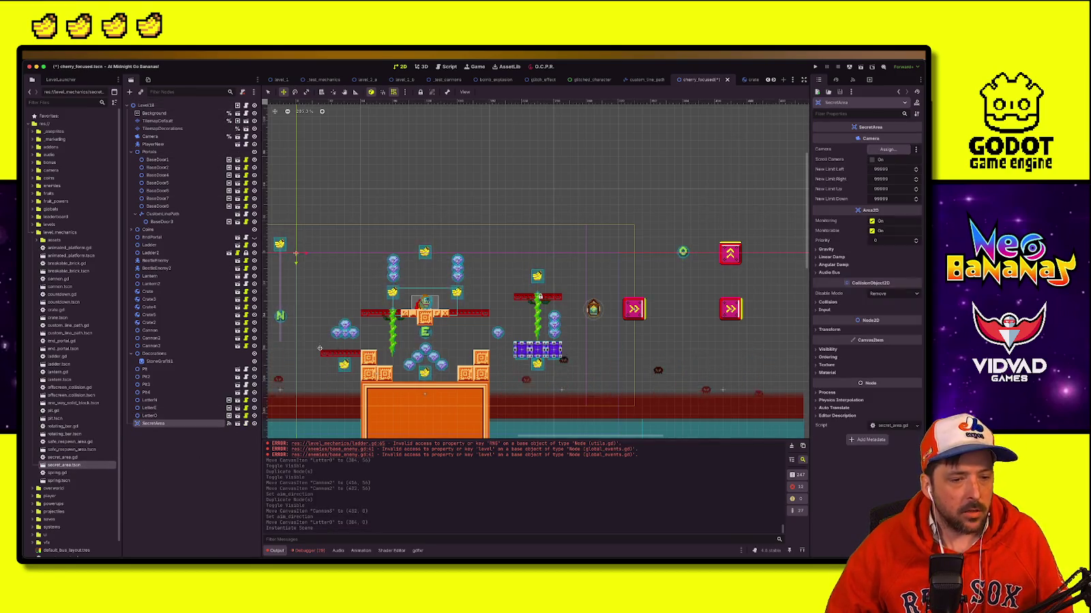
scroll(367, 332, down, 8)
drag(534, 349, 743, 172)
scroll(392, 414, up, 1)
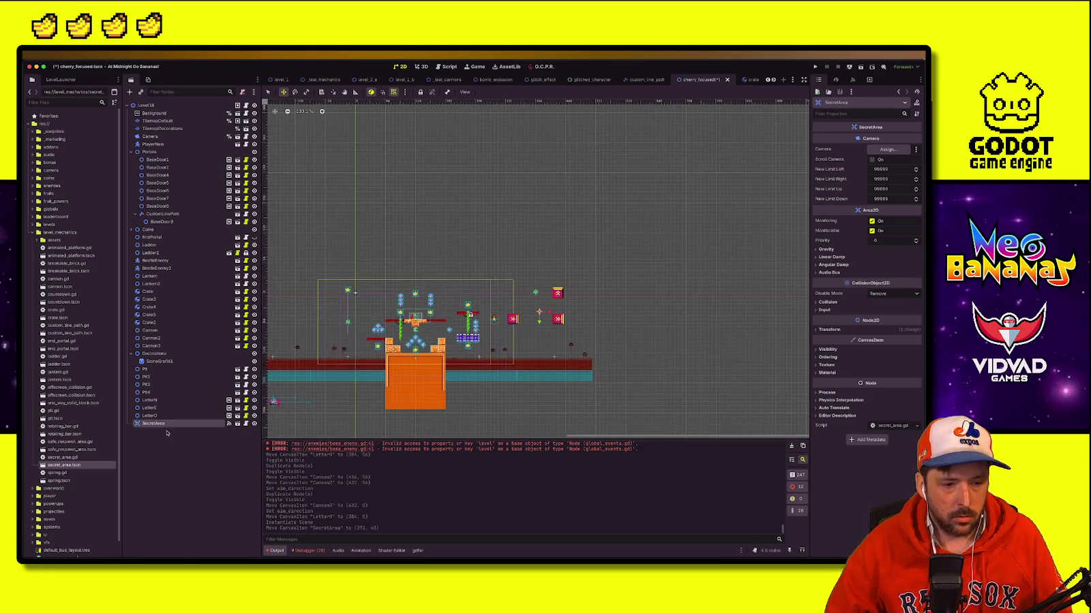
Step: Make SecretArea's children editable and toggle its collision shape's visibility
right_click(175, 423)
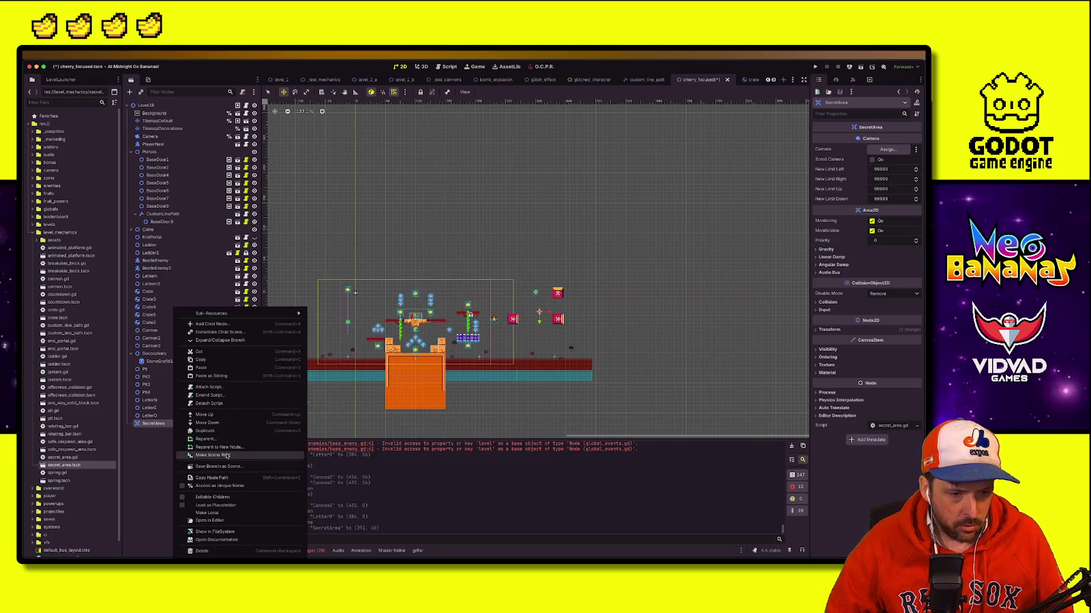
click(210, 497)
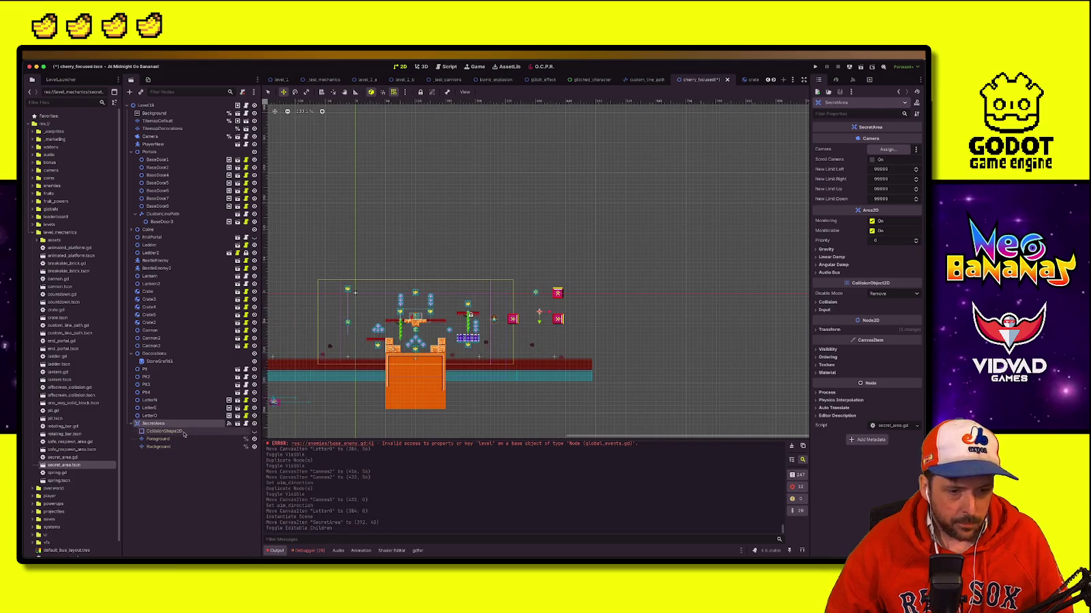
click(224, 433)
click(255, 431)
scroll(575, 298, up, 3)
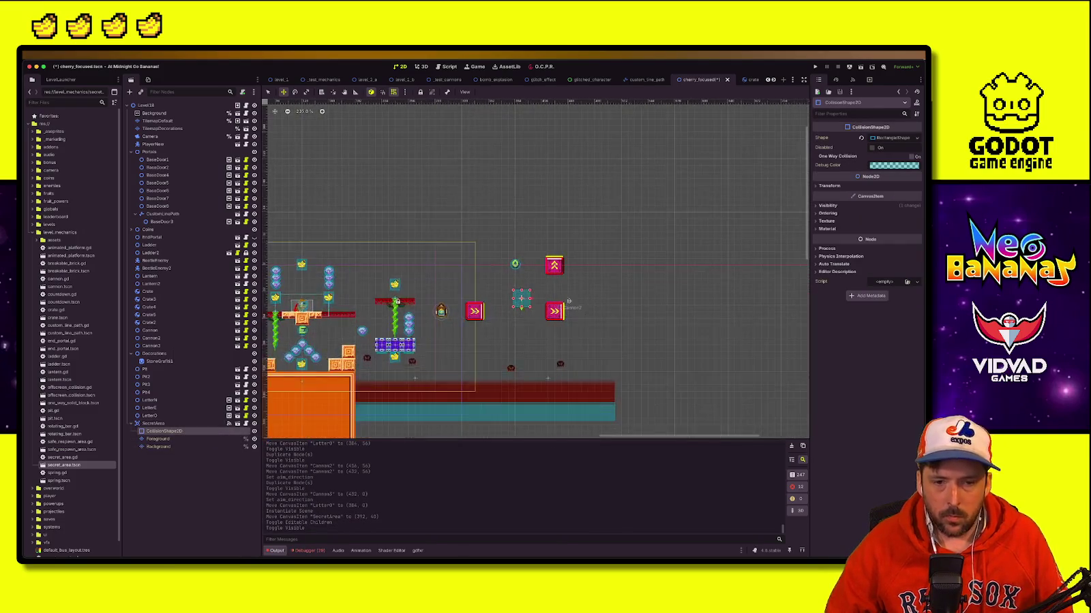
Step: Move the SecretArea down and left, and adjust its collision rectangle's left edge
click(192, 423)
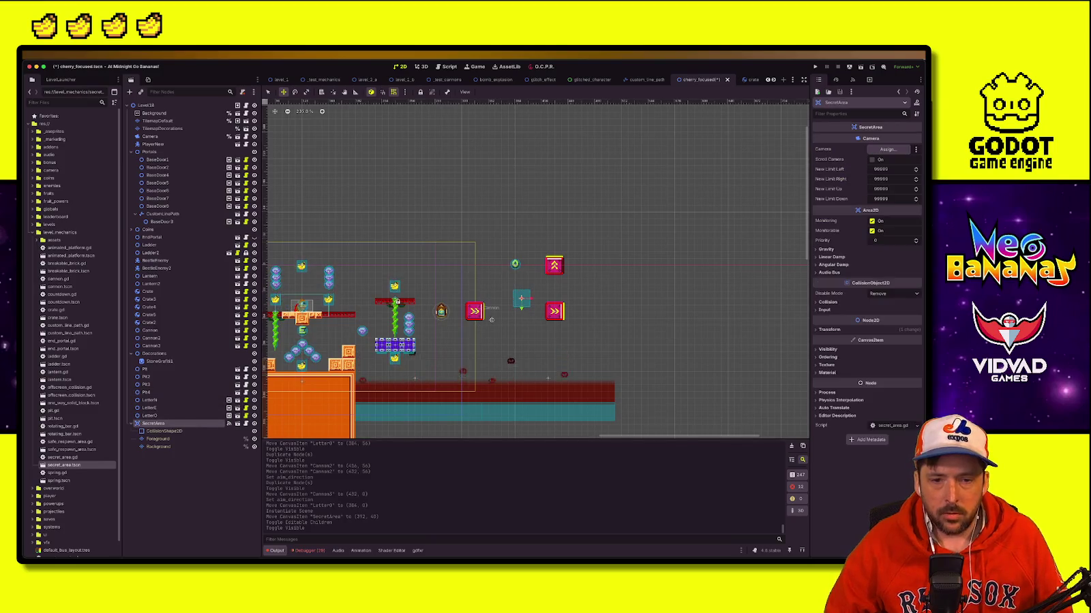
mouse_move(516, 302)
mouse_down()
mouse_move(495, 312)
mouse_move(469, 245)
mouse_up()
click(501, 319)
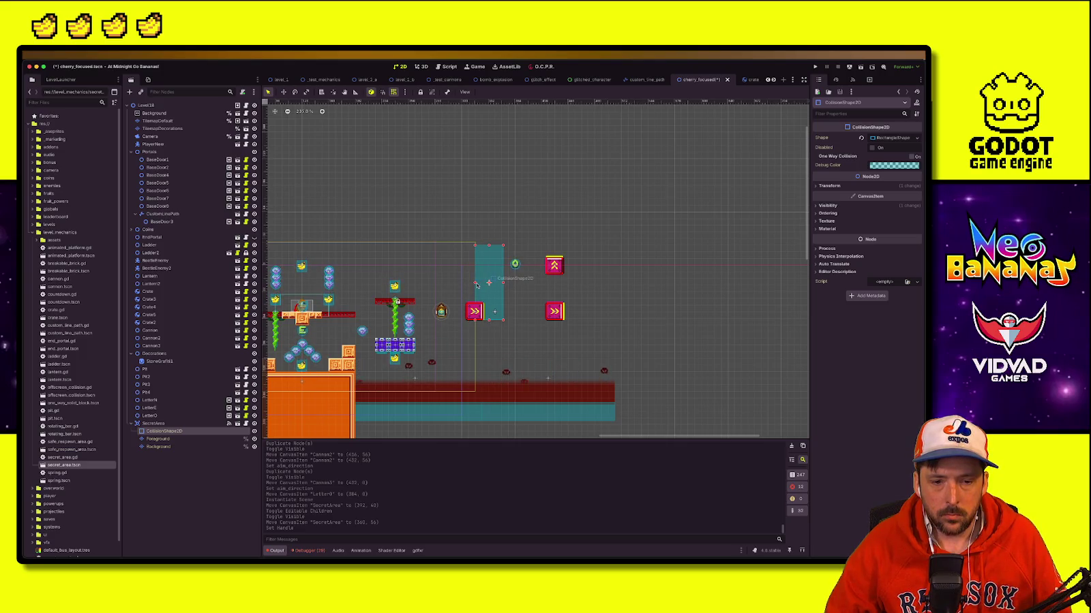
click(477, 285)
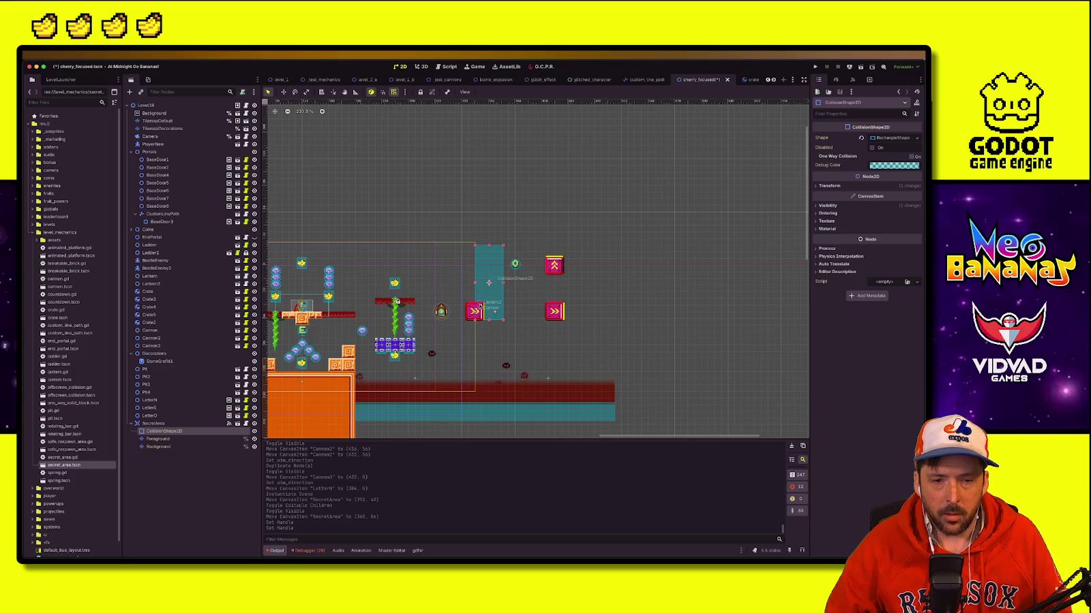
scroll(437, 295, left, 5)
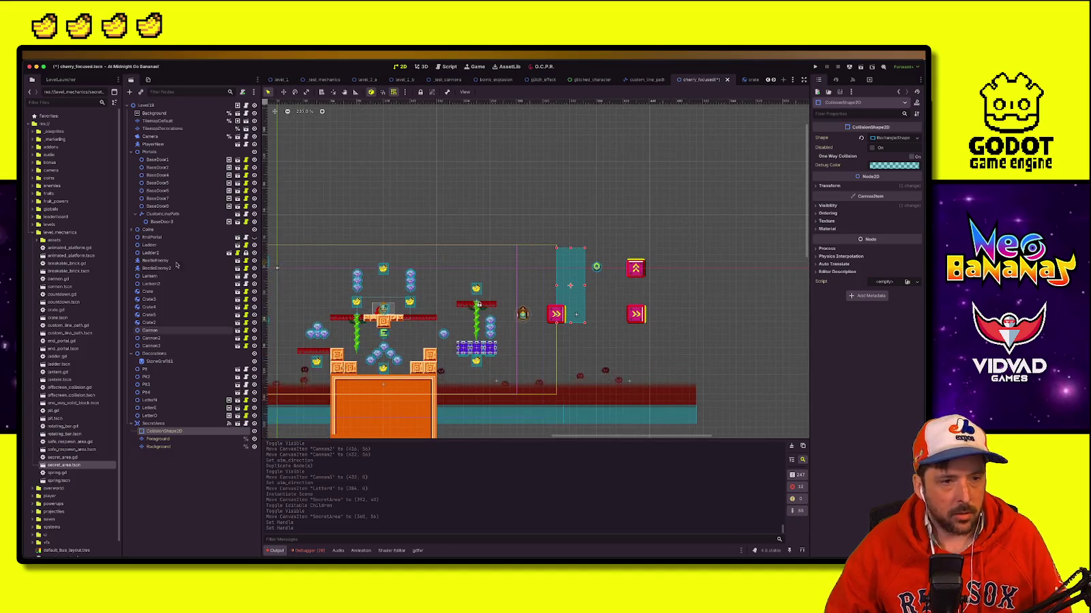
click(151, 136)
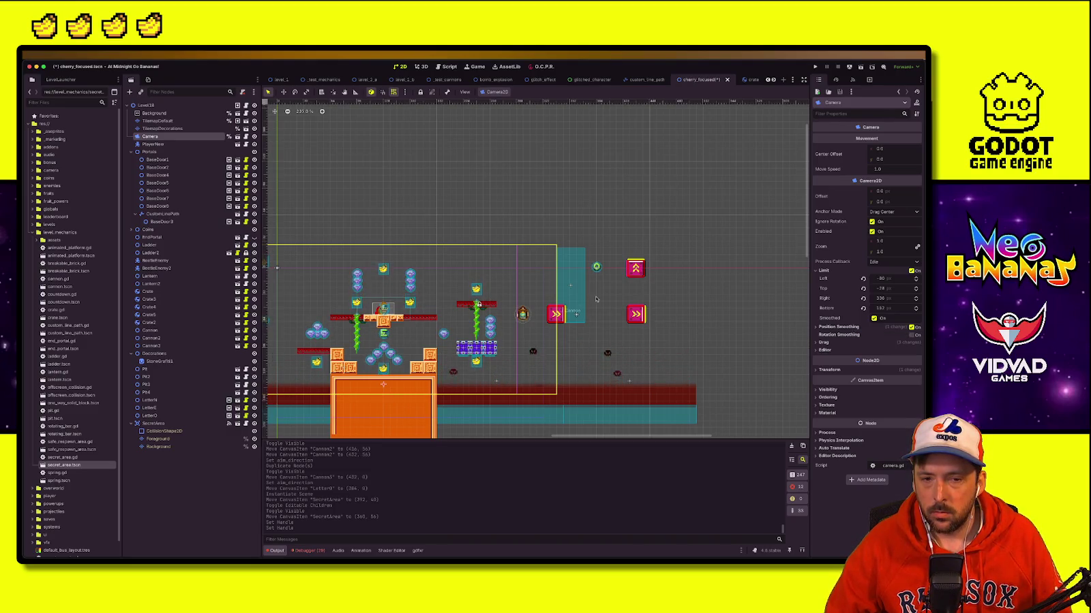
Step: Stretch the secret area's collision shape taller downward and wider to the right
click(574, 313)
drag(573, 325, 565, 394)
mouse_move(585, 323)
mouse_down()
mouse_move(682, 321)
mouse_move(670, 321)
mouse_up()
Step: Set SecretArea's New Limit Right to 480, save, and launch a playtest
click(218, 424)
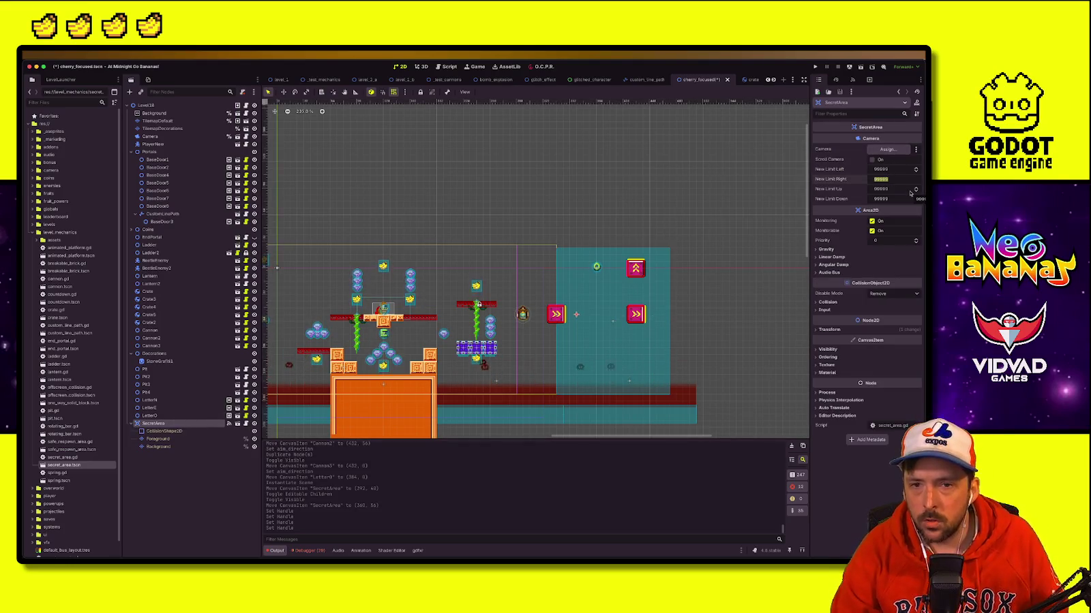
text(480)
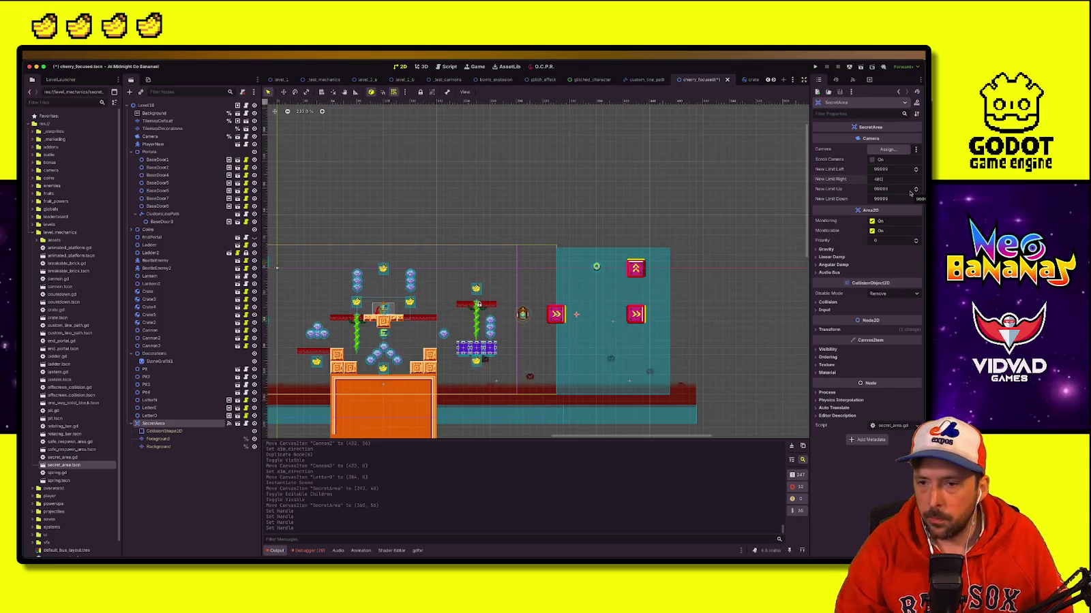
key(Return)
key(ctrl+s)
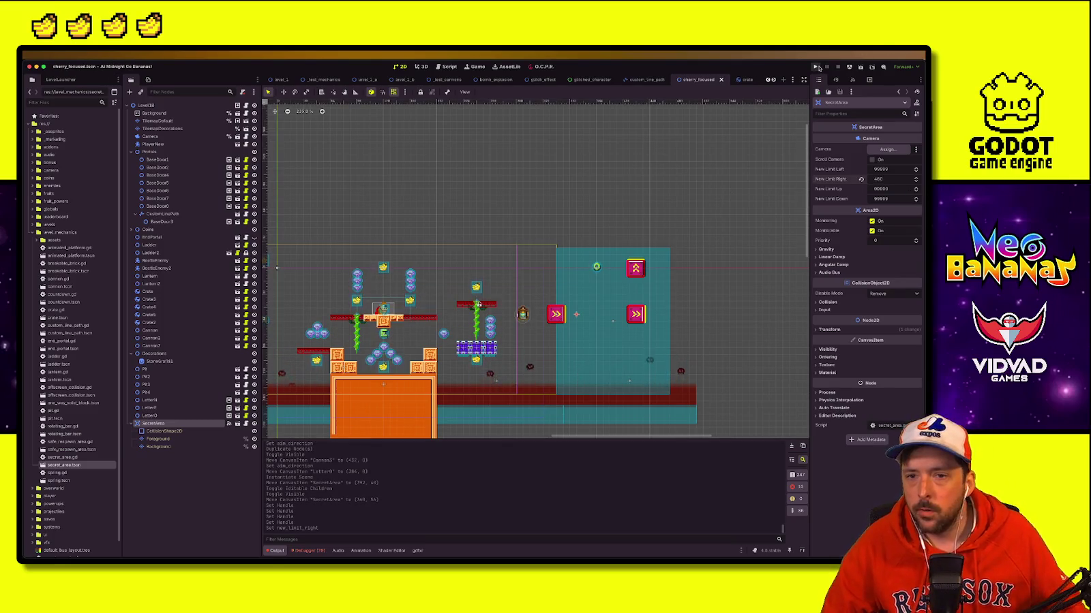
click(815, 68)
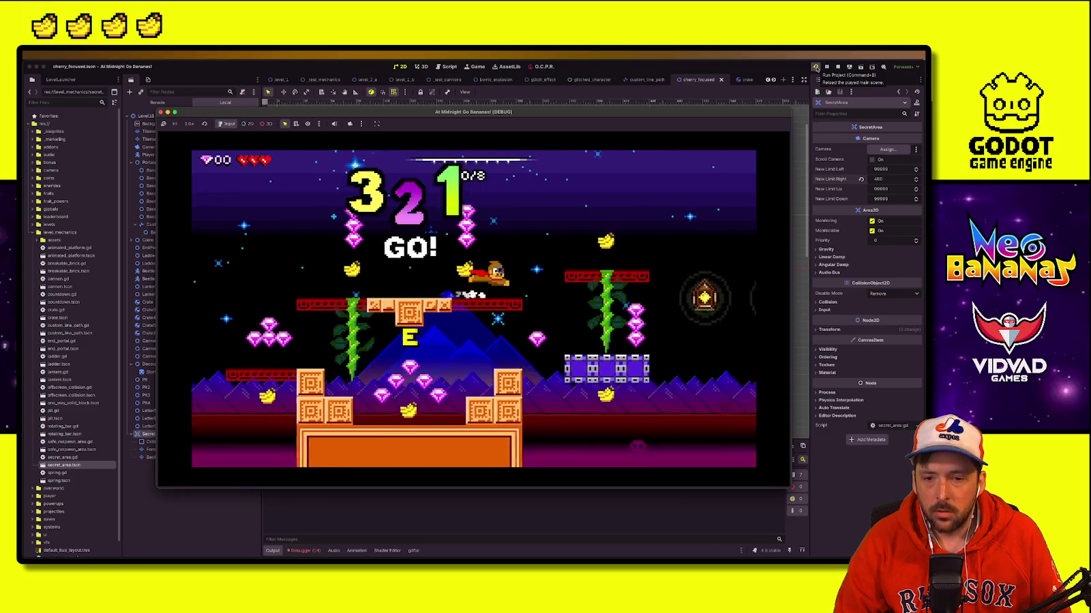
key(Right)
key(space)
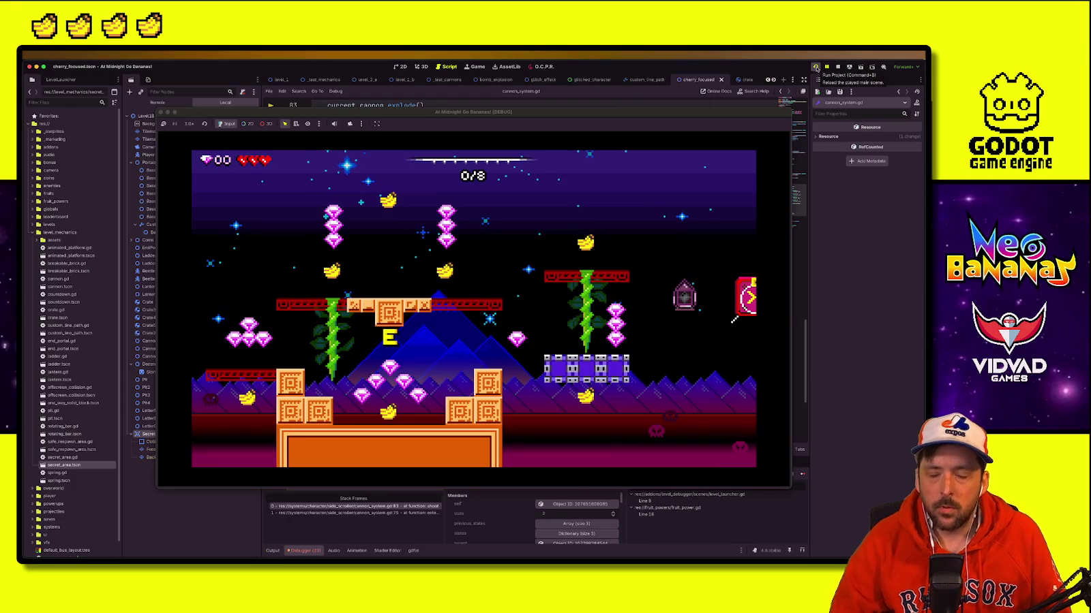
mouse_move(547, 118)
mouse_down()
mouse_move(1002, 123)
mouse_move(911, 125)
mouse_up()
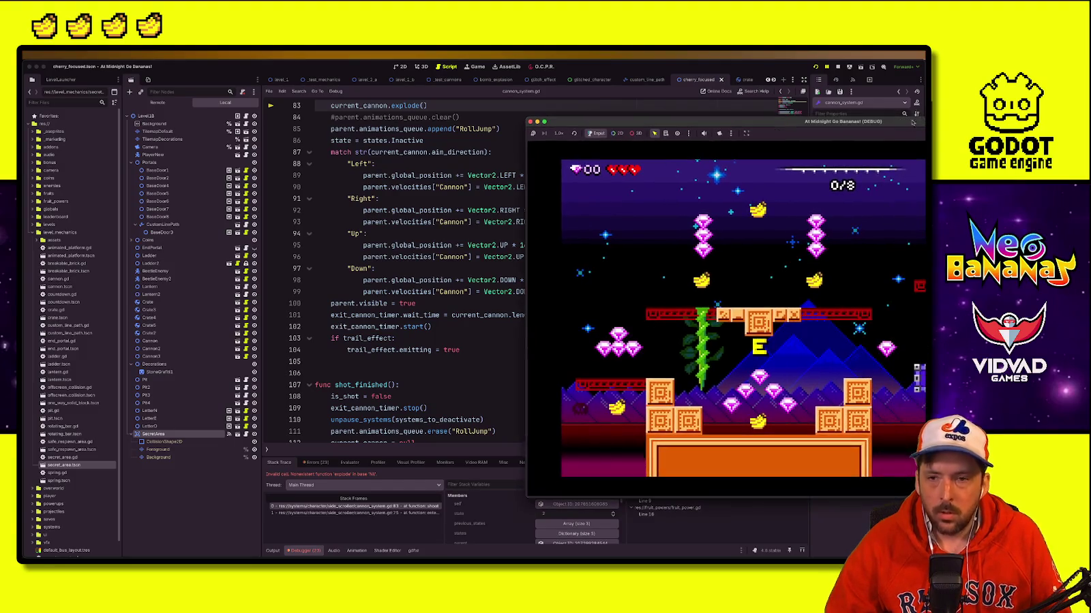
click(839, 66)
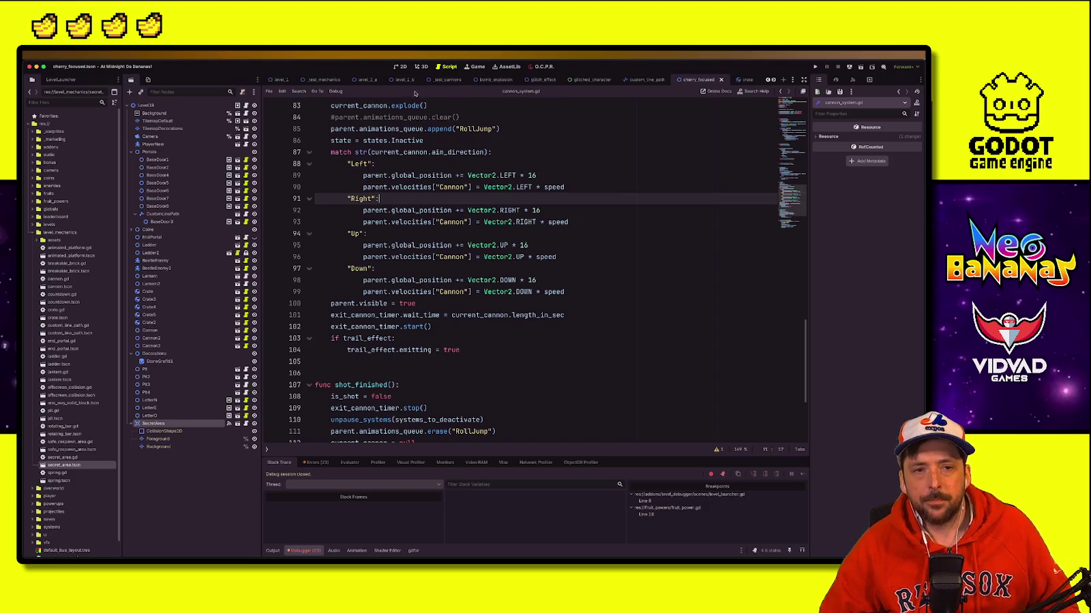
click(401, 66)
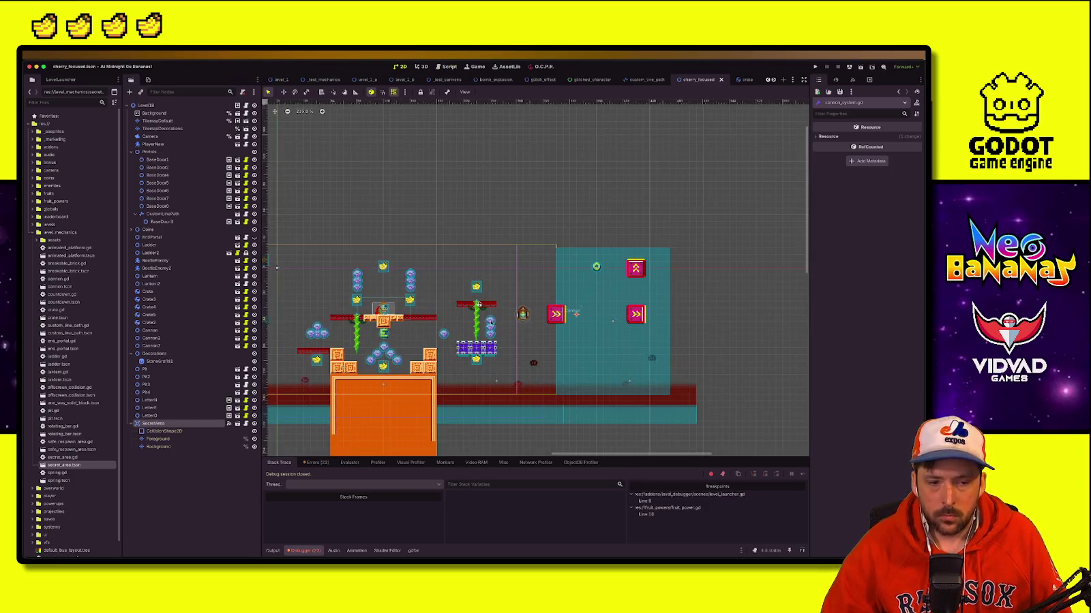
Step: Move the three cannons up and right, extend the secret area slightly left, and save
click(156, 416)
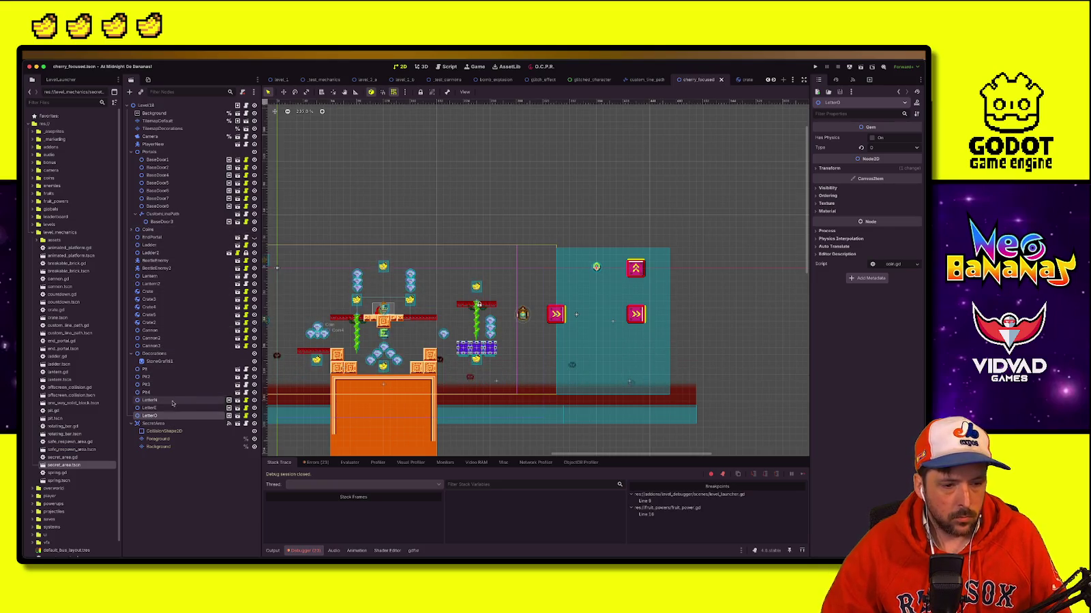
click(164, 331)
shift+click(190, 346)
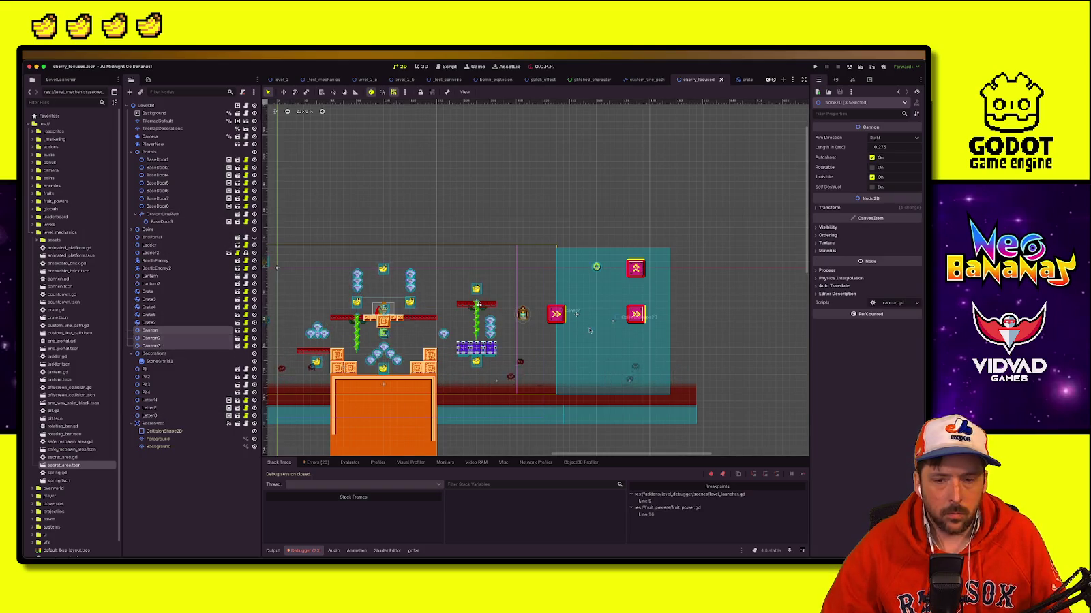
drag(601, 318, 660, 185)
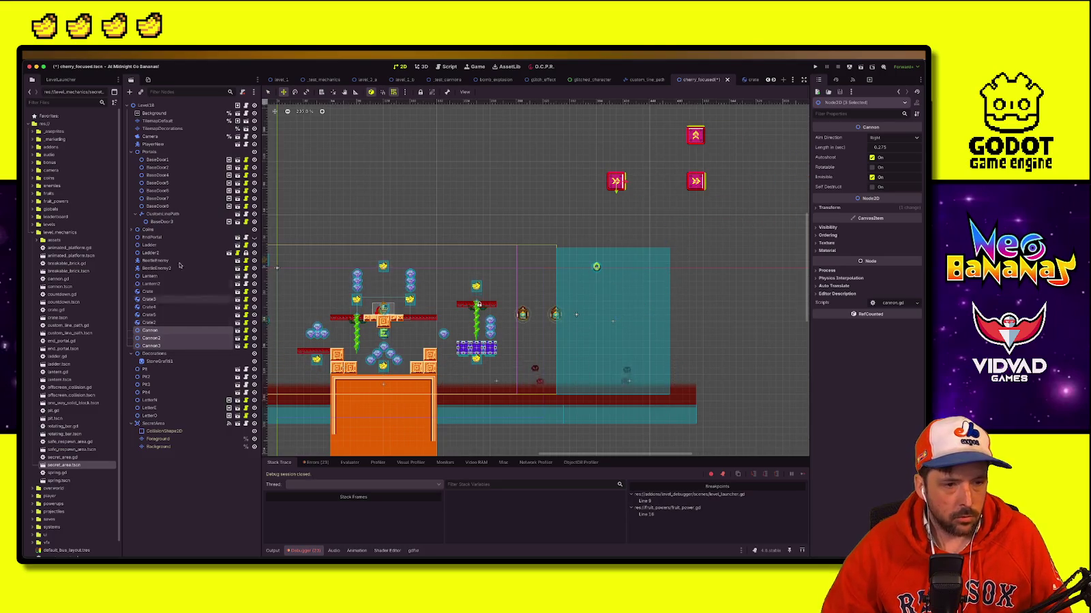
click(160, 284)
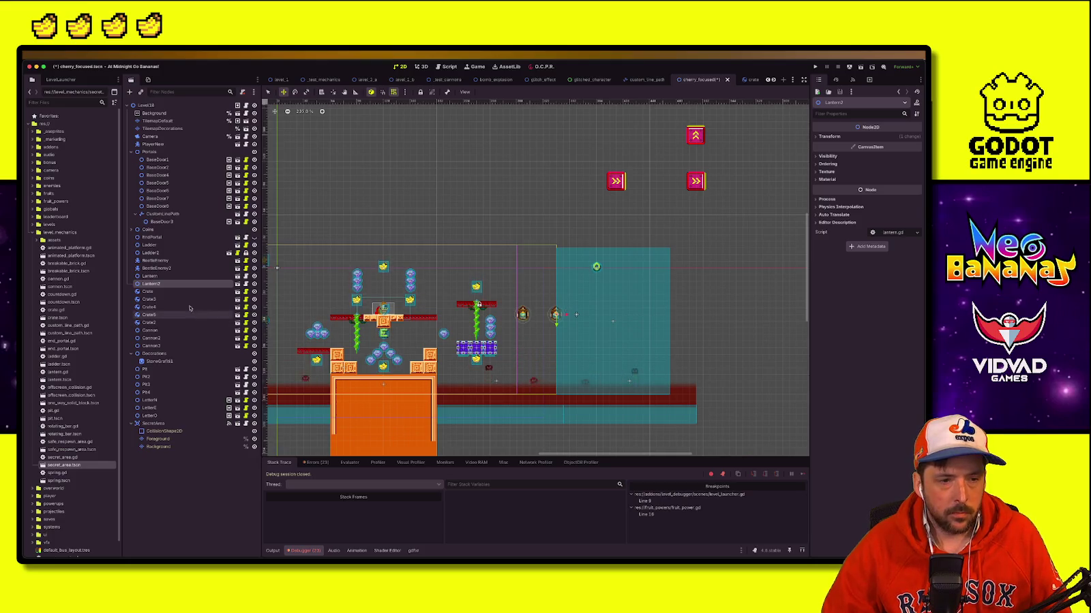
click(163, 431)
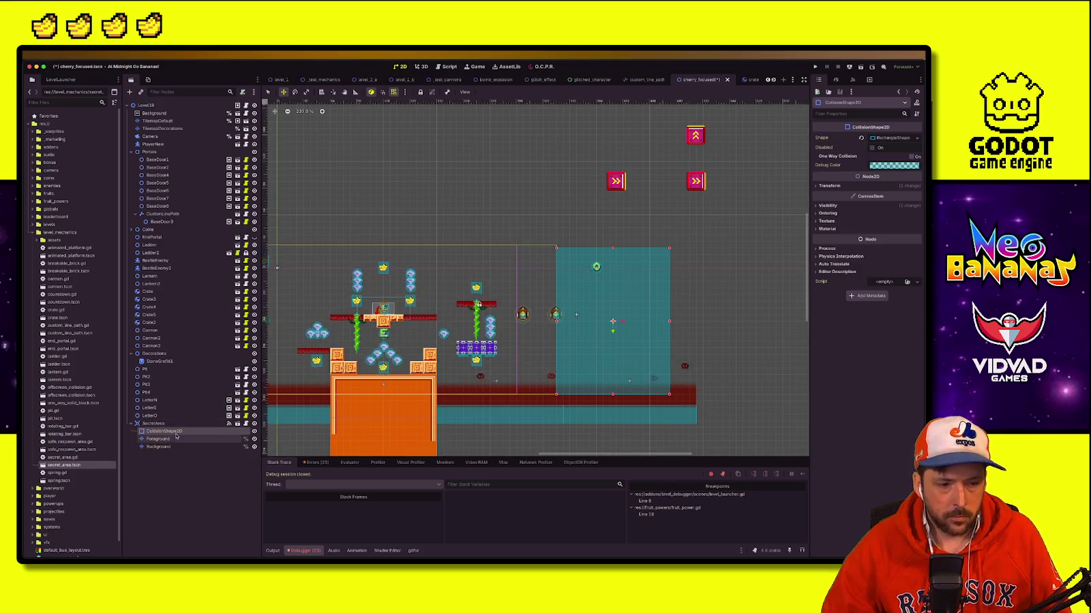
drag(553, 322, 545, 324)
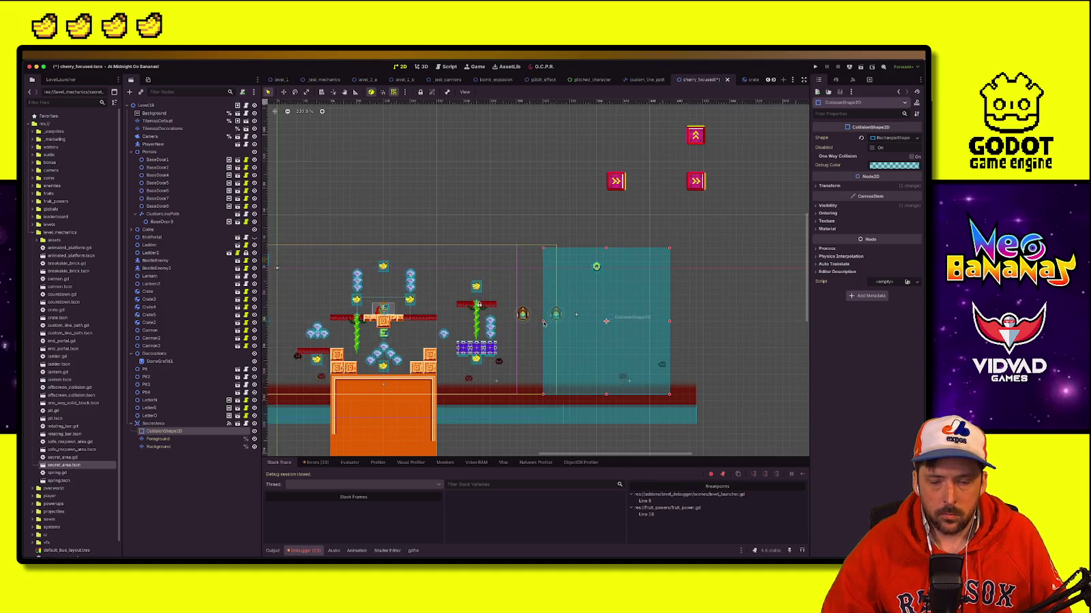
key(ctrl+s)
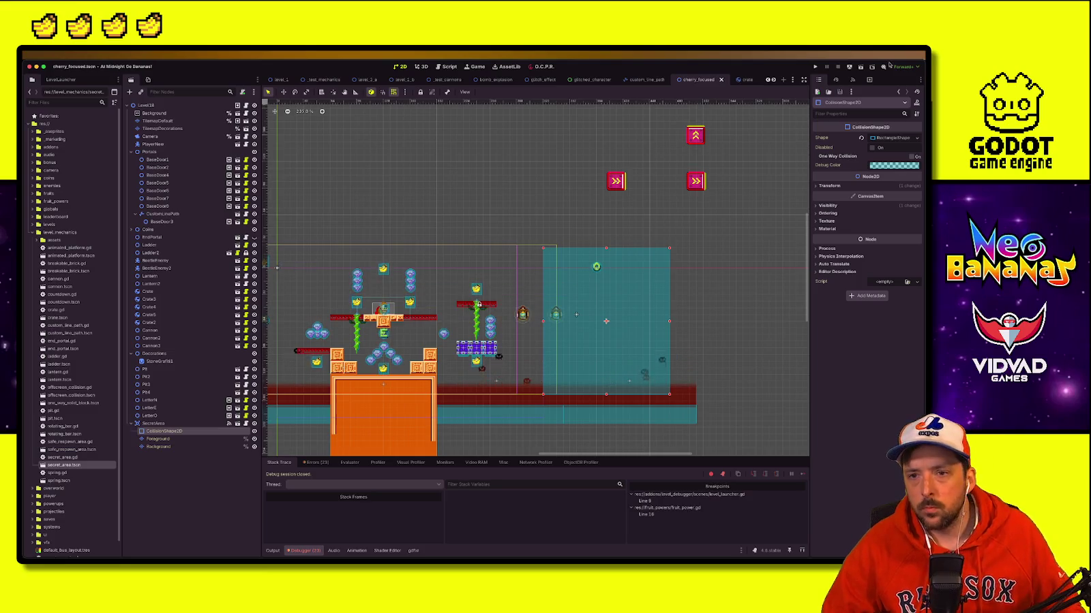
Step: Drag Cannon and Cannon3 down into the teal secret area and save
click(621, 186)
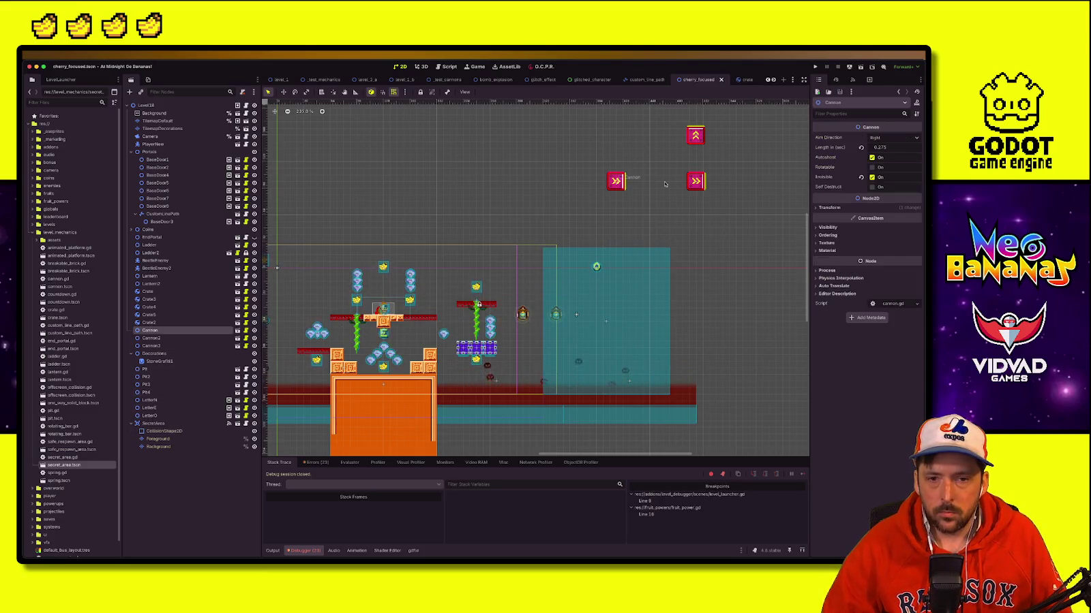
drag(615, 182, 593, 321)
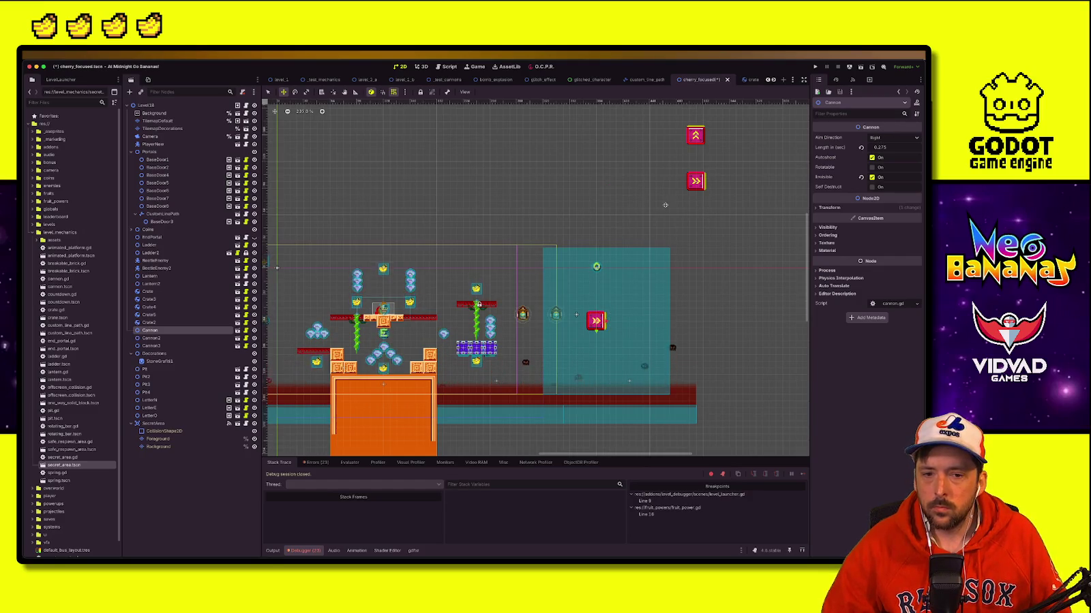
key(q)
click(599, 270)
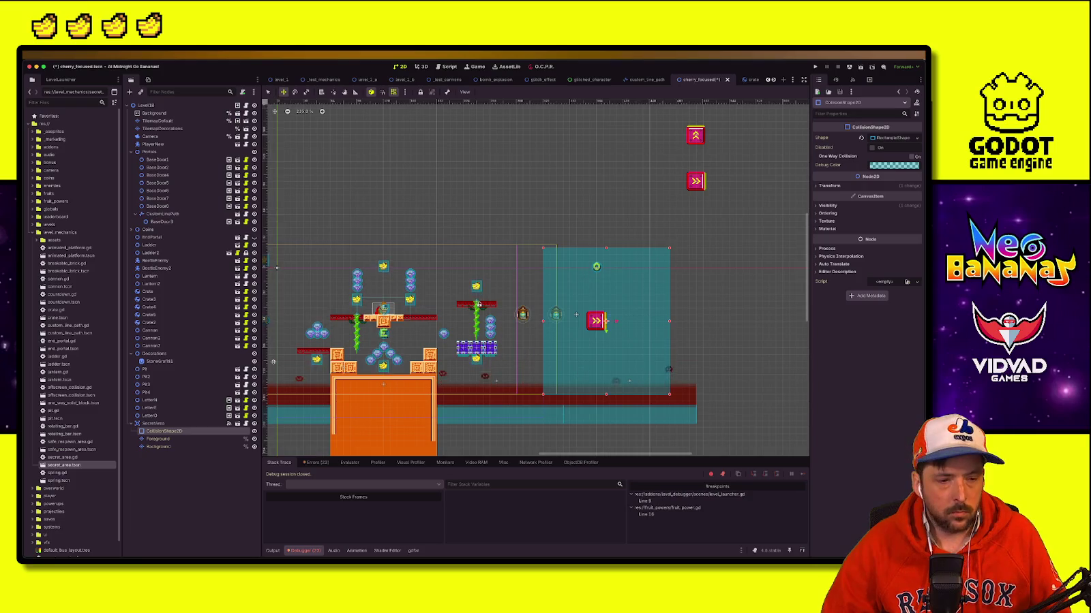
click(149, 415)
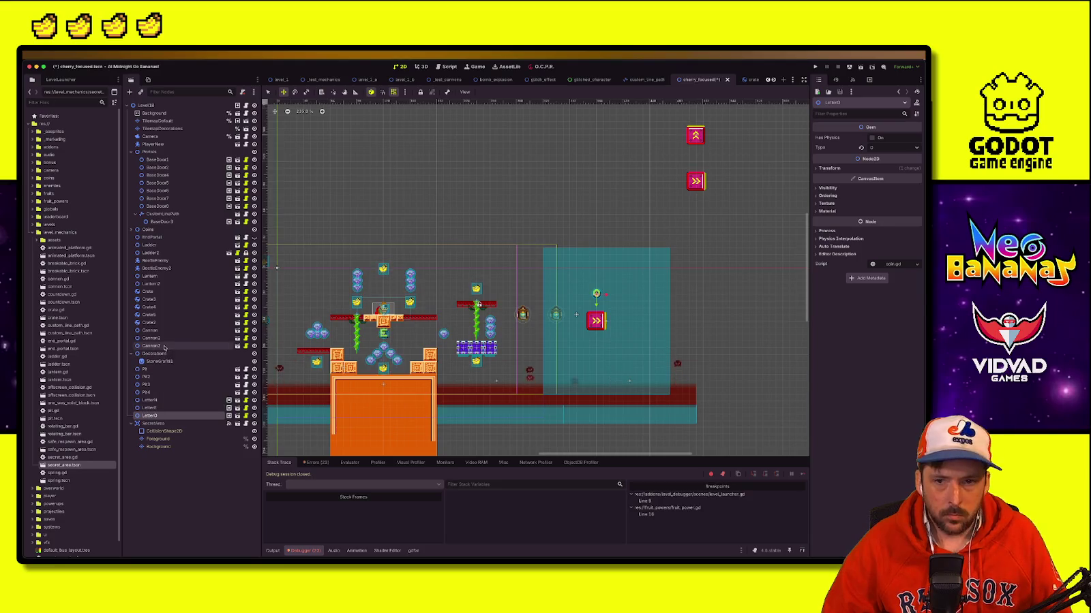
click(671, 164)
mouse_move(694, 135)
mouse_down()
mouse_move(624, 260)
mouse_move(601, 269)
mouse_up()
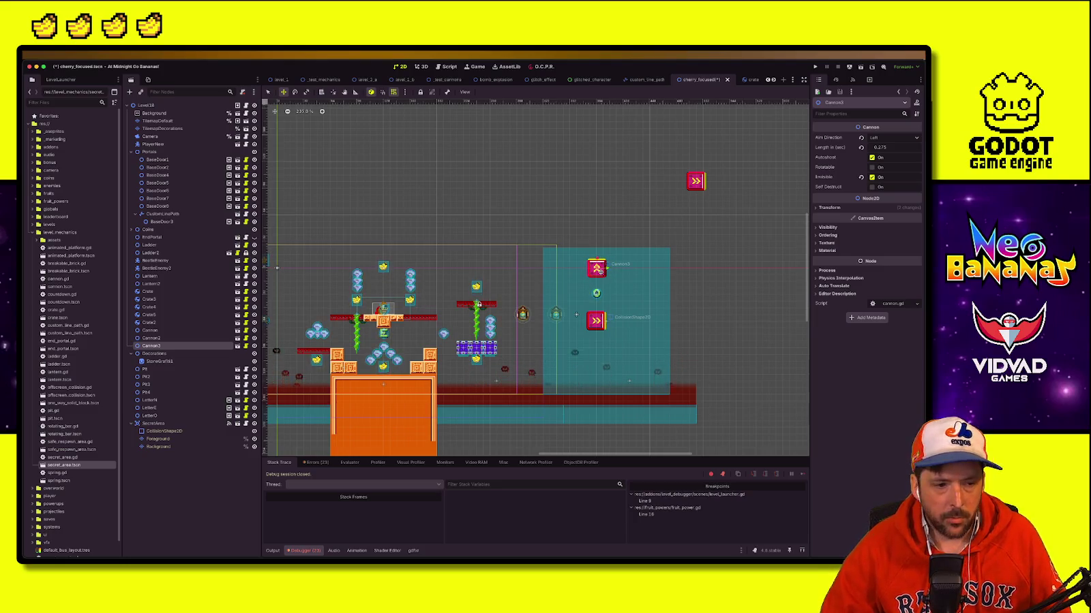
key(ctrl+s)
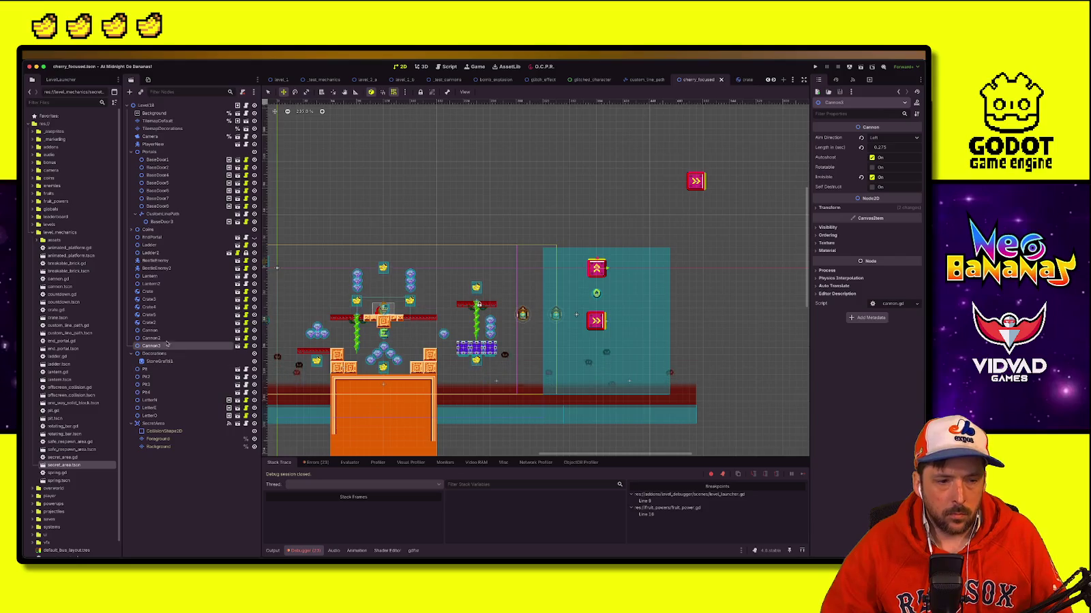
Step: Set Cannon2's Aim Direction to Up and save the scene
click(169, 338)
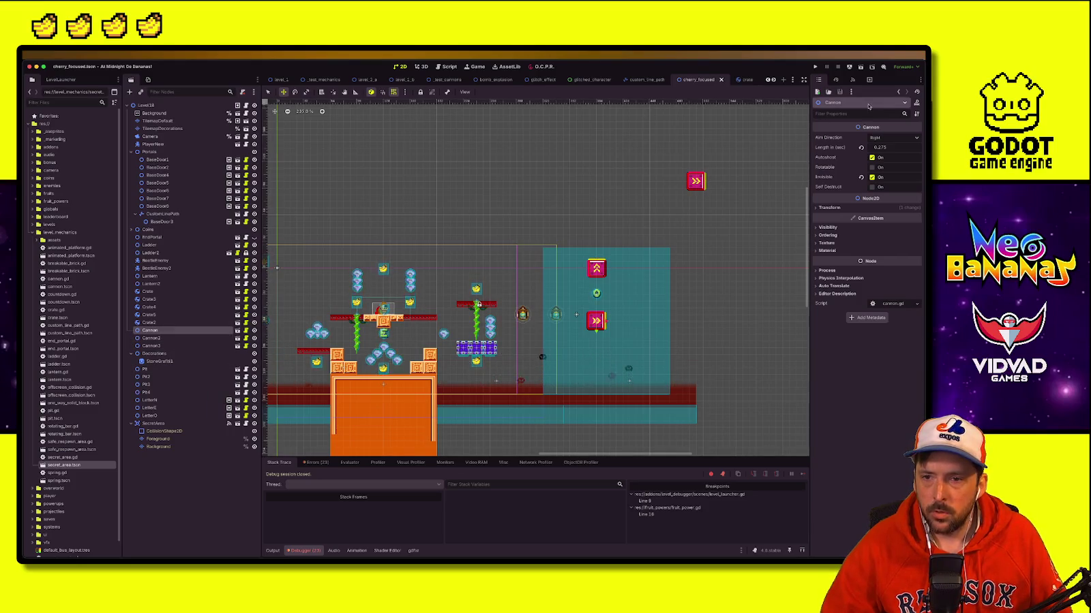
click(884, 141)
click(882, 177)
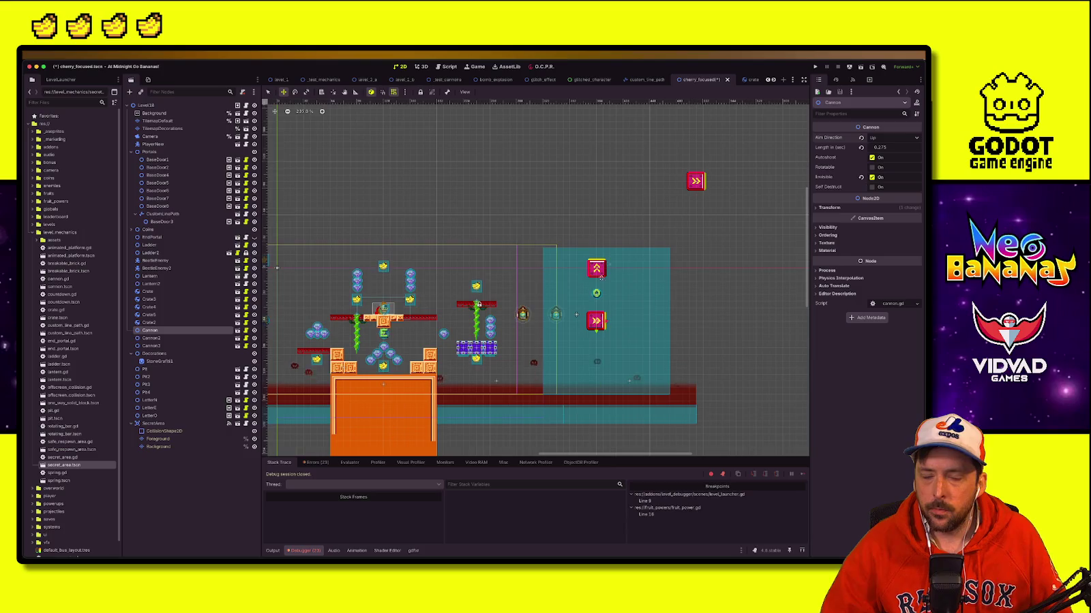
key(ctrl+s)
click(202, 479)
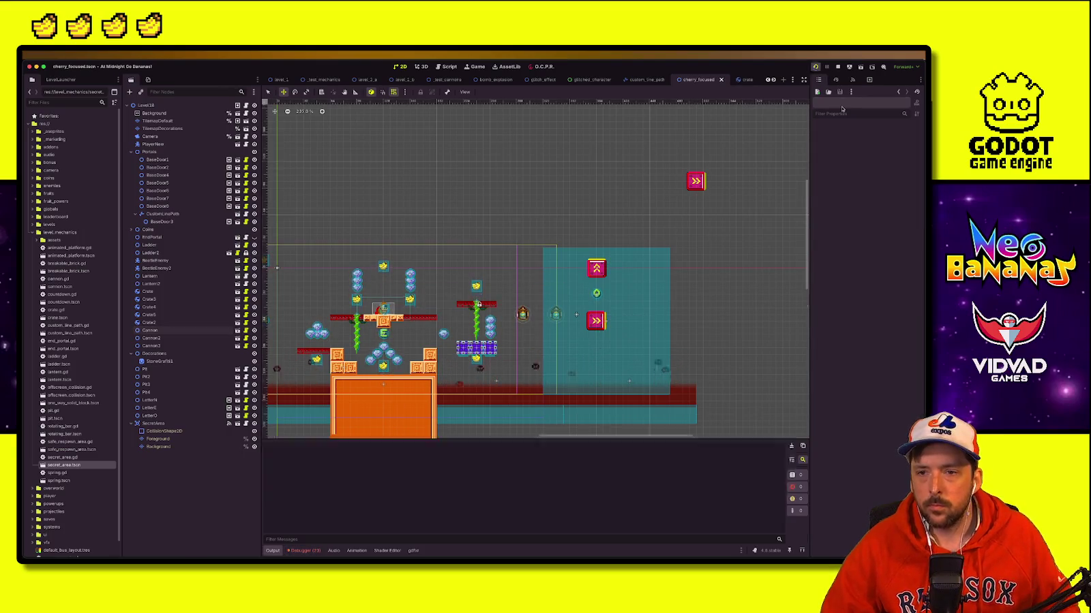
key(super+b)
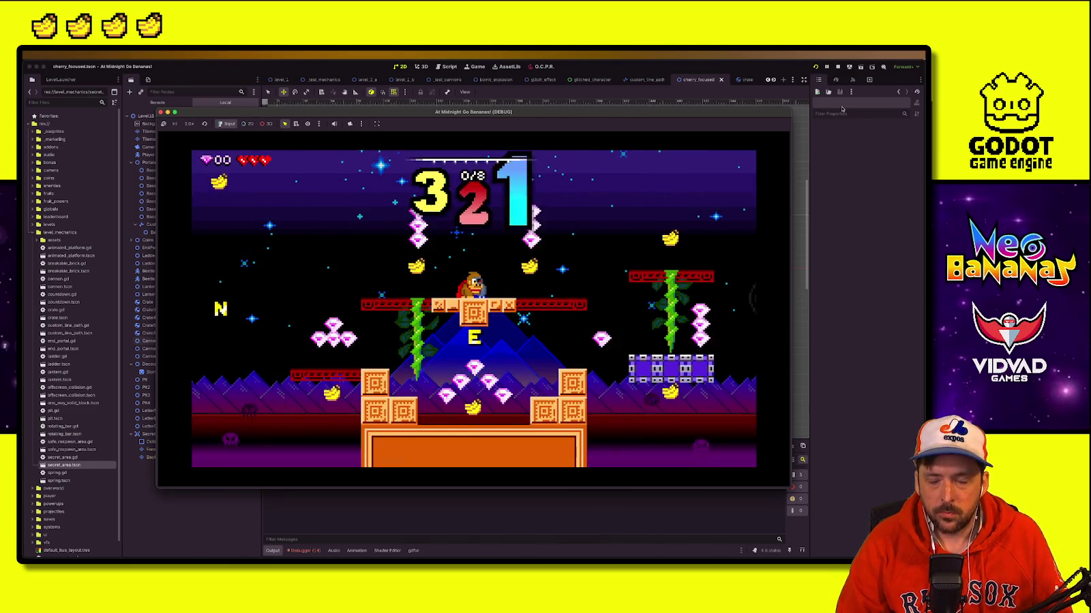
key(Right)
key(space)
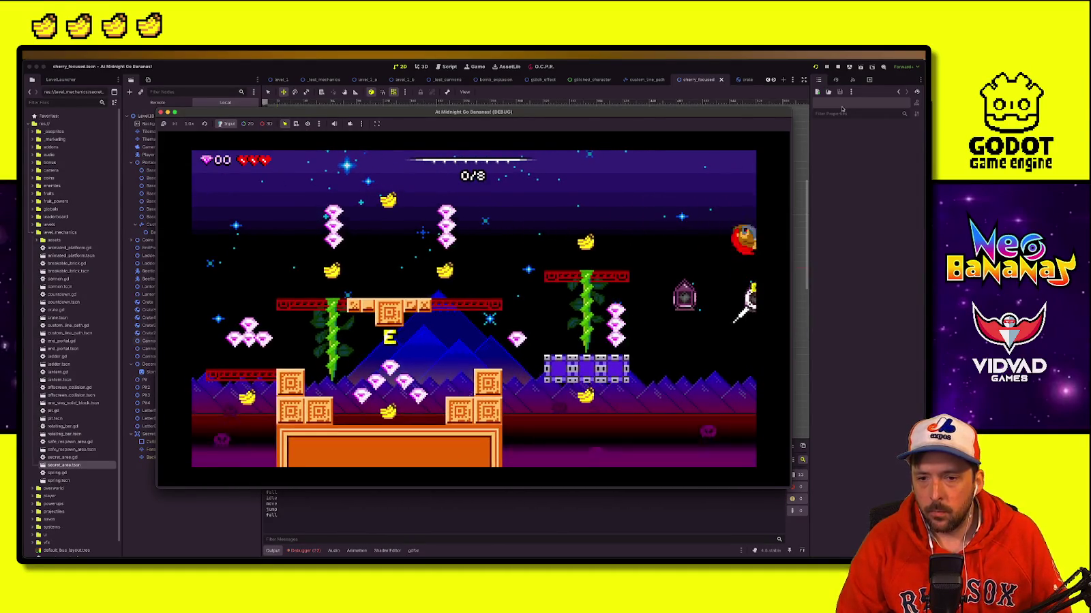
click(838, 67)
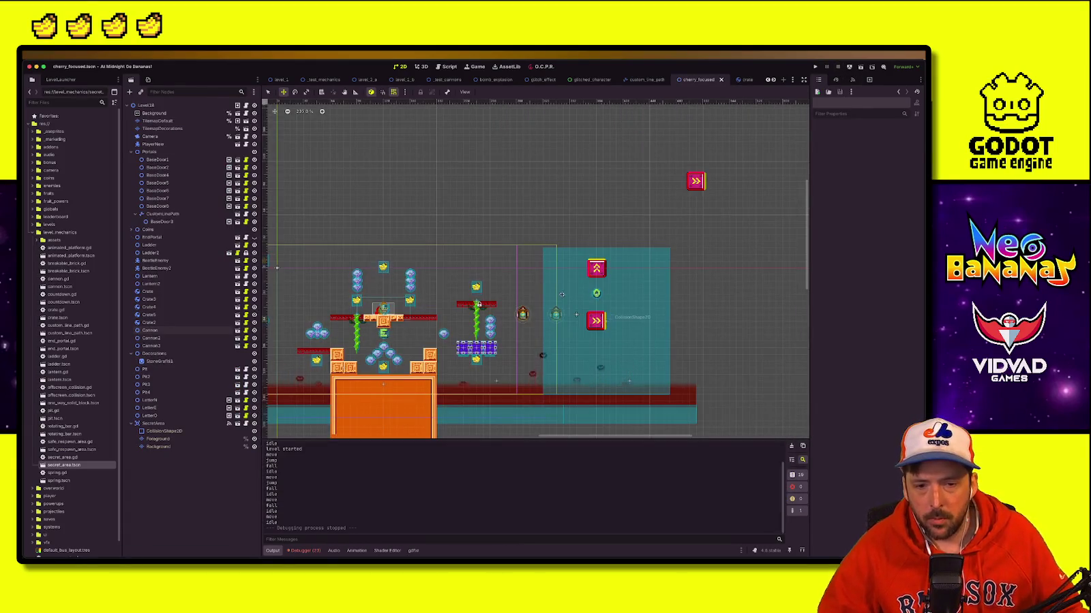
click(167, 431)
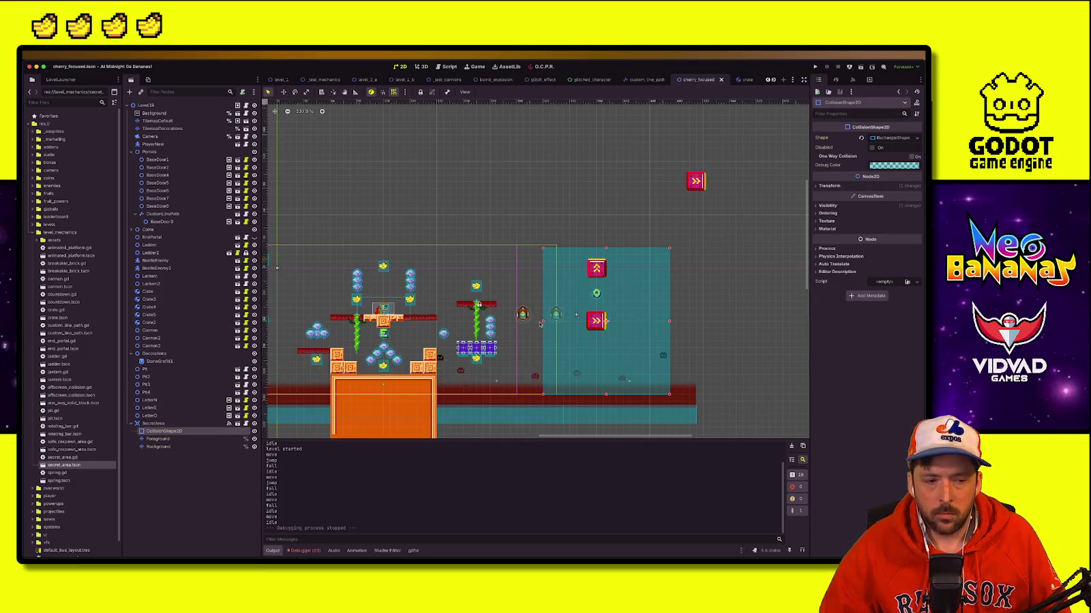
Step: Assign the level's Camera node to SecretArea, tick Scroll Camera, and run the project
click(154, 423)
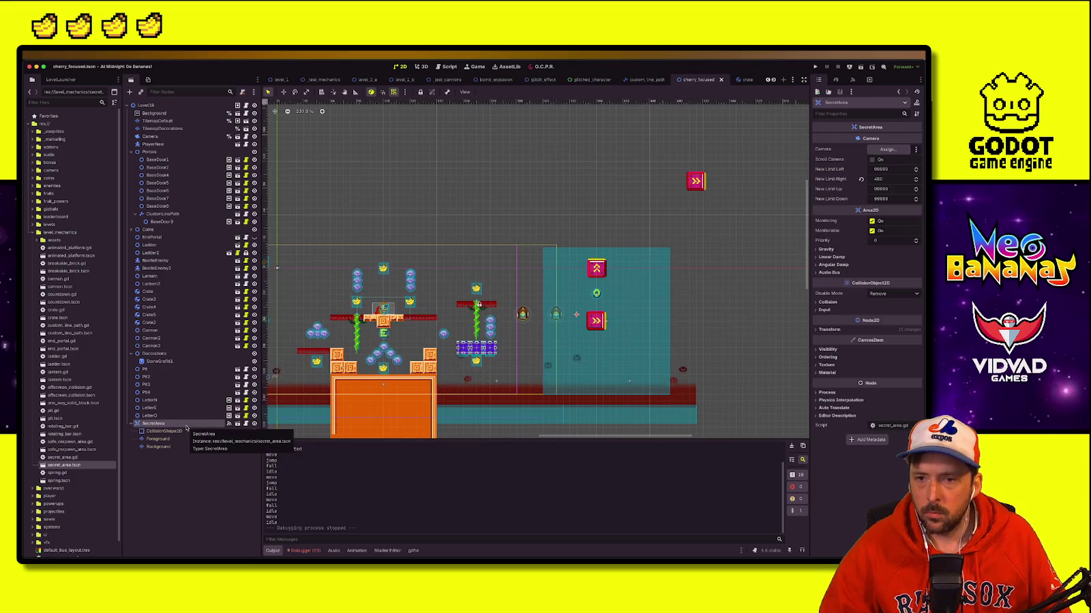
click(887, 149)
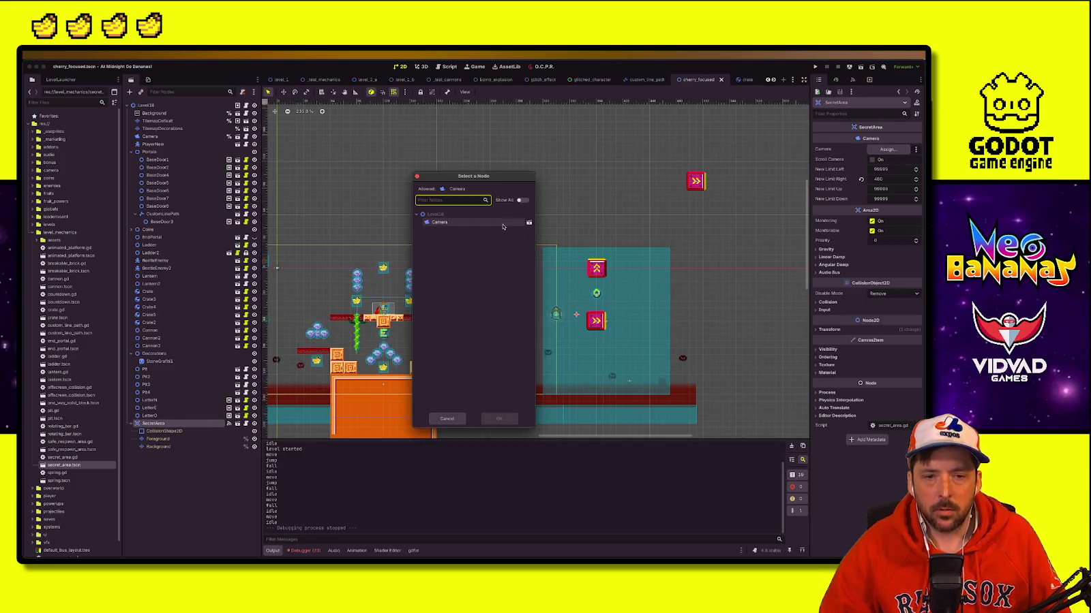
double_click(484, 225)
key(super+s)
click(871, 160)
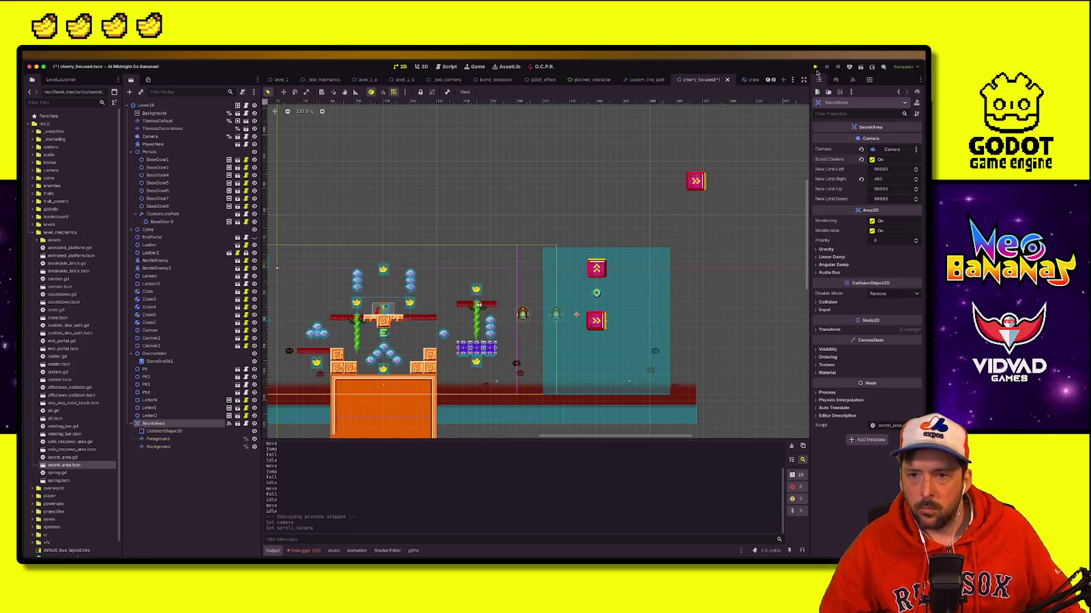
click(816, 68)
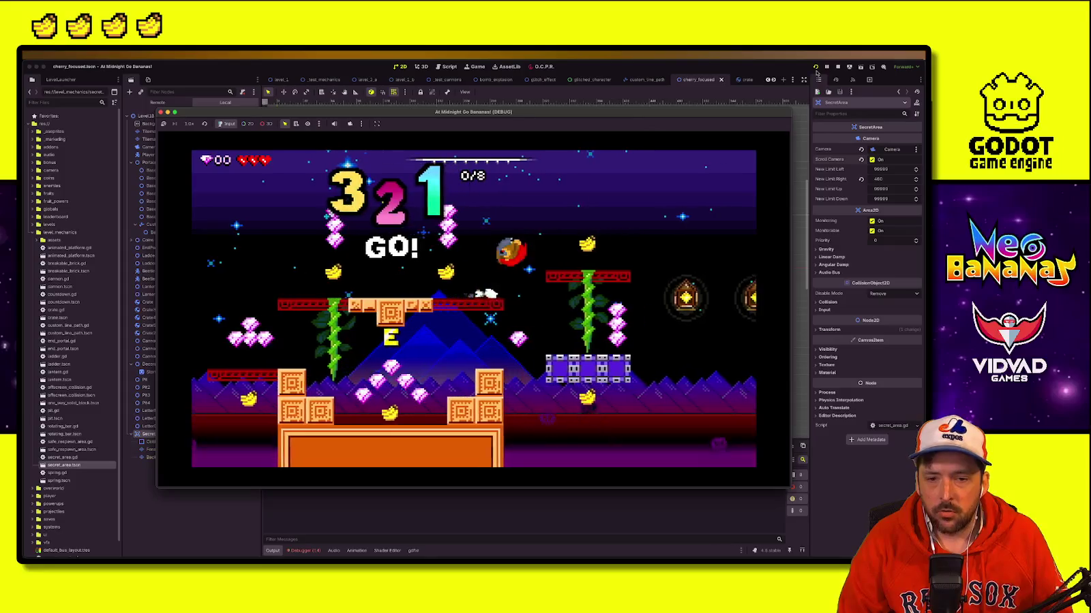
Step: Run and jump right into the cannons and get launched through them to a new area
key(Right)
key(space)
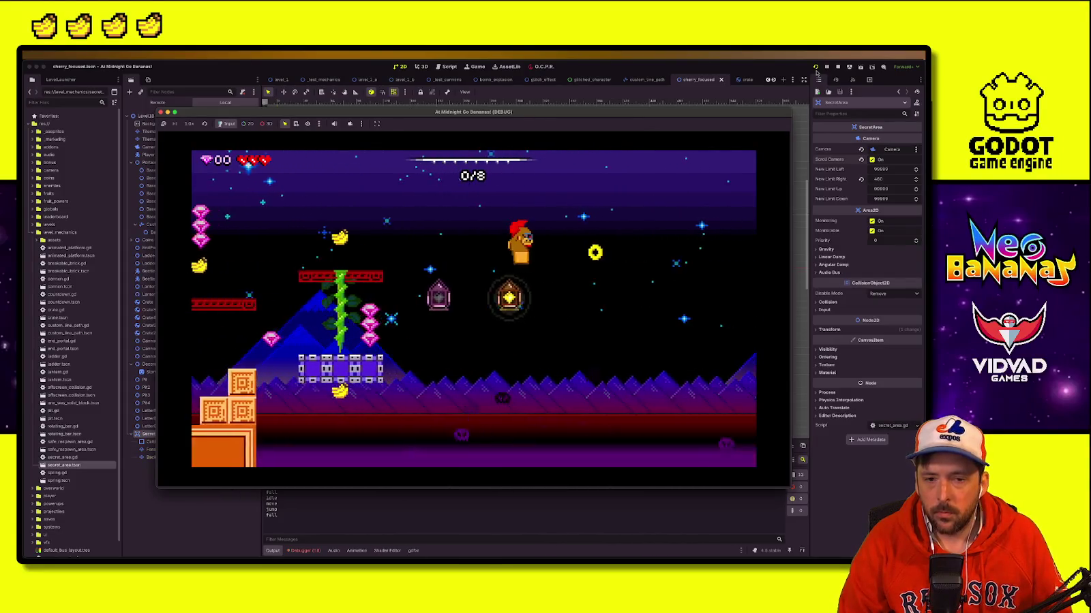
key(Right)
key(space)
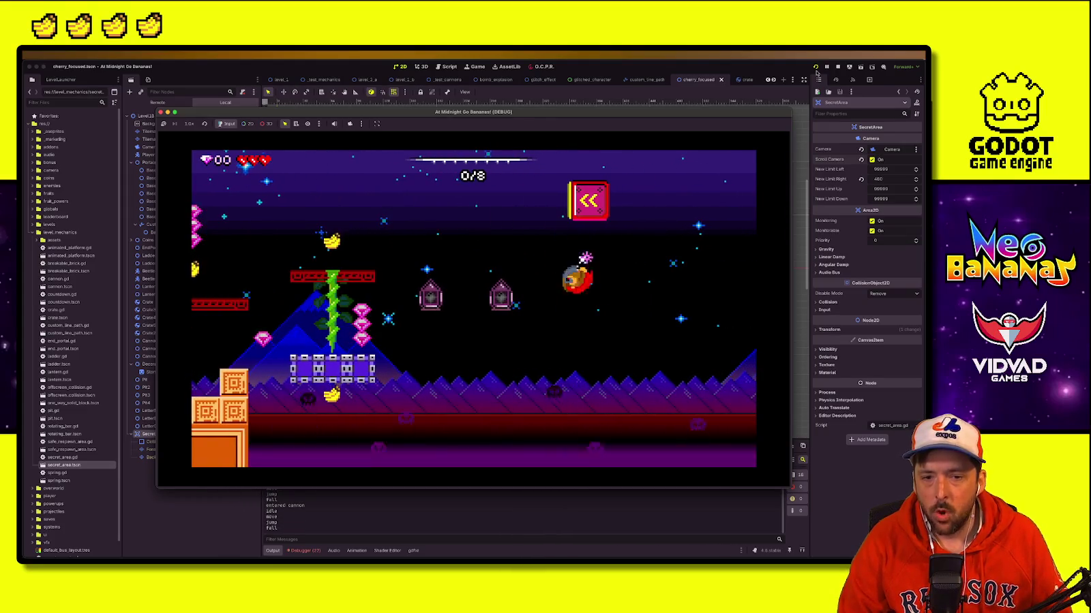
key(space)
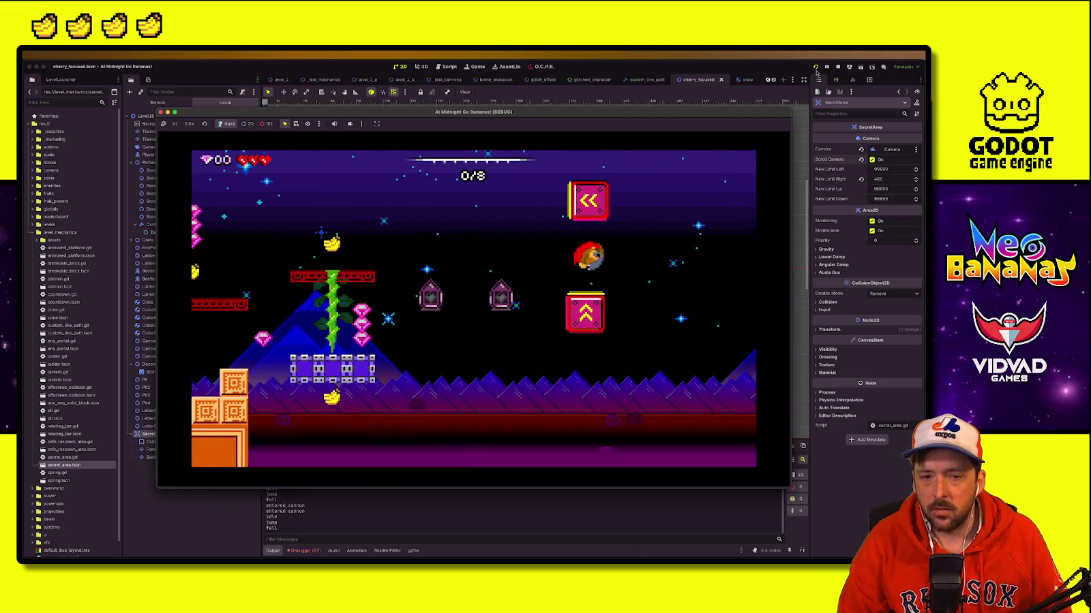
Step: Fire out of the arrow cannon, break a crate, then stop the game
key(Right)
key(space)
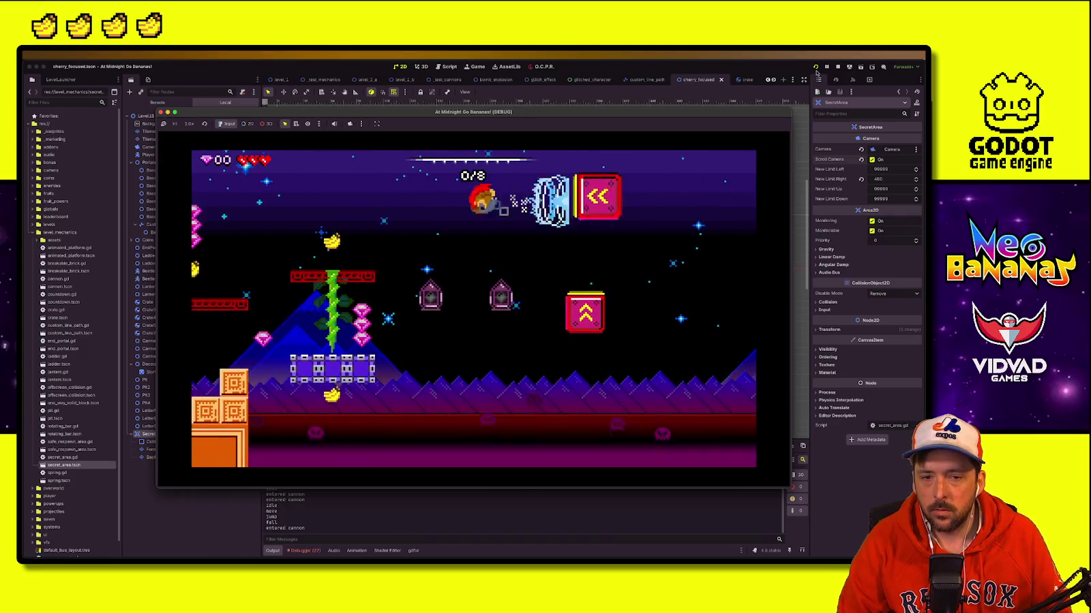
key(Right)
key(space)
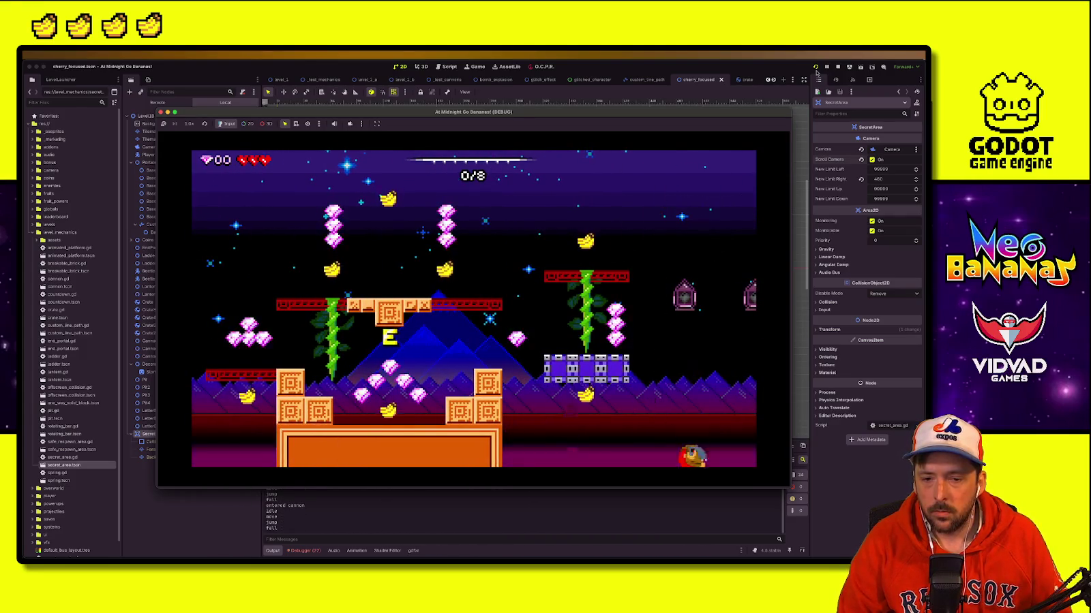
key(Right)
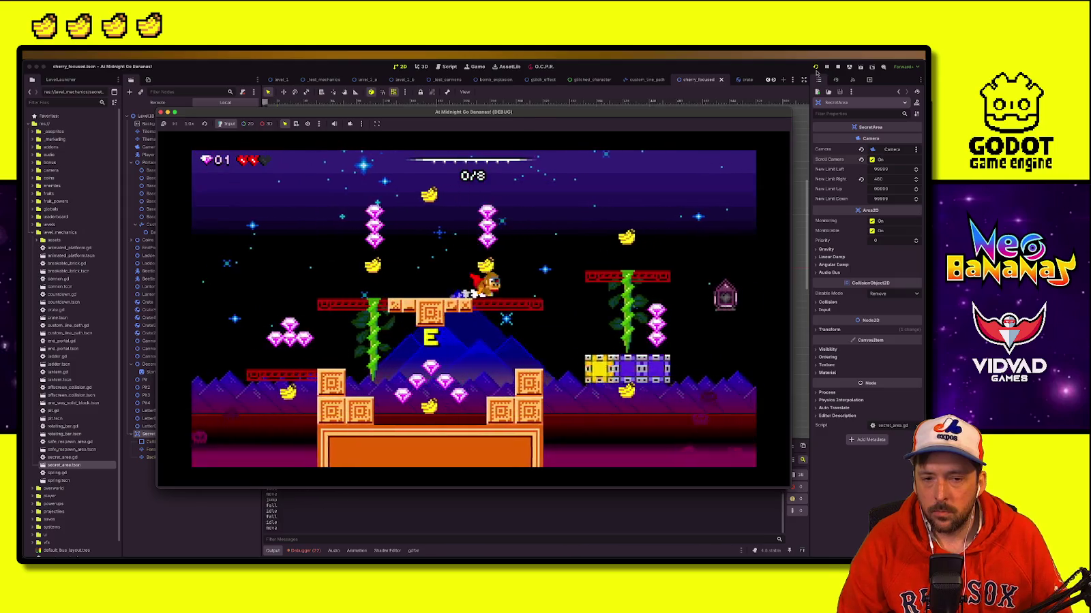
key(space)
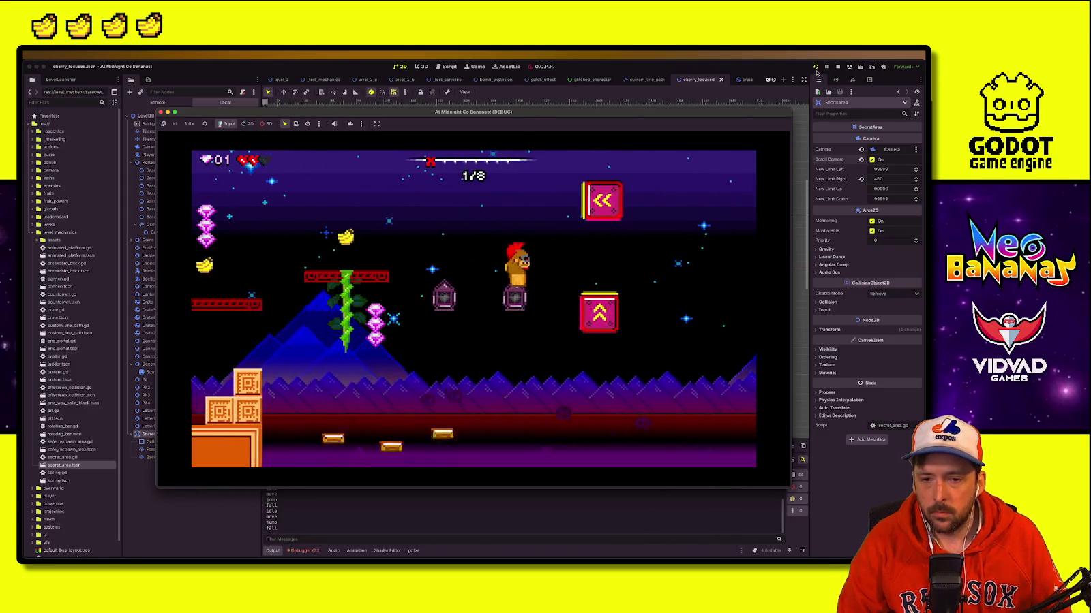
key(space)
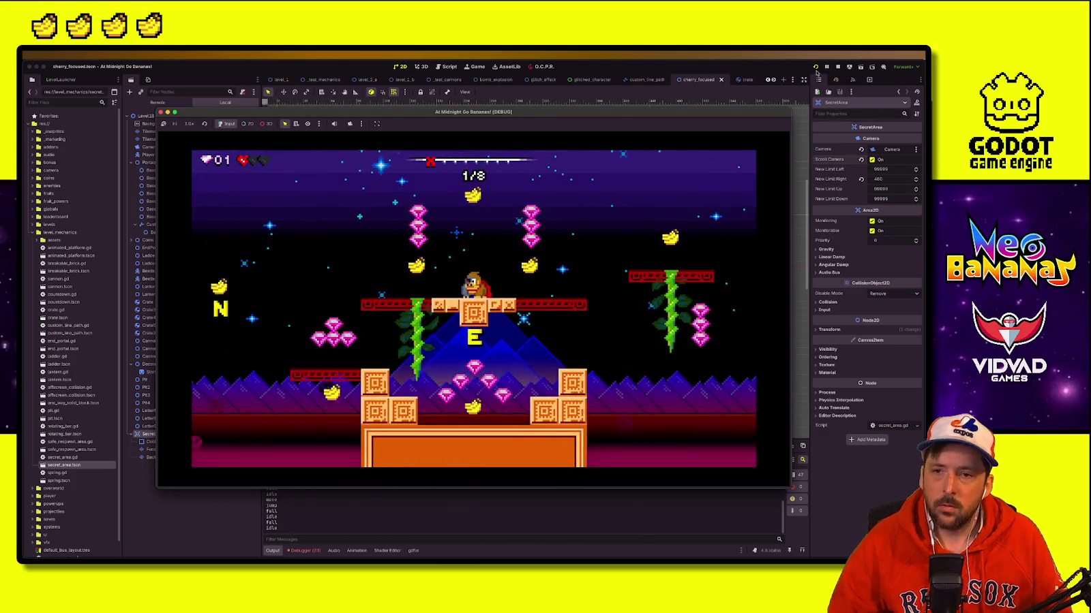
click(838, 67)
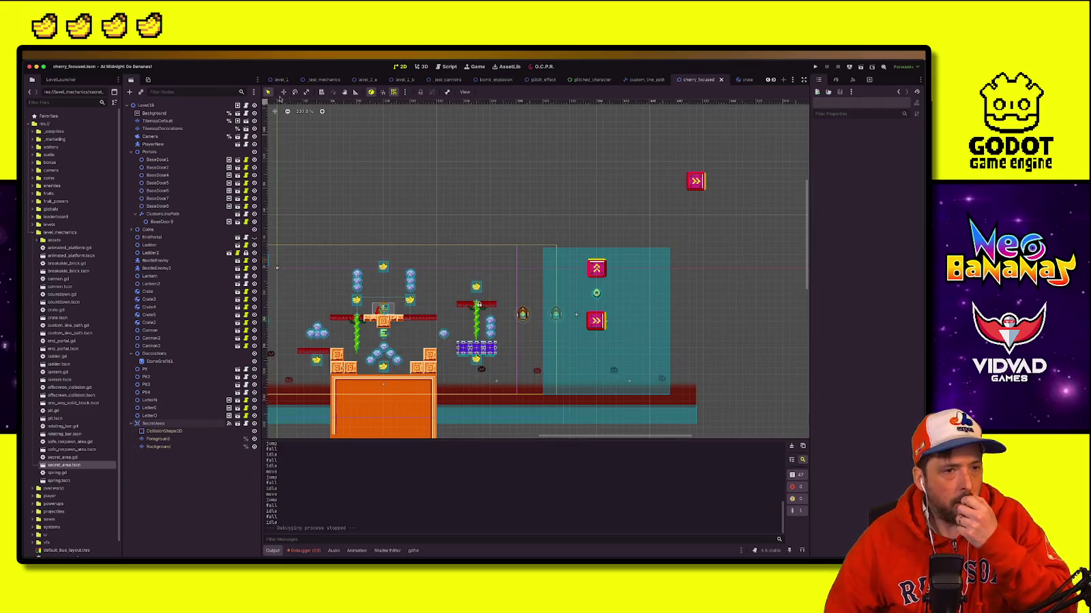
Step: Open the crate scene and its crate.gd script
click(744, 79)
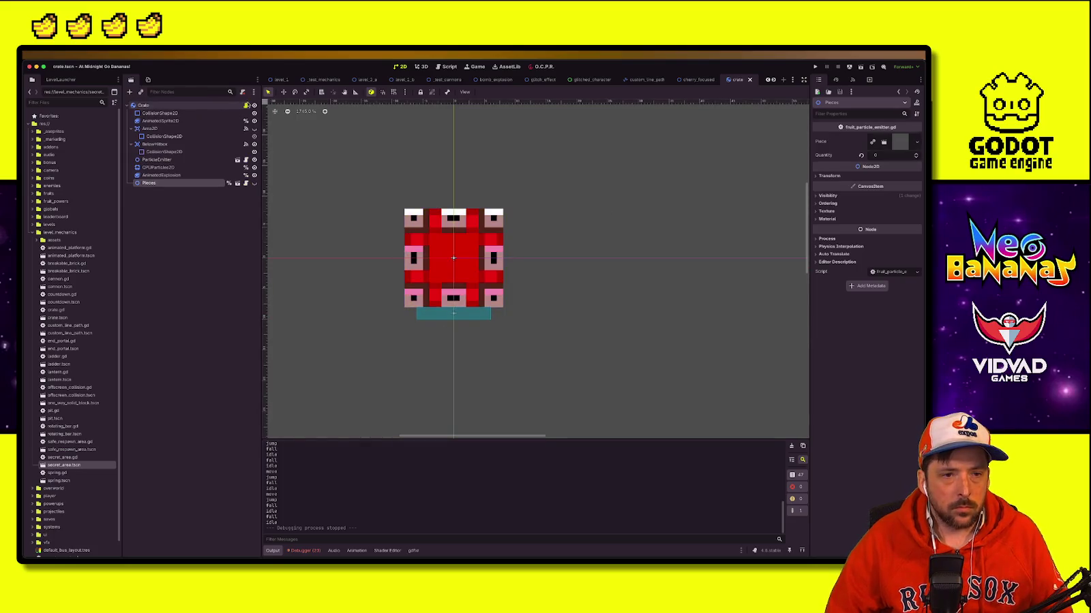
click(246, 105)
click(501, 334)
scroll(501, 334, down, 5)
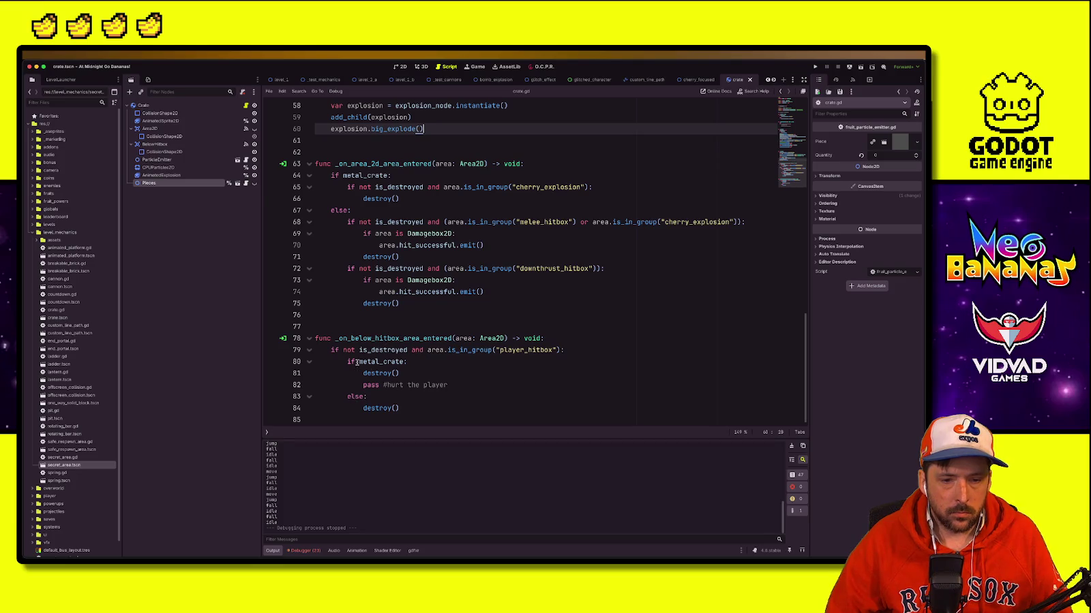
Step: Comment out destroy() on line 81 under the metal_crate check in _on_below_hitbox_area_entered
click(351, 408)
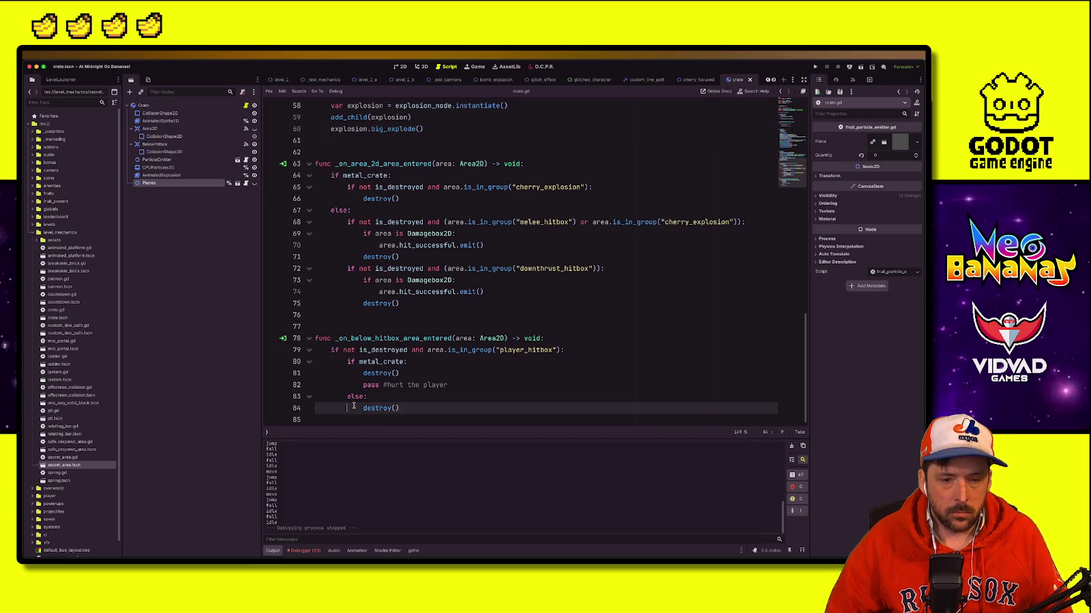
click(348, 398)
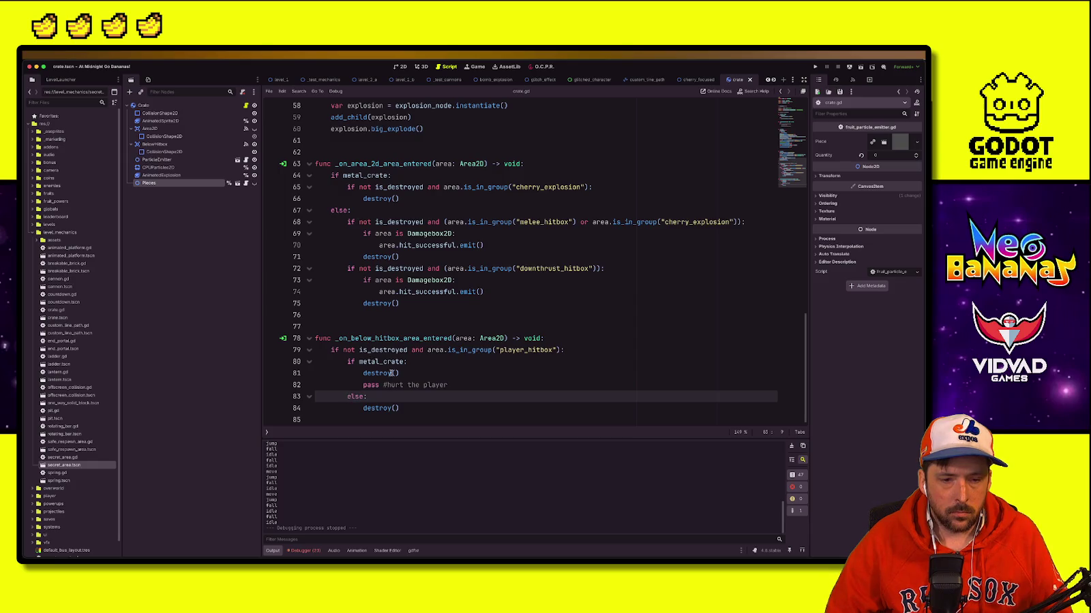
double_click(373, 362)
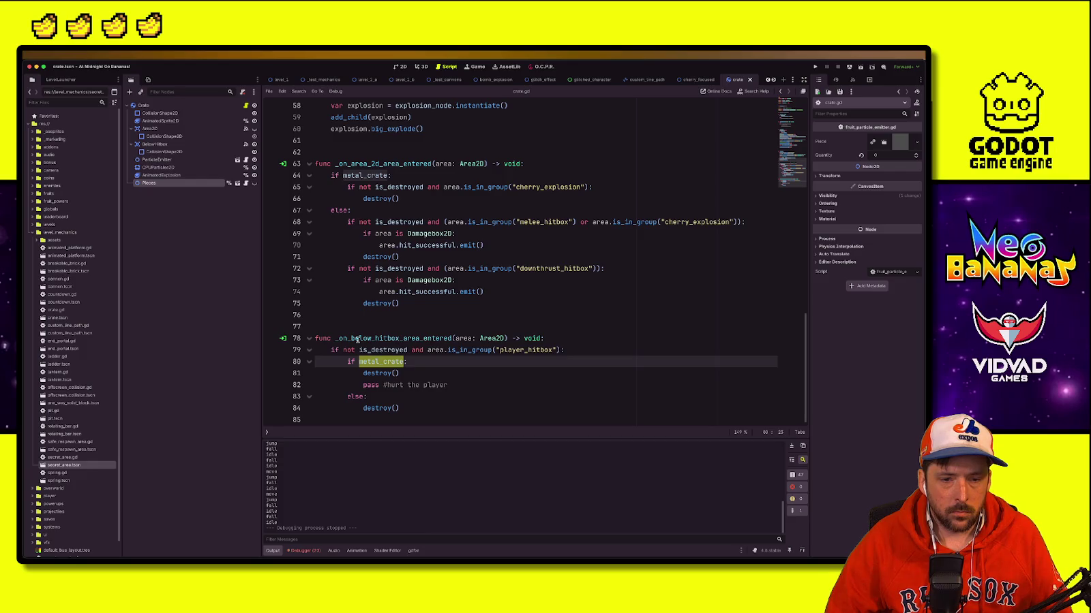
double_click(359, 339)
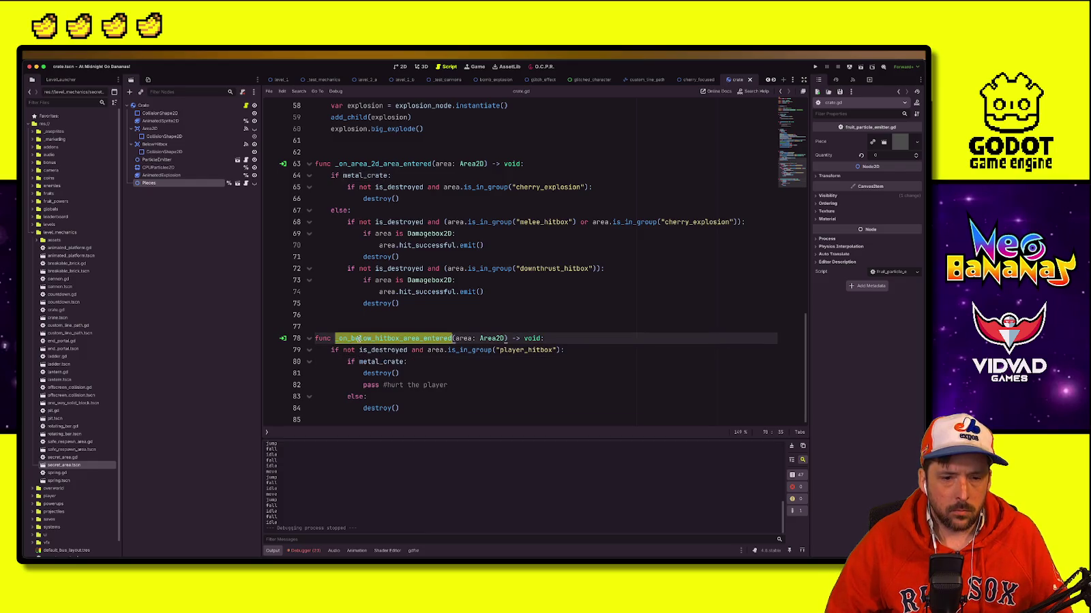
click(360, 362)
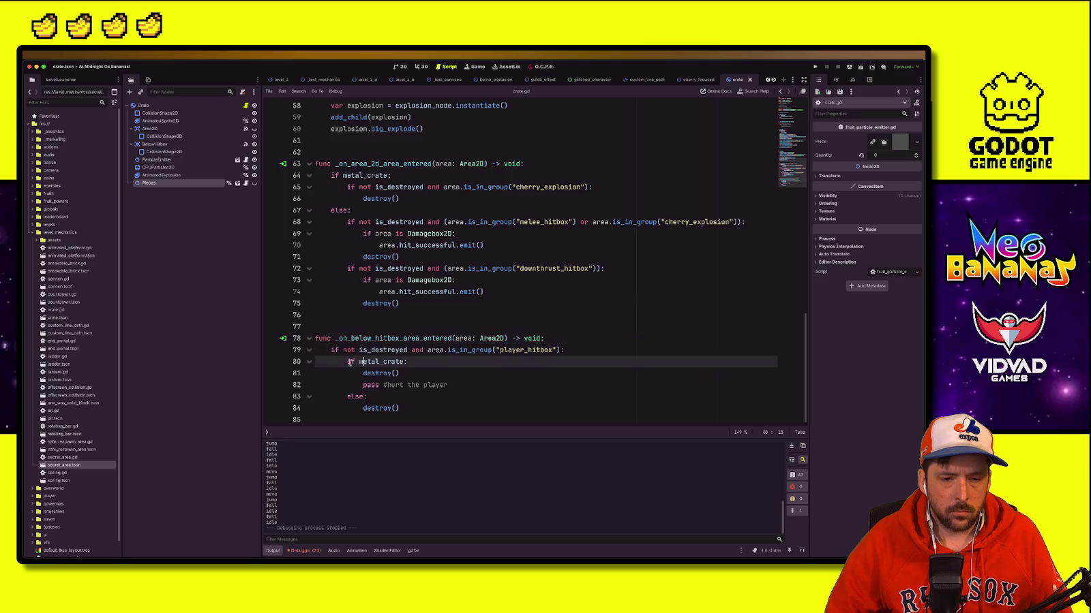
click(367, 374)
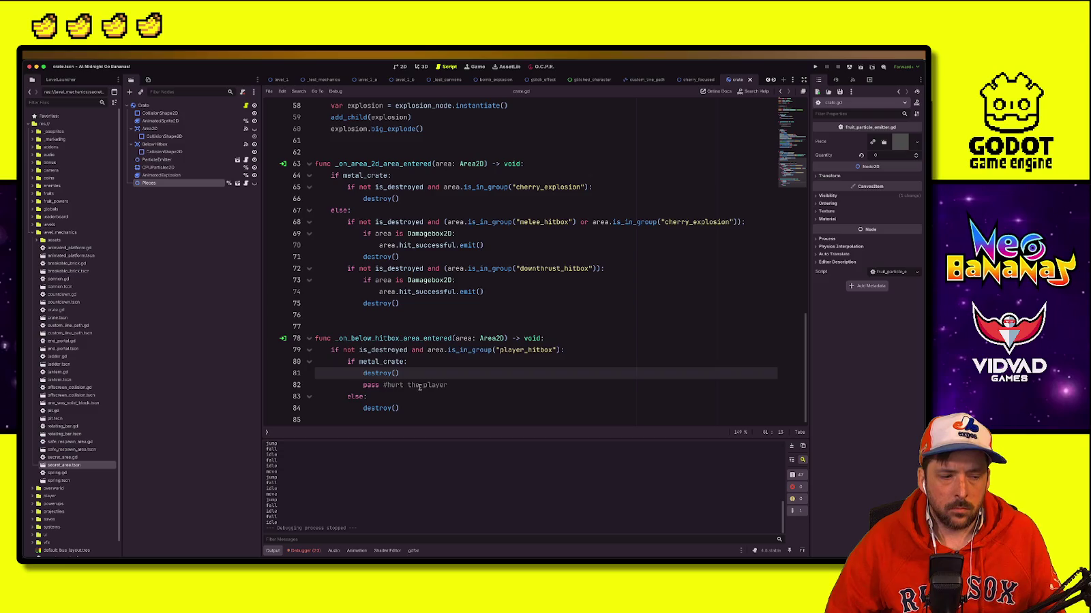
text(#)
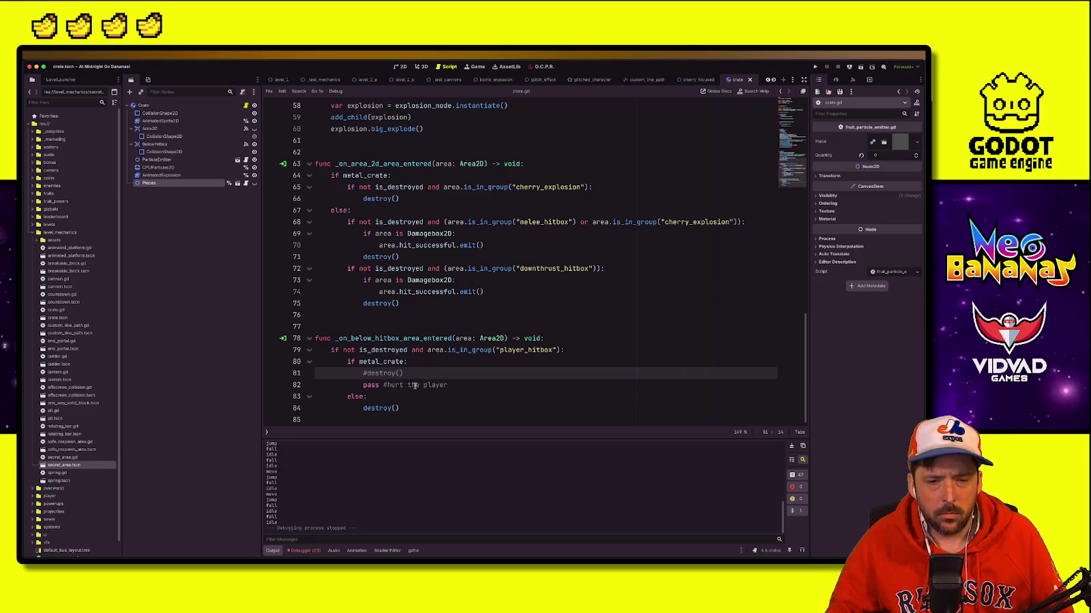
Step: Review the edited handler to confirm line 81 now reads #destroy()
click(461, 380)
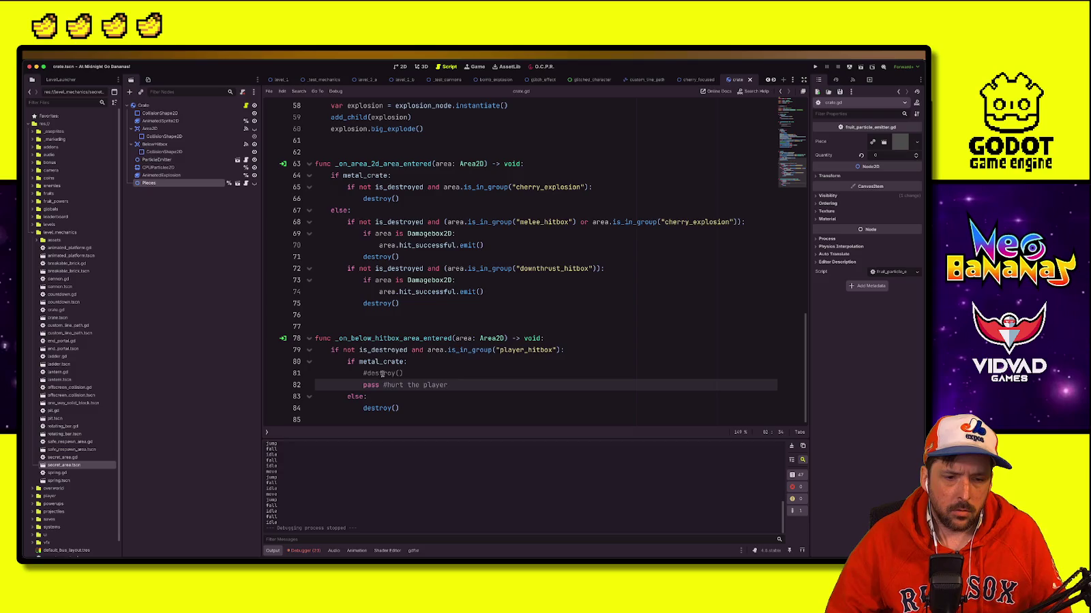
click(428, 371)
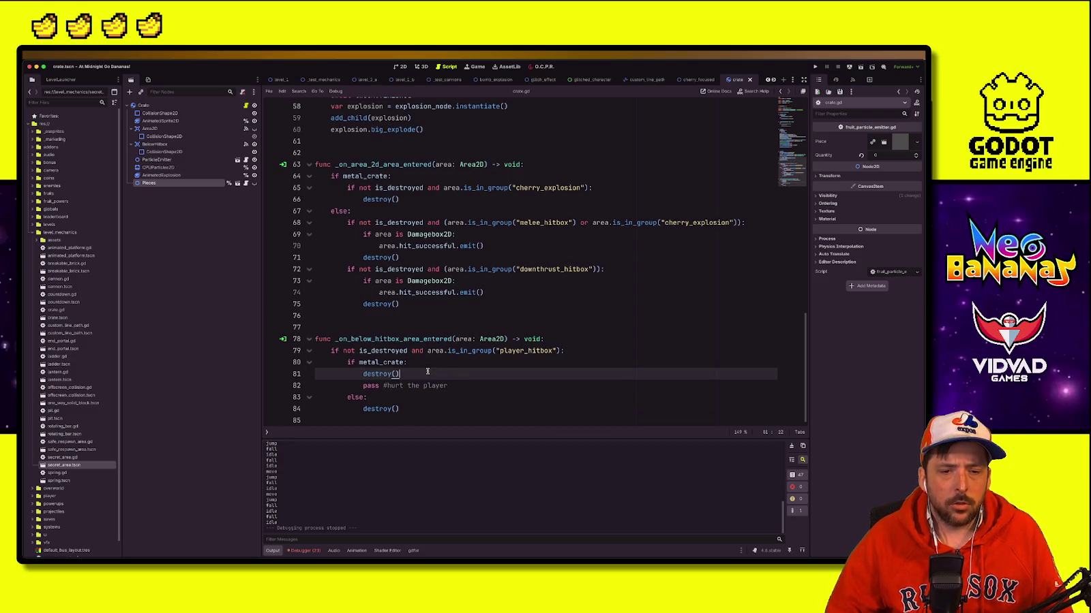
click(425, 327)
click(370, 374)
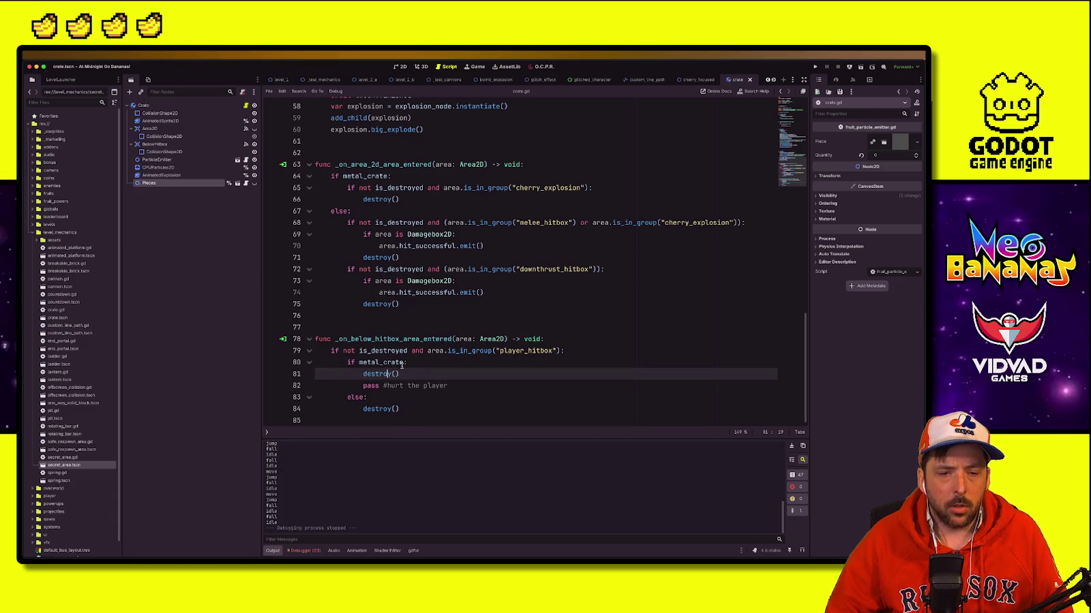
click(403, 363)
scroll(403, 366, up, 15)
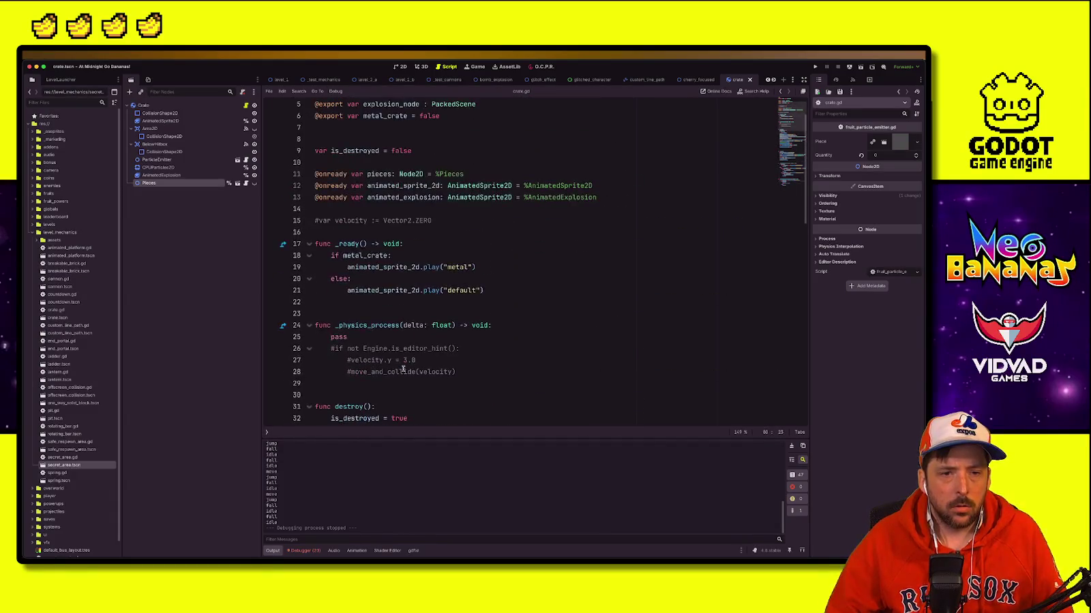
scroll(429, 360, up, 2)
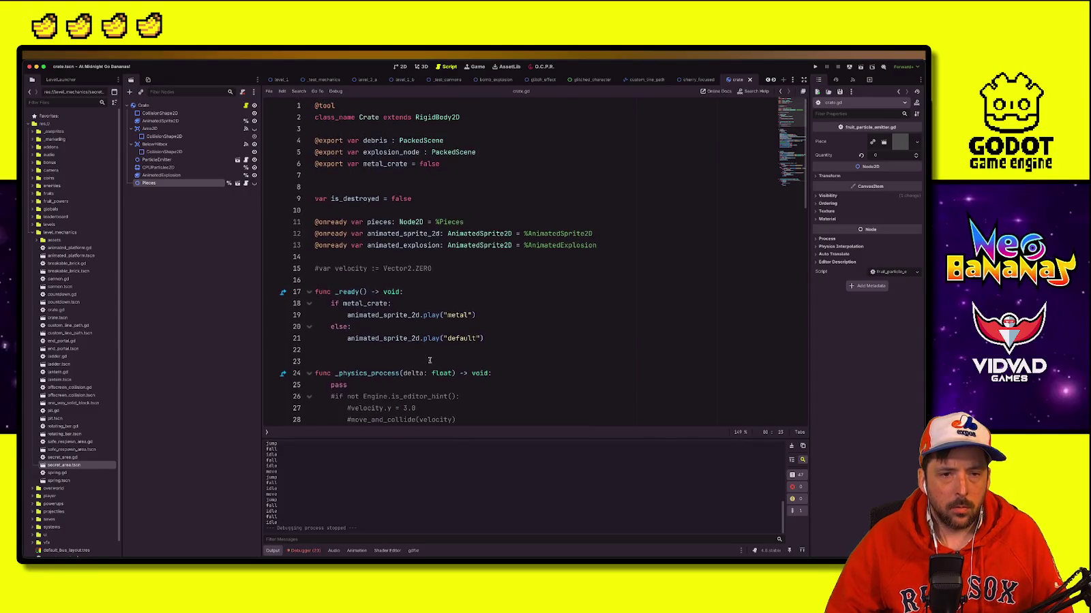
scroll(429, 360, down, 19)
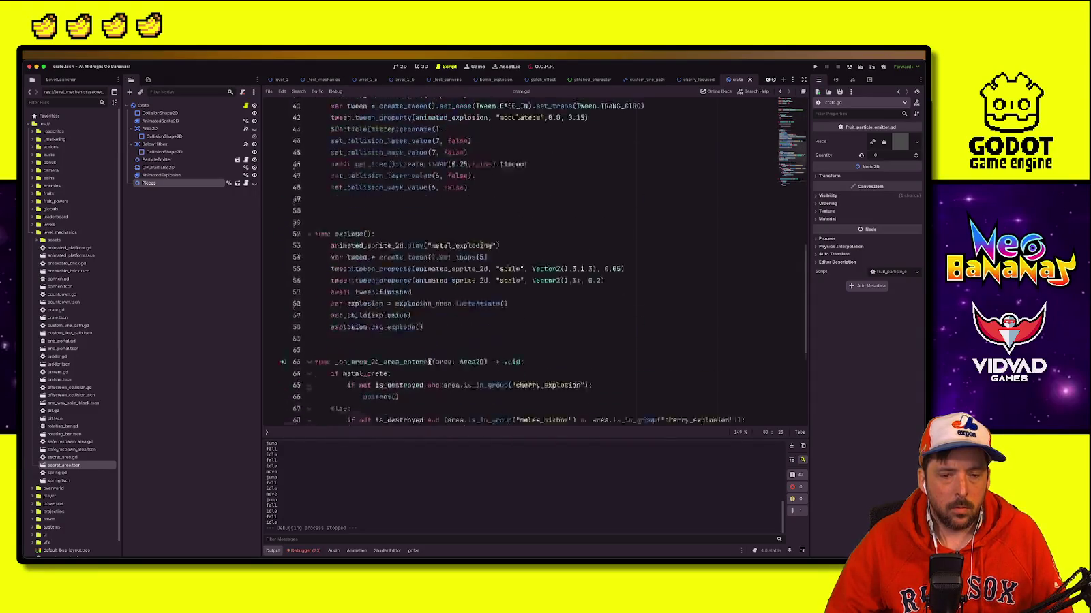
key(Down)
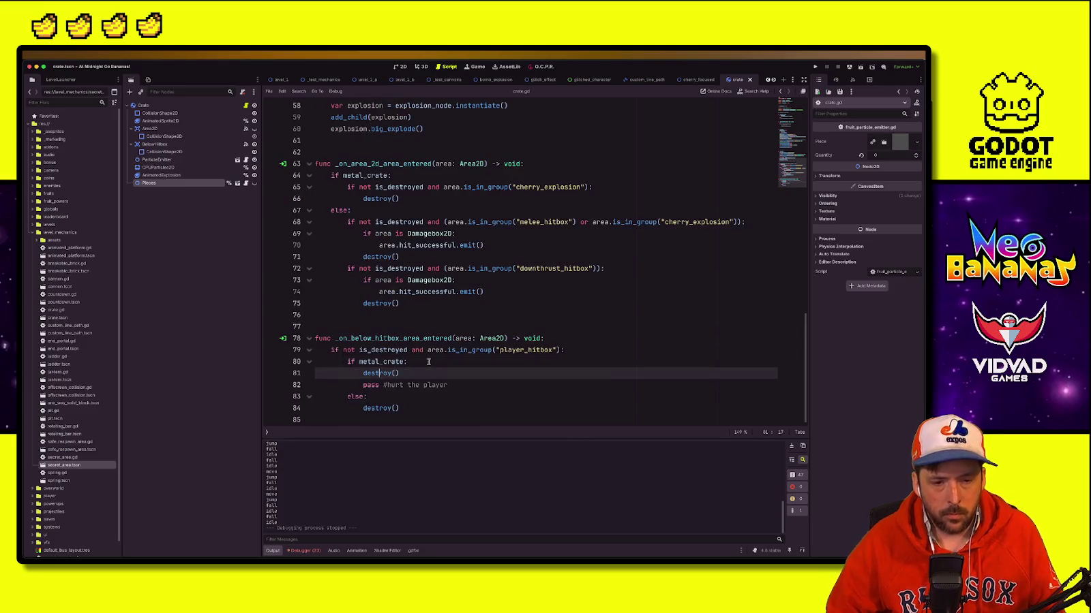
text(#)
click(535, 376)
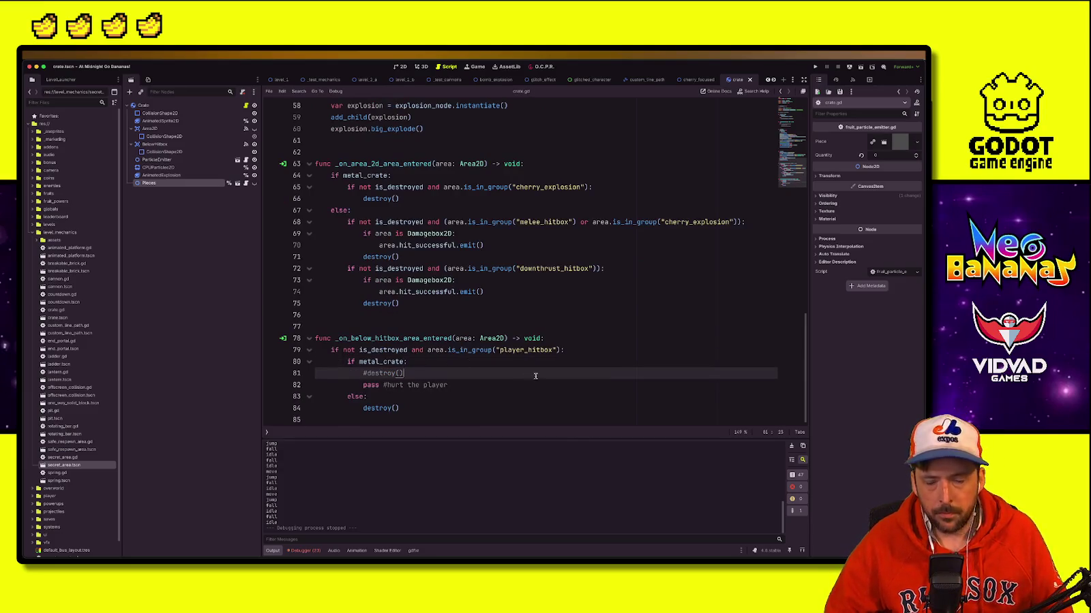
Step: Check the metal_crate code near line 64, then switch to the level_1_b script
click(676, 173)
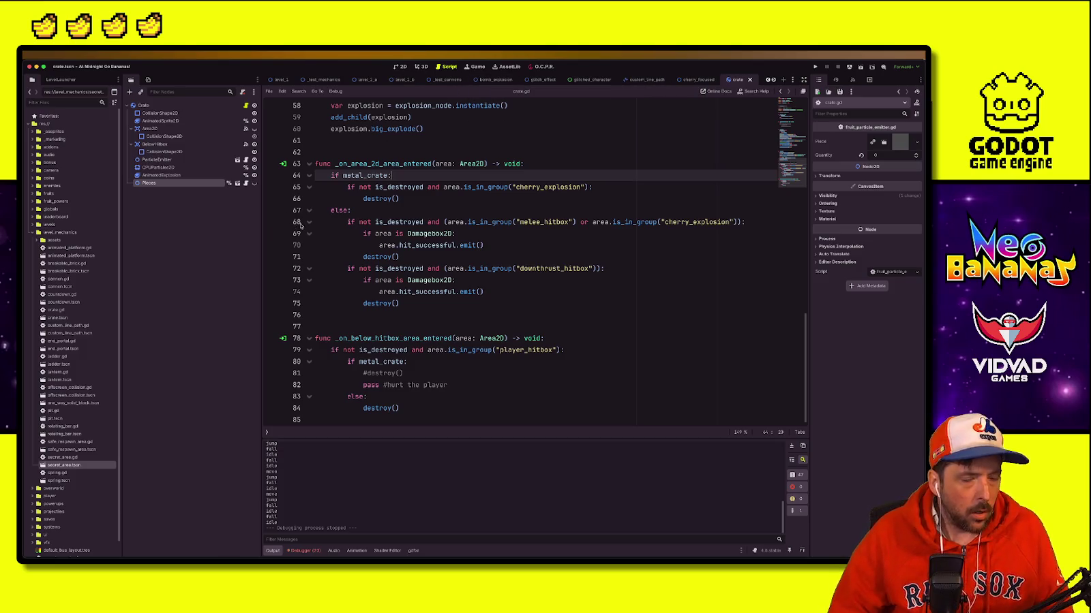
click(491, 143)
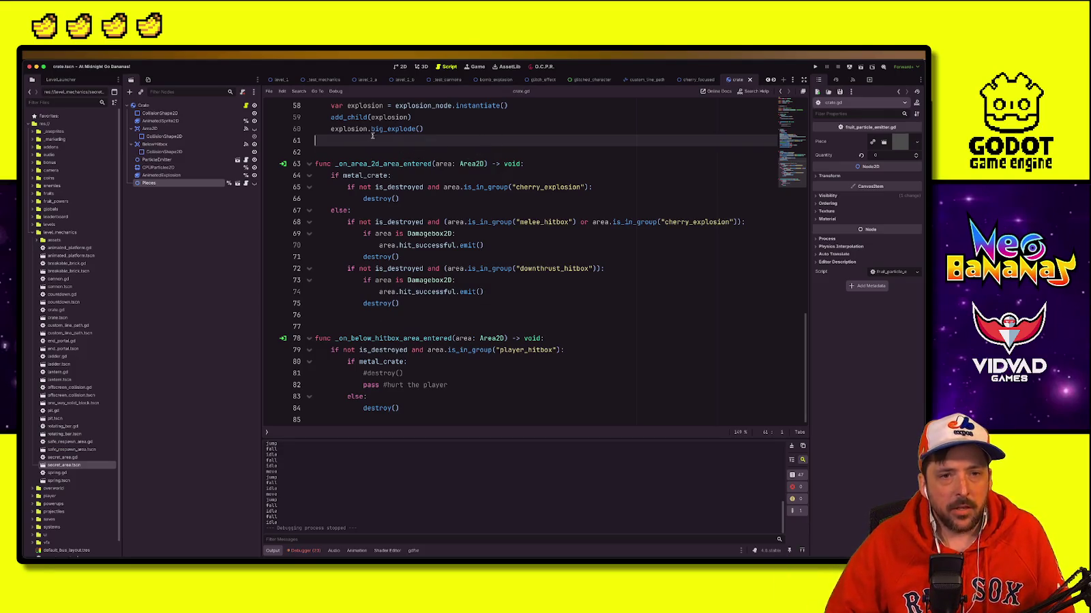
click(408, 81)
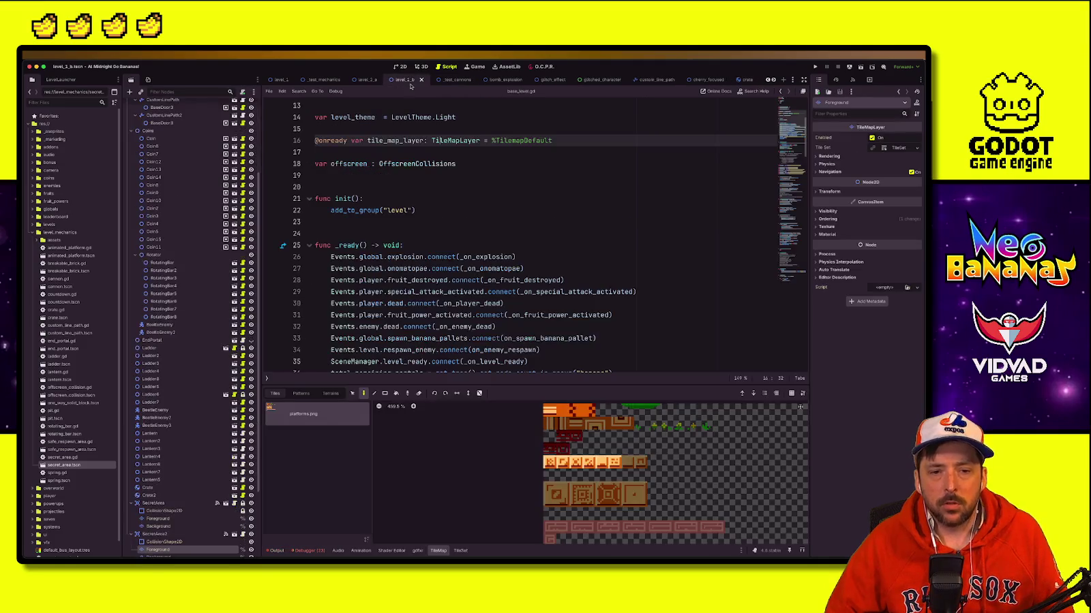
Step: In the cherry_focused level, uncheck Invisible on Cannon2 and Cannon
click(709, 80)
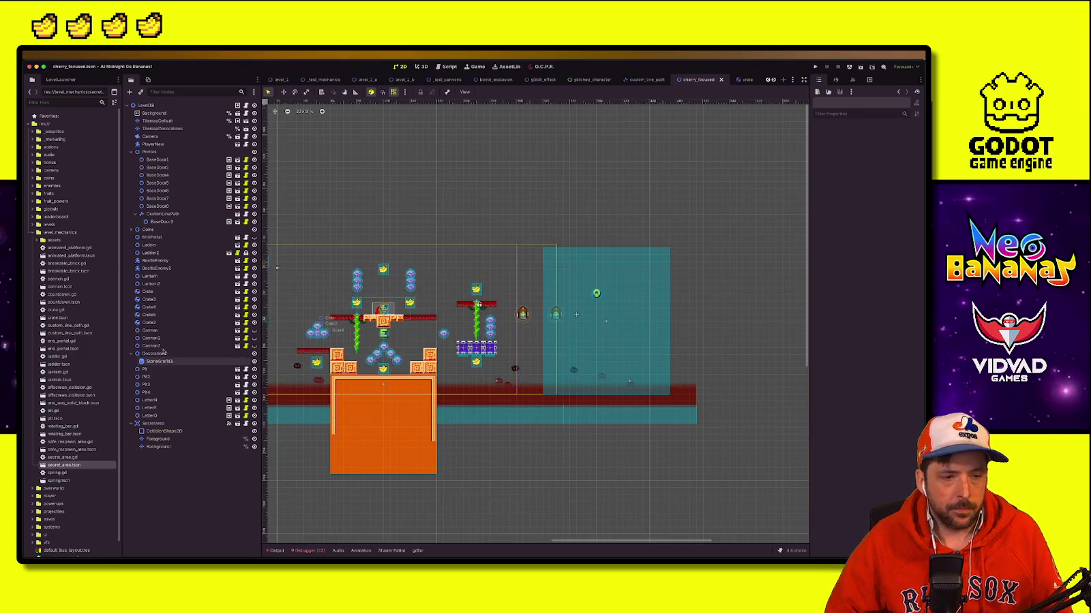
click(153, 338)
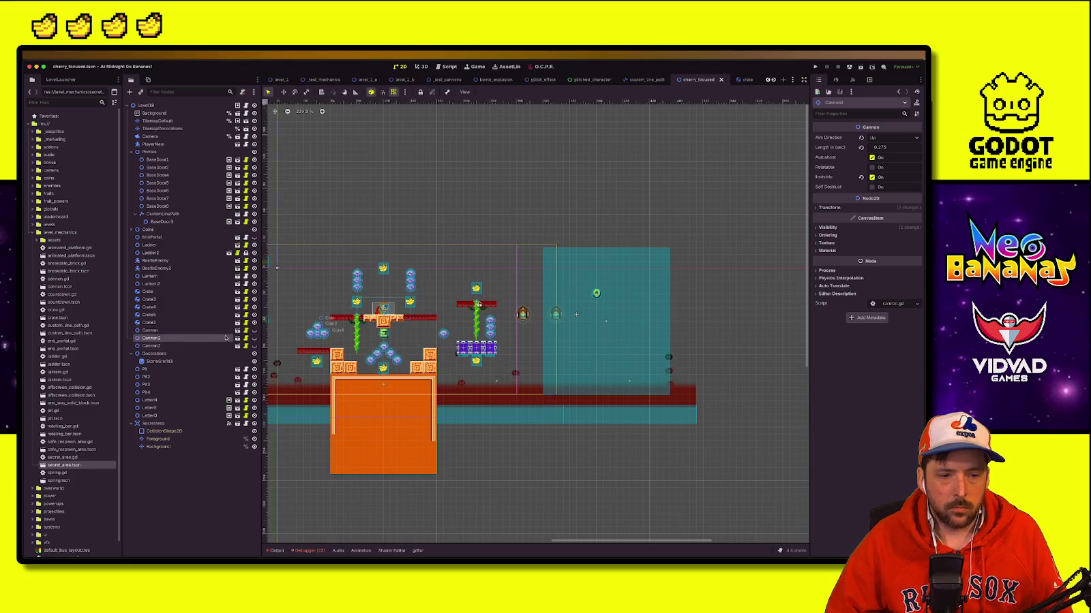
click(878, 177)
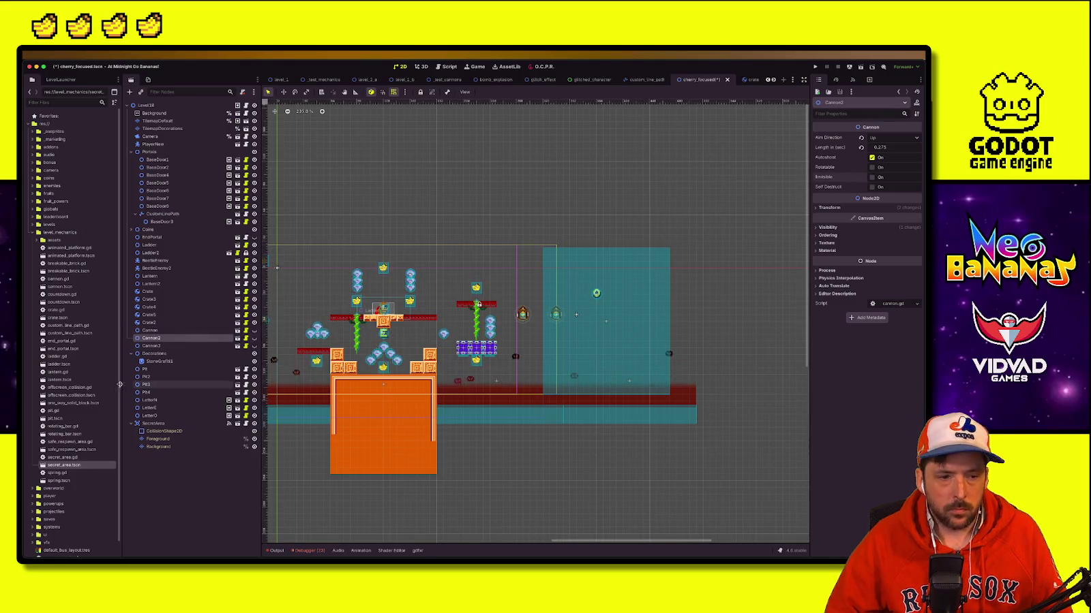
click(166, 347)
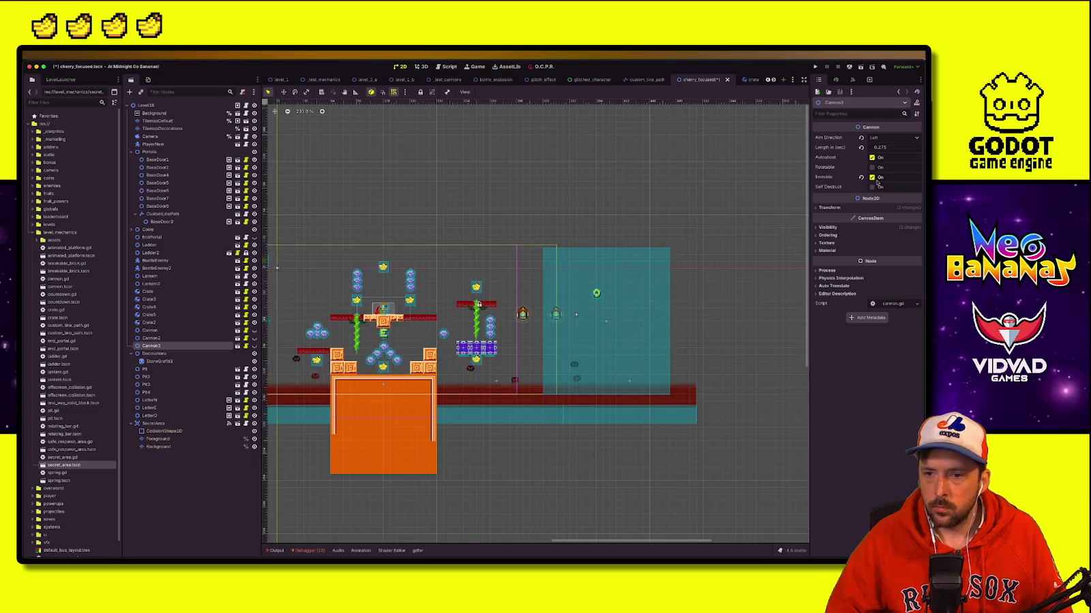
click(204, 330)
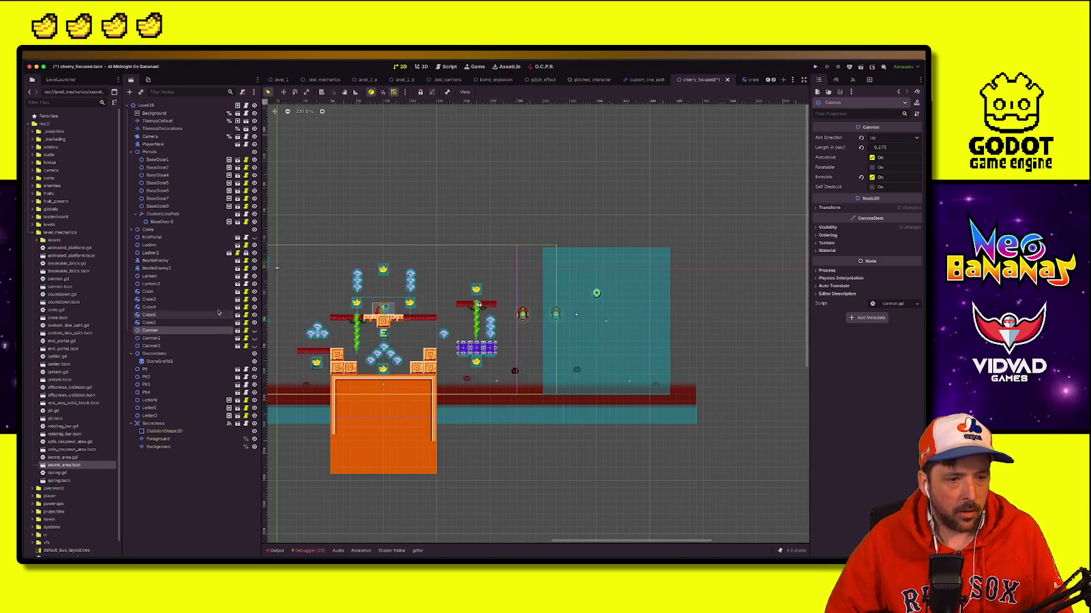
click(879, 177)
Step: Save the level, run it briefly, then close the game and confirm the scene reload
key(ctrl+s)
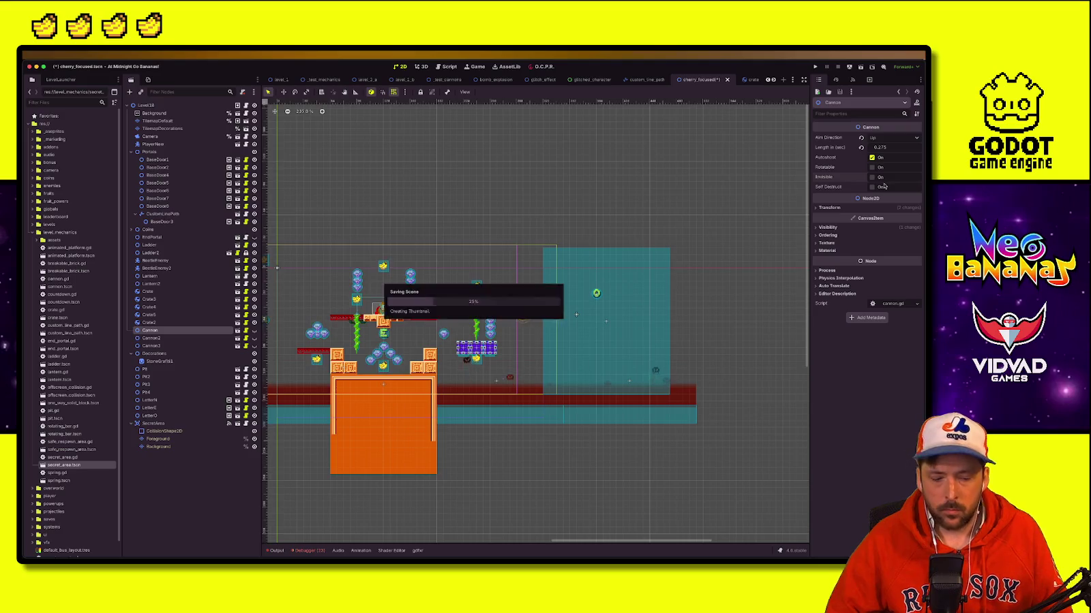
key(super+r)
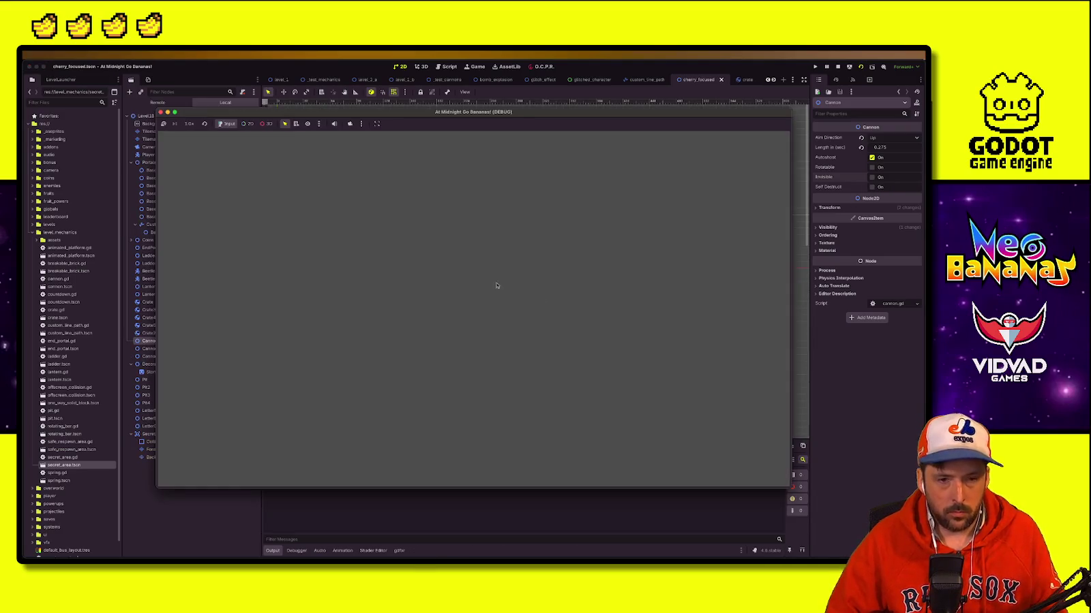
click(160, 112)
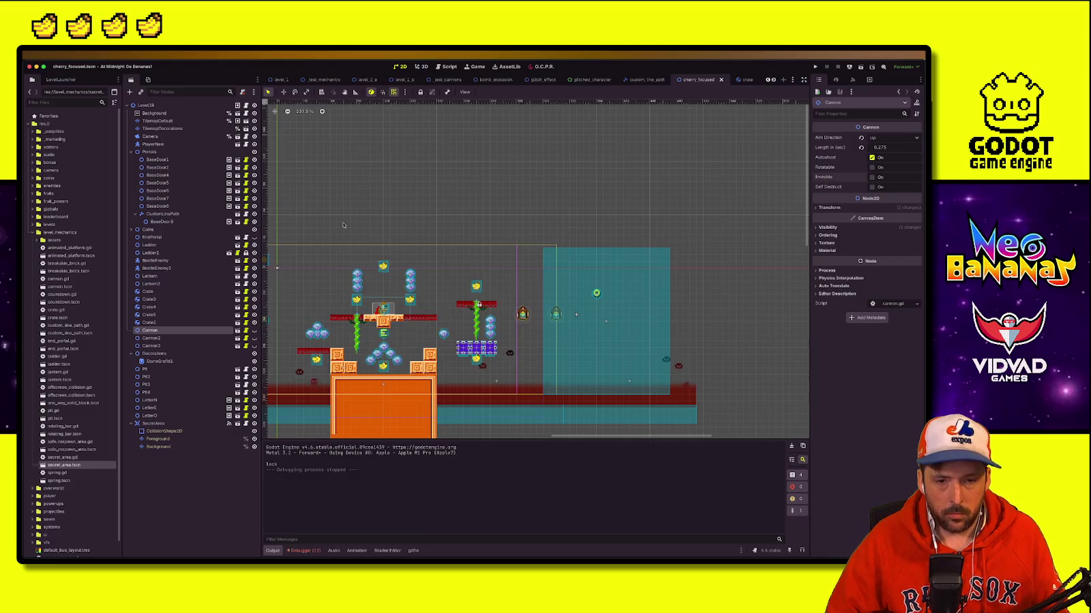
click(541, 322)
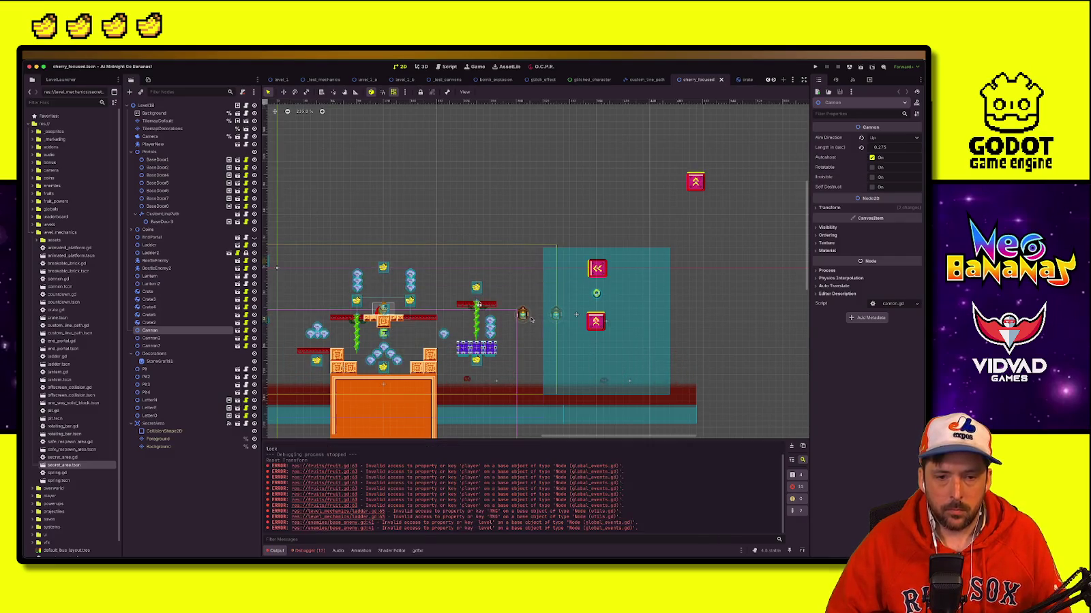
Step: Shift Lantern2 slightly down and left, fine-tuning it with arrow nudges
click(151, 284)
drag(556, 314, 550, 328)
key(Right)
key(Right)
key(Right)
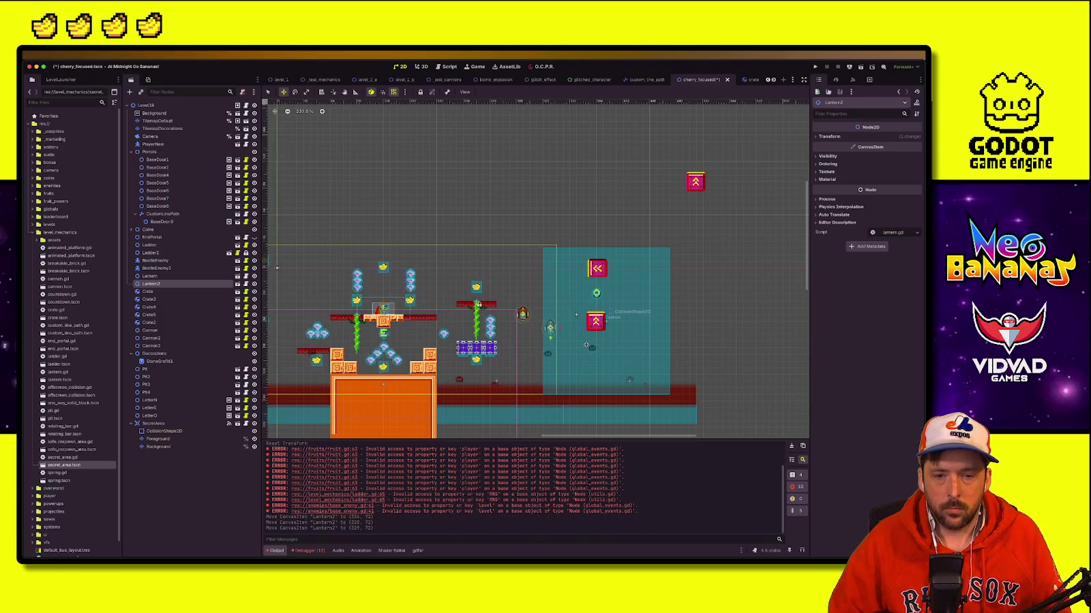
key(Left)
Step: Adjust the SecretArea's CollisionShape2D left edge, save, and lock the collision shape
key(q)
click(592, 330)
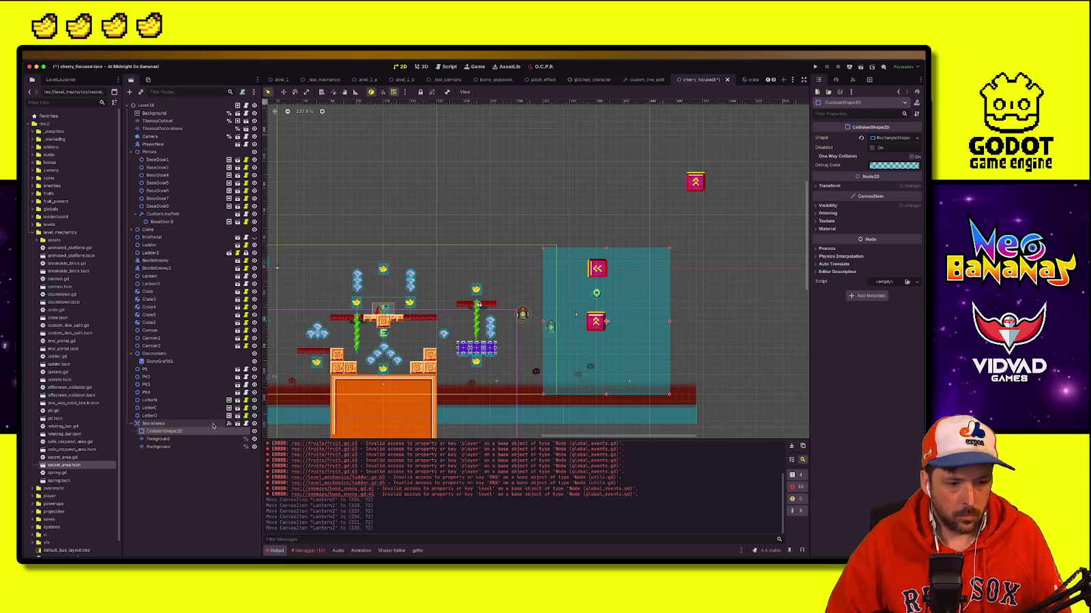
click(153, 423)
click(421, 92)
click(420, 92)
click(163, 430)
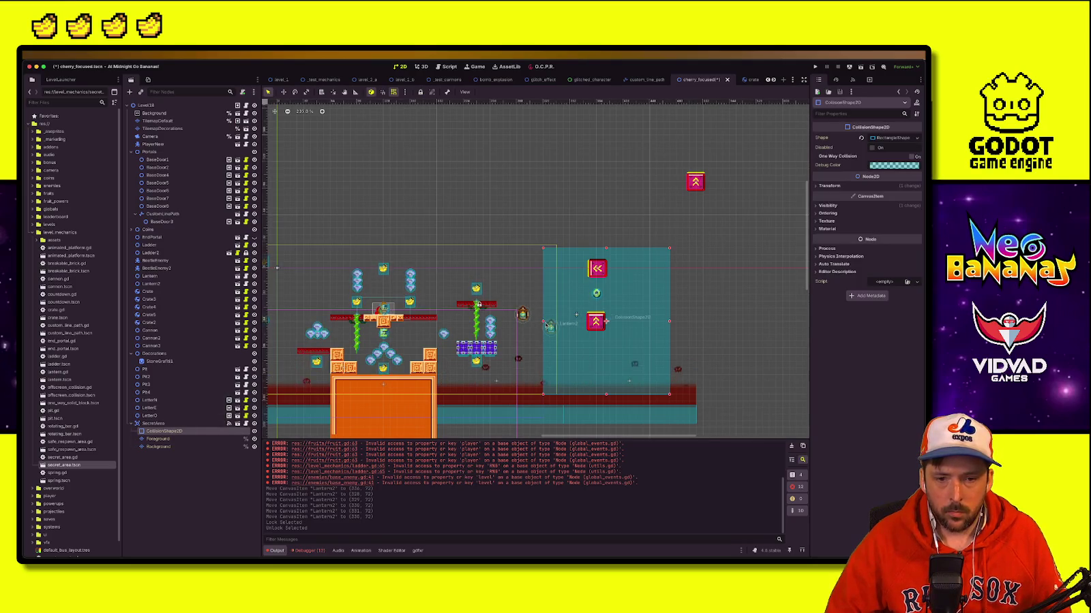
drag(545, 322, 551, 322)
key(super+s)
drag(549, 325, 543, 325)
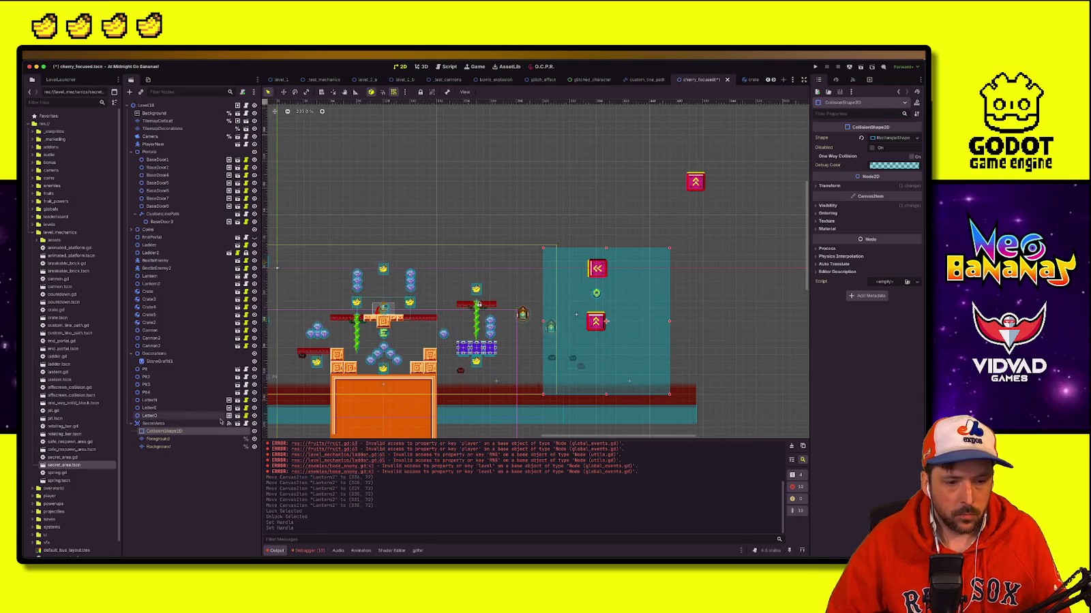
click(432, 92)
Step: Move the Cannon and Cannon3 down and to the left around the secret area
click(162, 338)
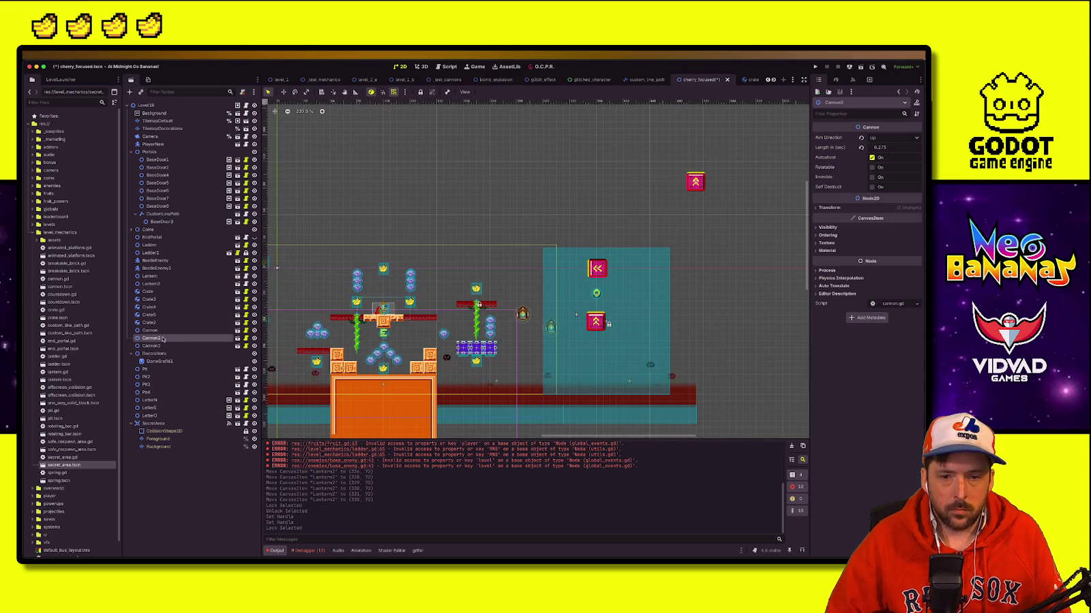
click(158, 346)
click(160, 331)
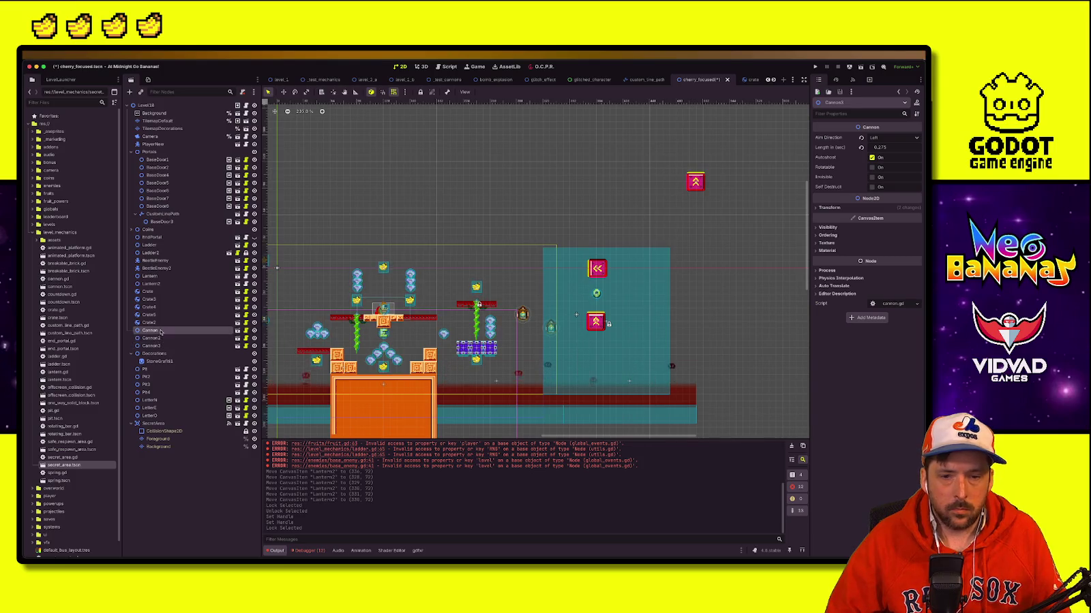
key(w)
mouse_move(595, 323)
mouse_down()
mouse_move(582, 361)
mouse_move(583, 348)
mouse_up()
drag(597, 268, 585, 255)
Step: Place the LetterO gem inside the secret area, save the level, and launch the game
drag(596, 293, 577, 320)
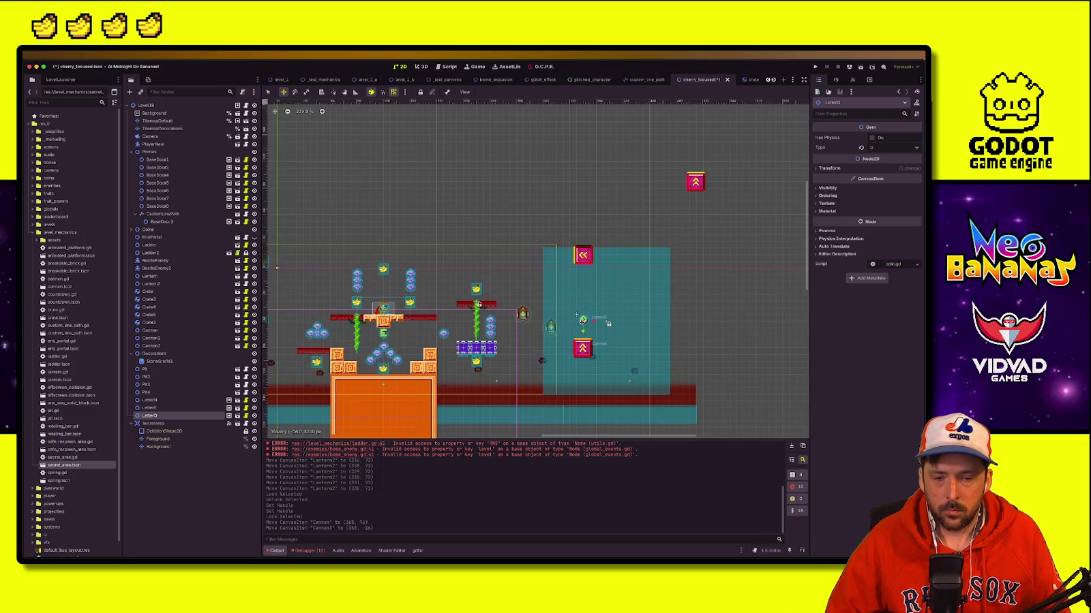
mouse_move(576, 320)
mouse_down()
mouse_move(576, 287)
mouse_move(550, 255)
mouse_move(585, 294)
mouse_move(580, 277)
mouse_up()
key(ctrl+s)
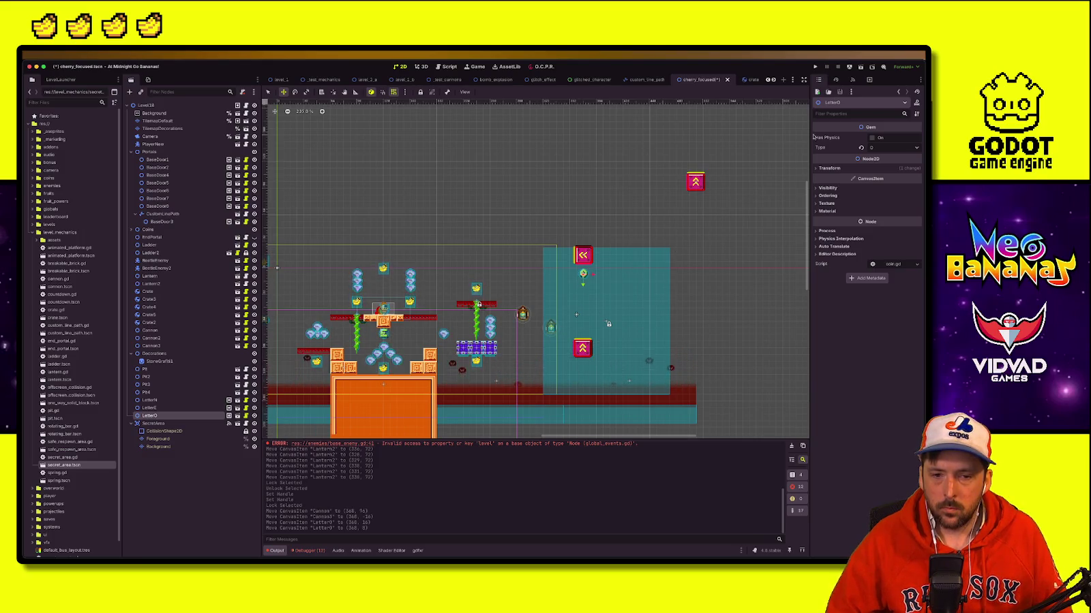
key(ctrl+s)
key(super+b)
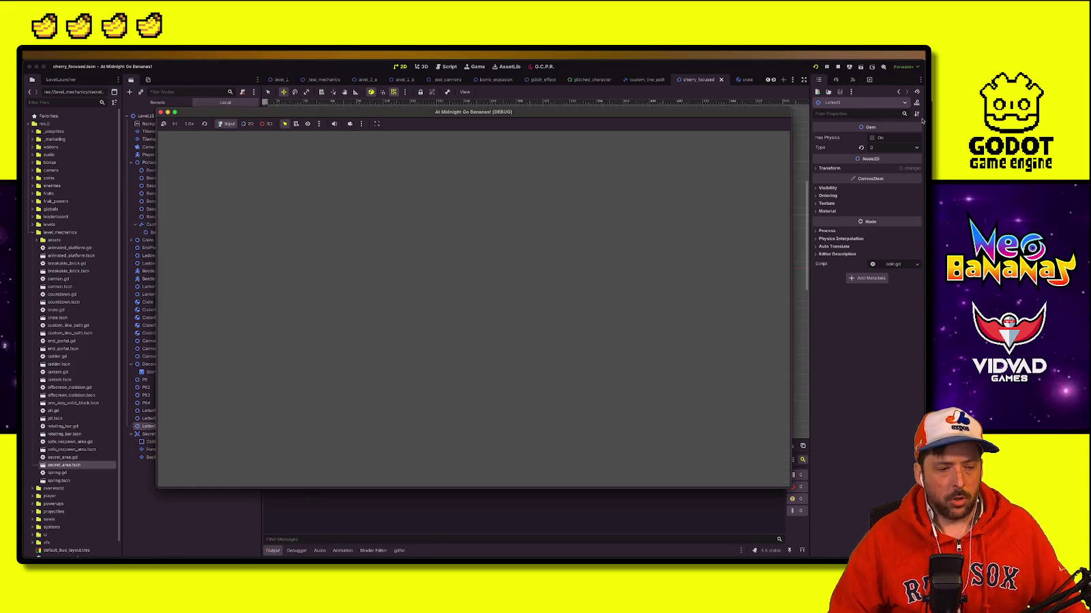
Step: Start the debug level and play through the secret area and the arrow cannons
key(Return)
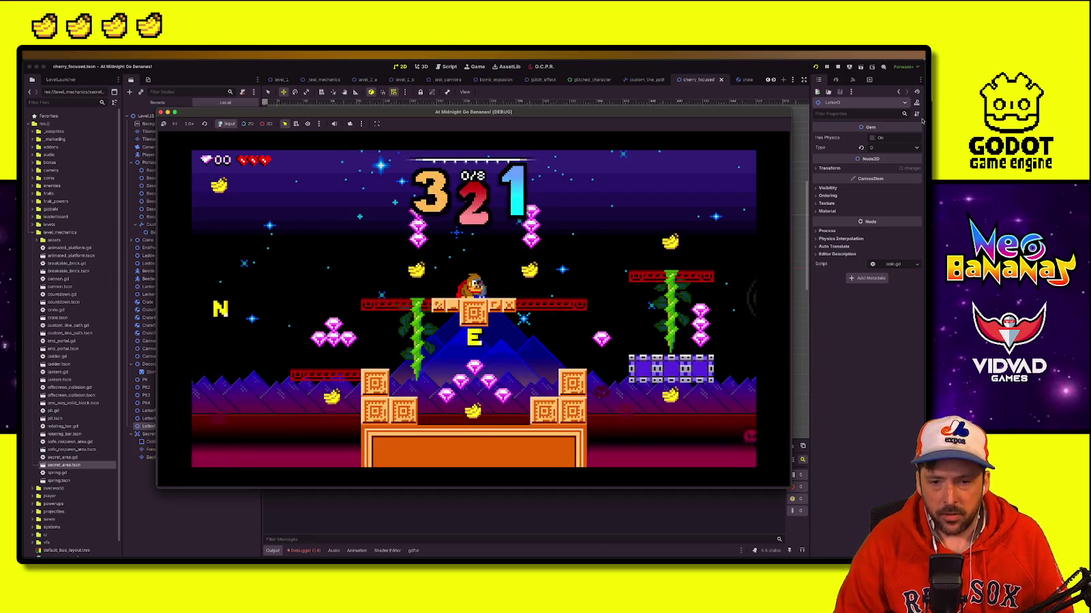
key(Right)
key(space)
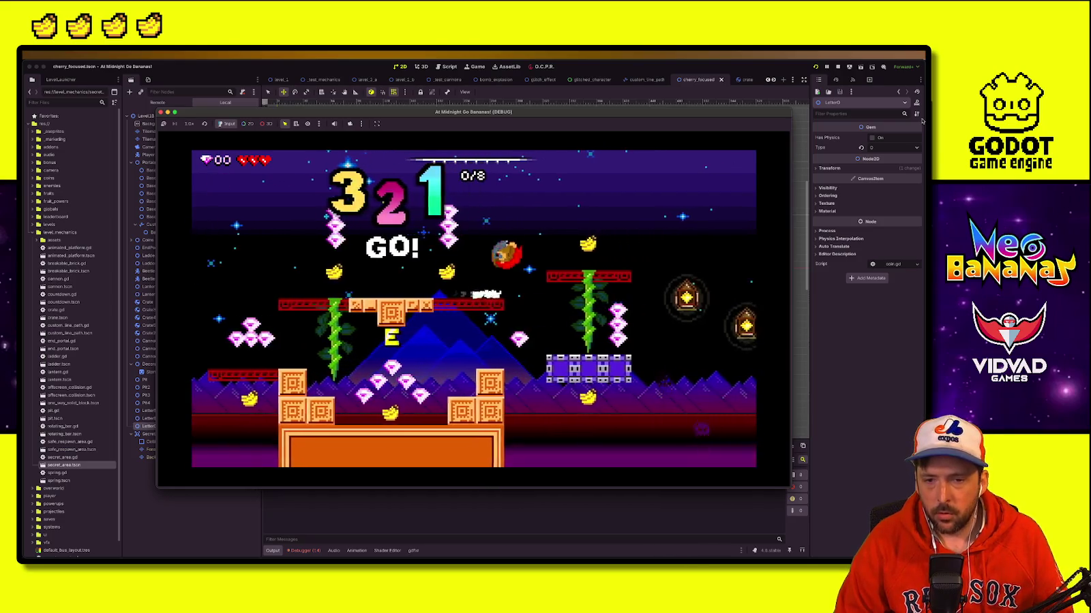
key(Right)
key(space)
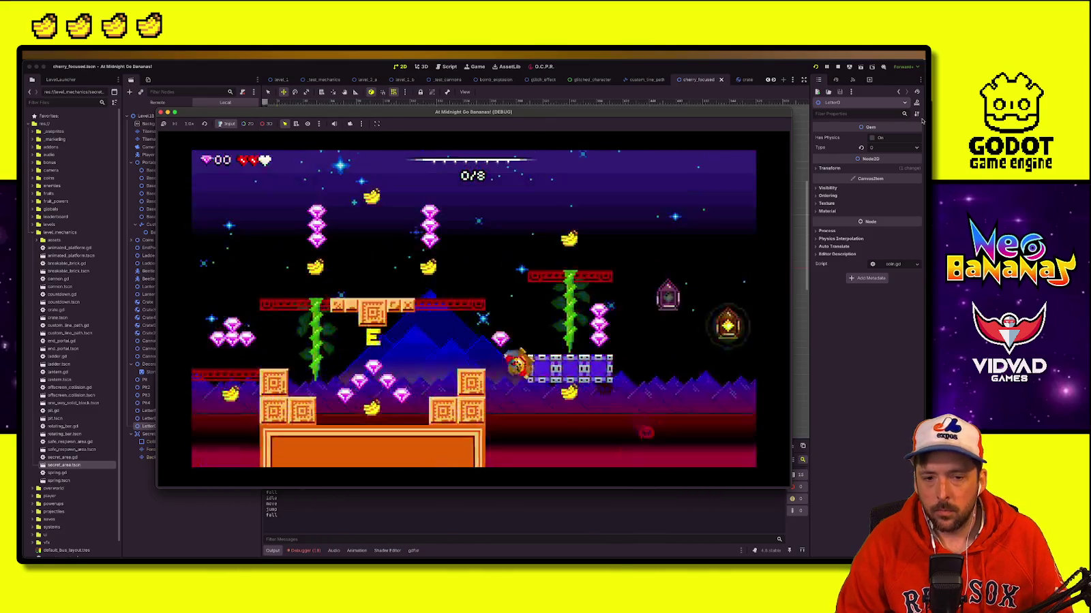
key(Right)
key(space)
key(space)
key(Right)
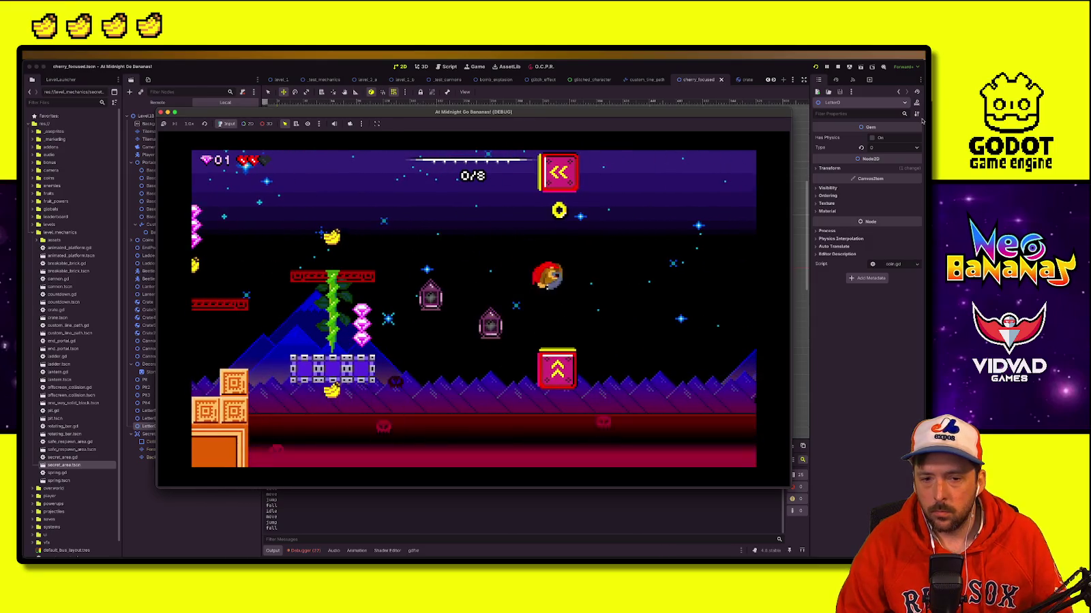
key(Right)
key(space)
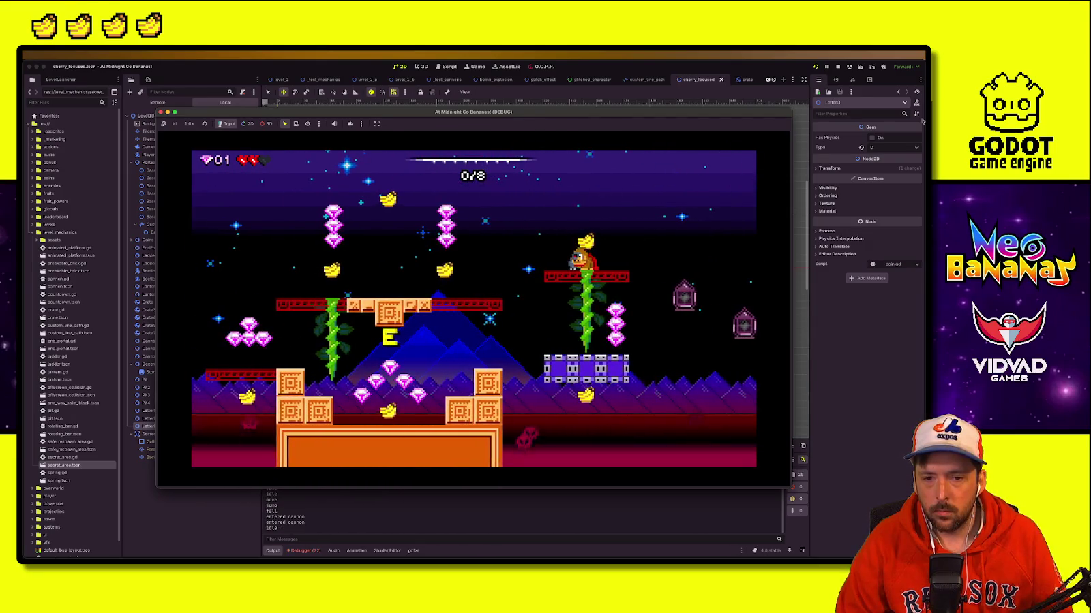
key(Right)
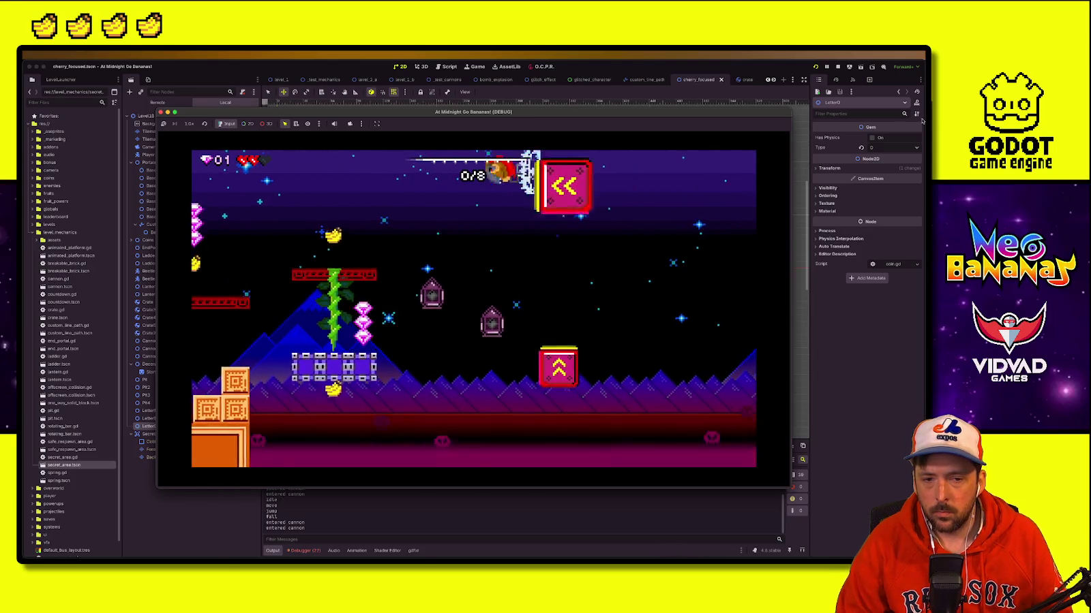
key(Right)
key(space)
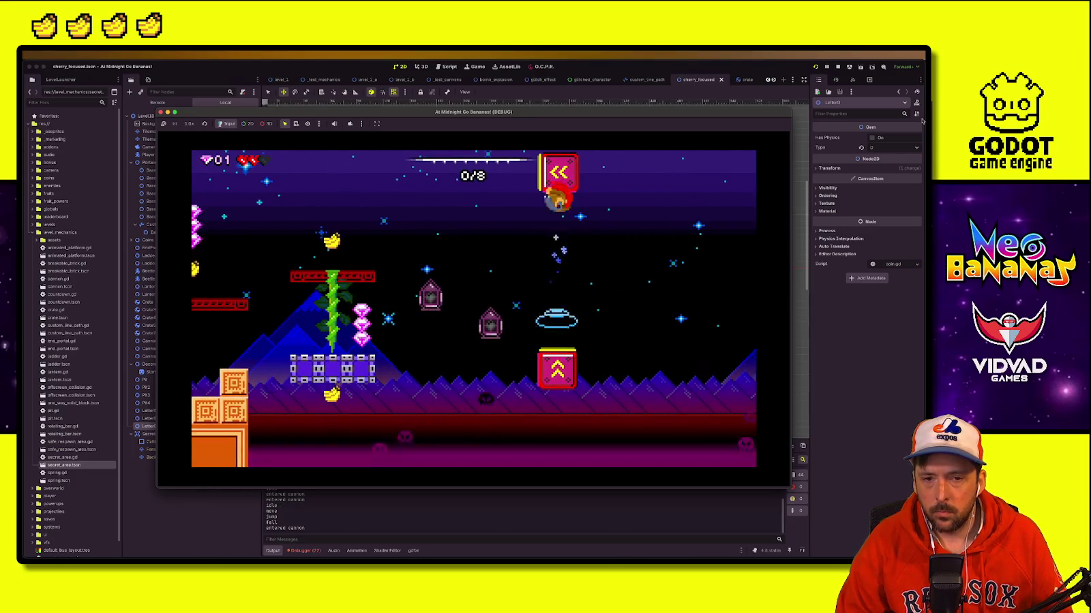
Step: Collect the remaining bananas and gems, walk into the EXIT, and close the game window
key(space)
key(Left)
key(Right)
key(space)
key(Left)
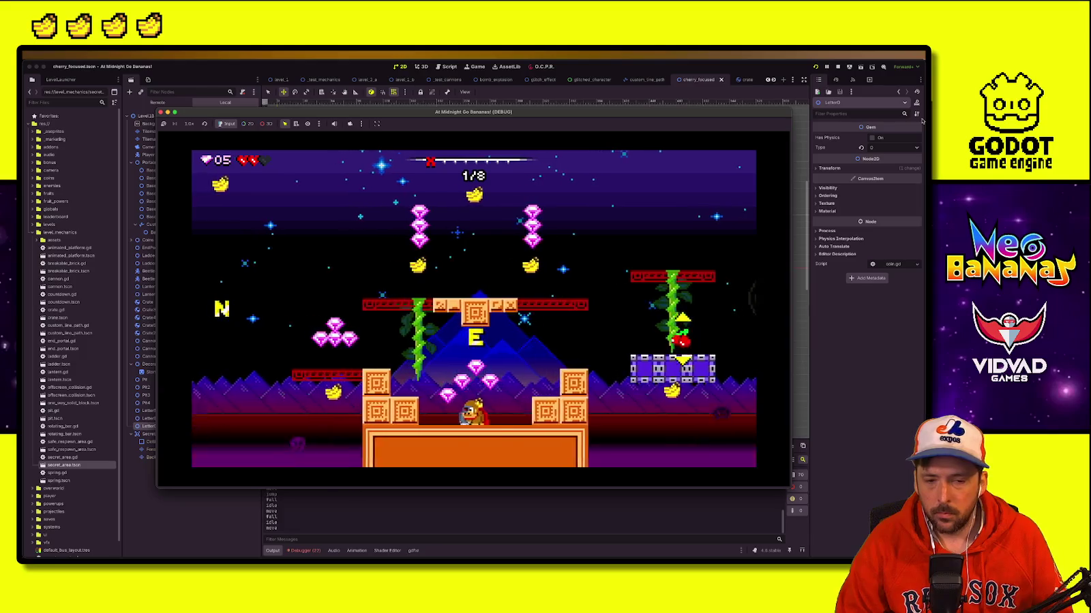
key(space)
key(Left)
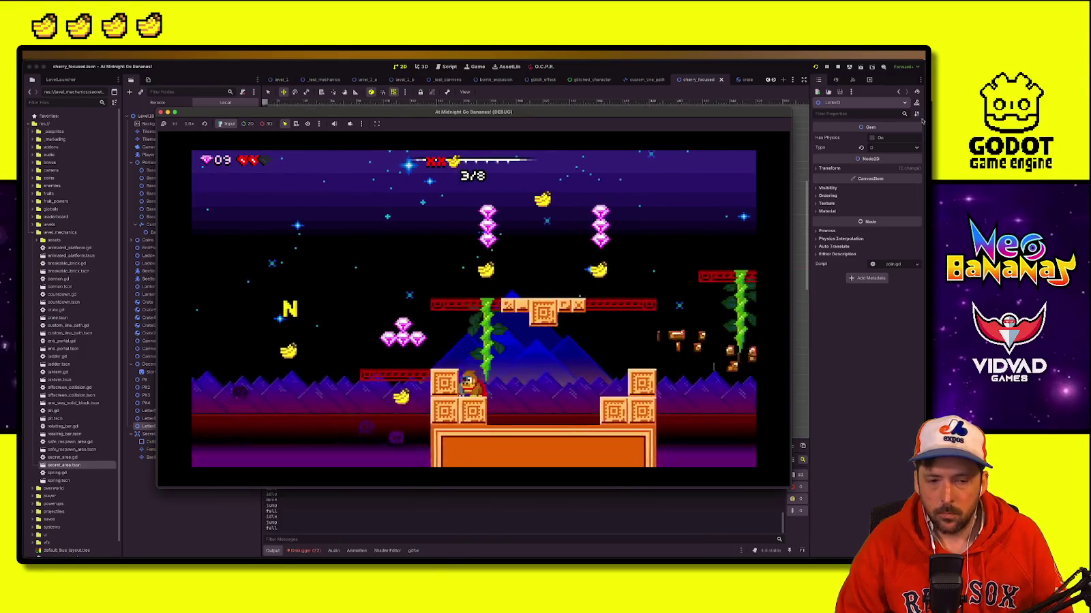
key(space)
key(Right)
key(space)
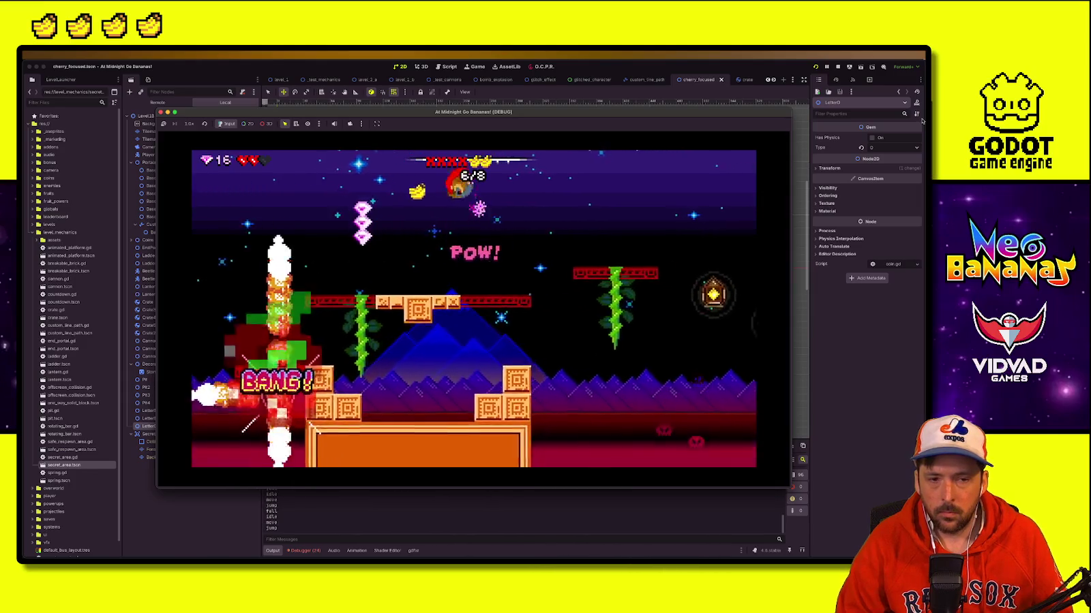
key(Left)
key(space)
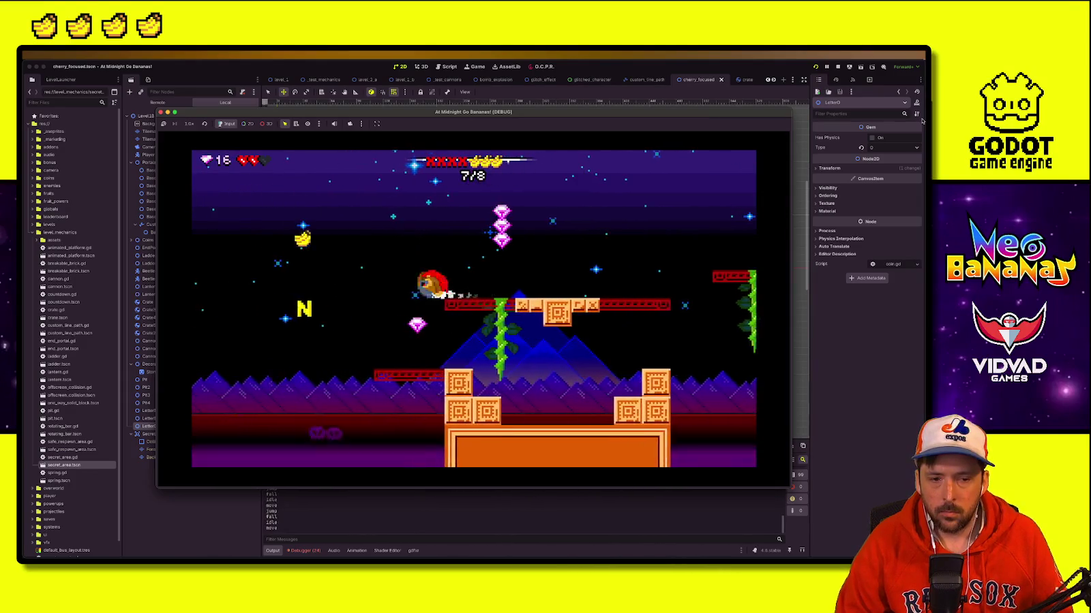
key(Right)
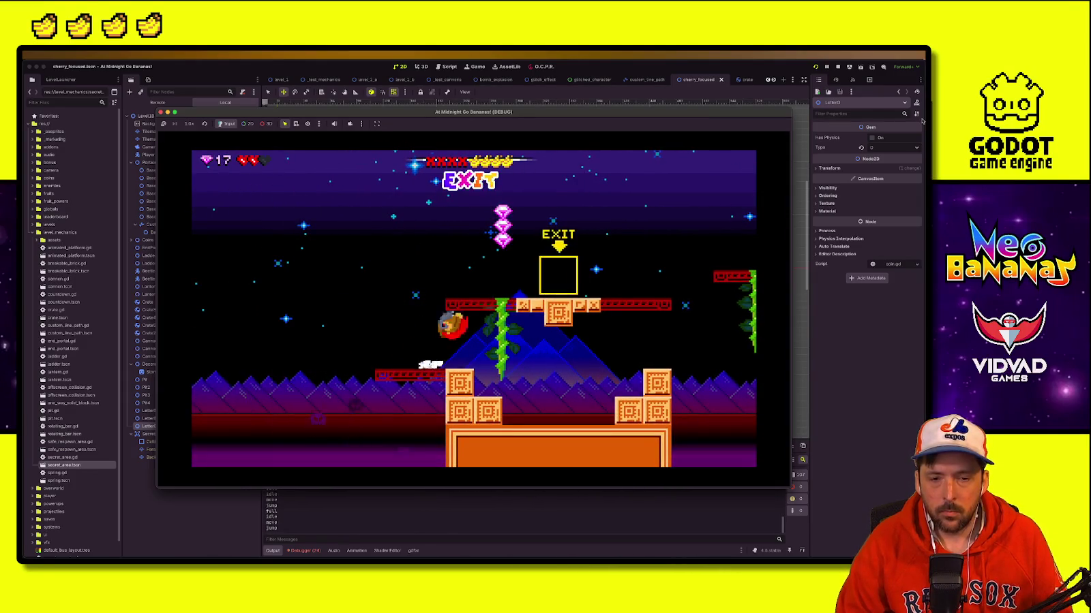
key(space)
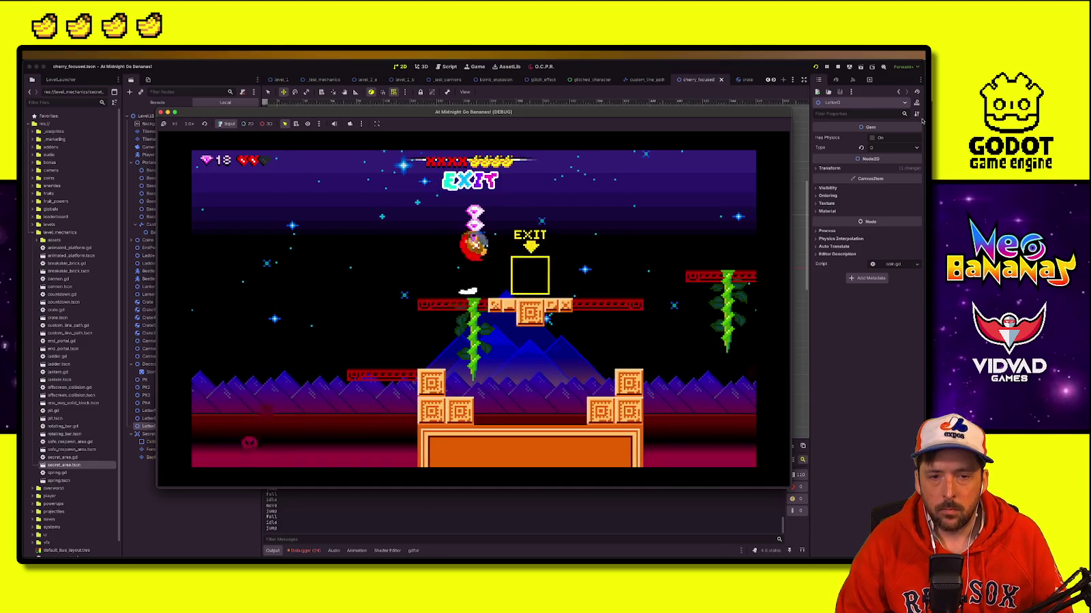
key(Right)
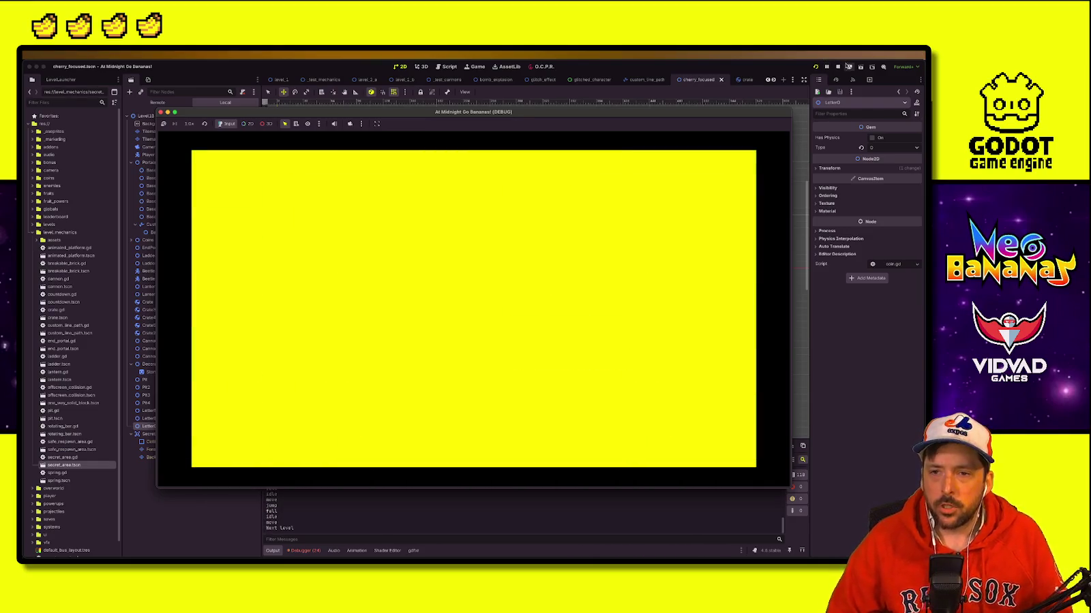
click(838, 67)
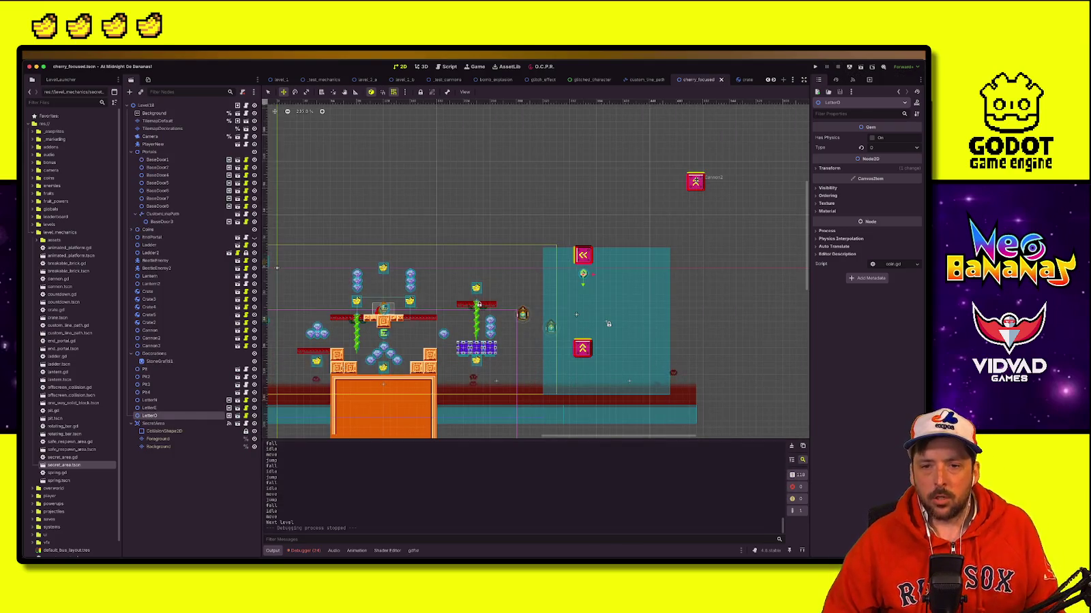
Step: Save the cherry_focused scene, then show the LevelLauncher list and pick level_1
click(583, 256)
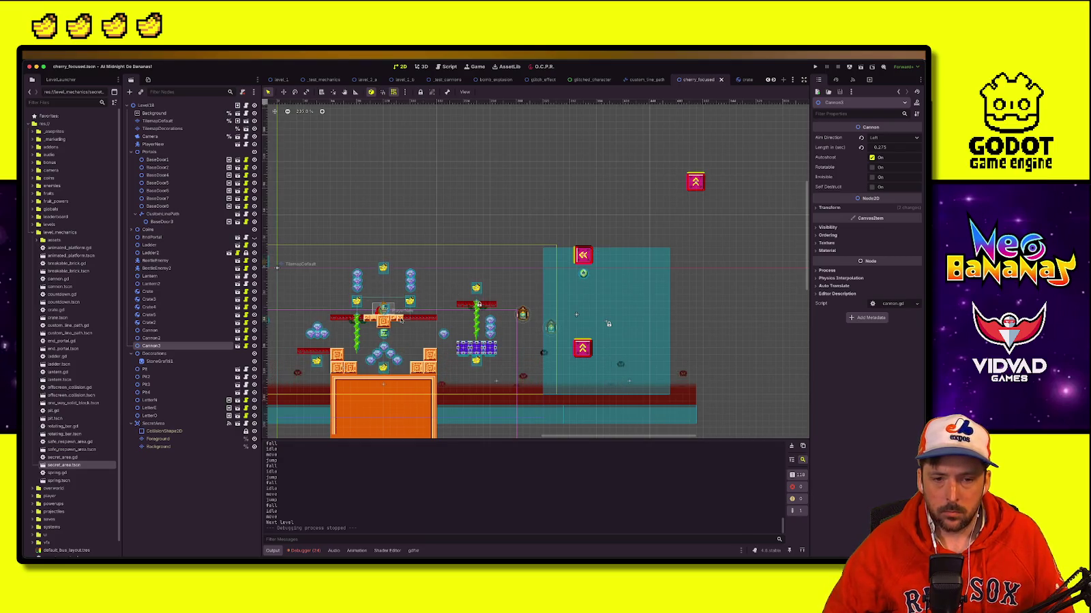
click(610, 252)
key(ctrl+s)
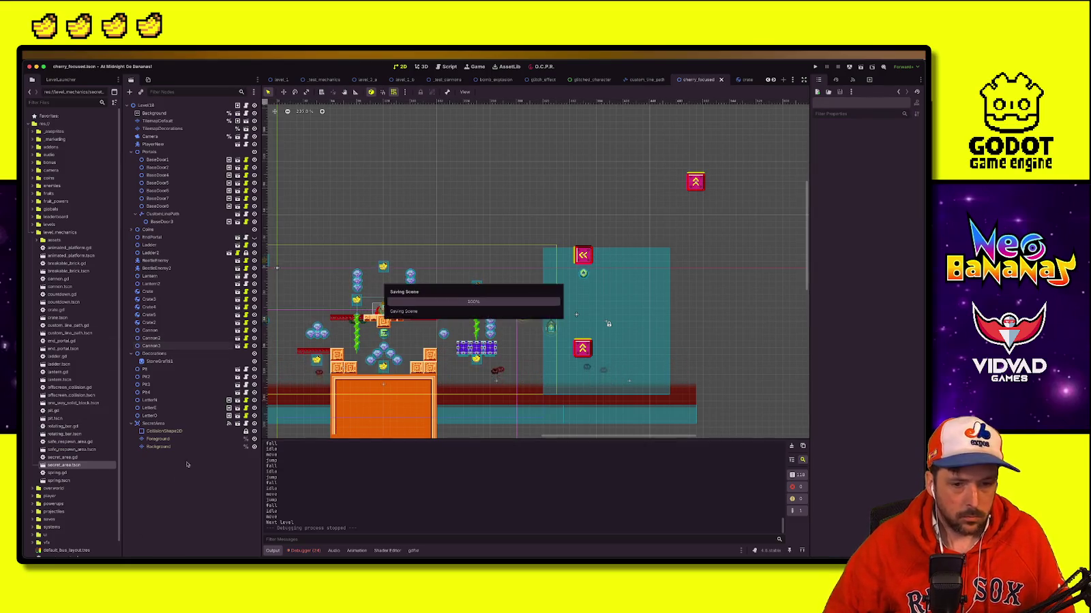
scroll(426, 289, down, 3)
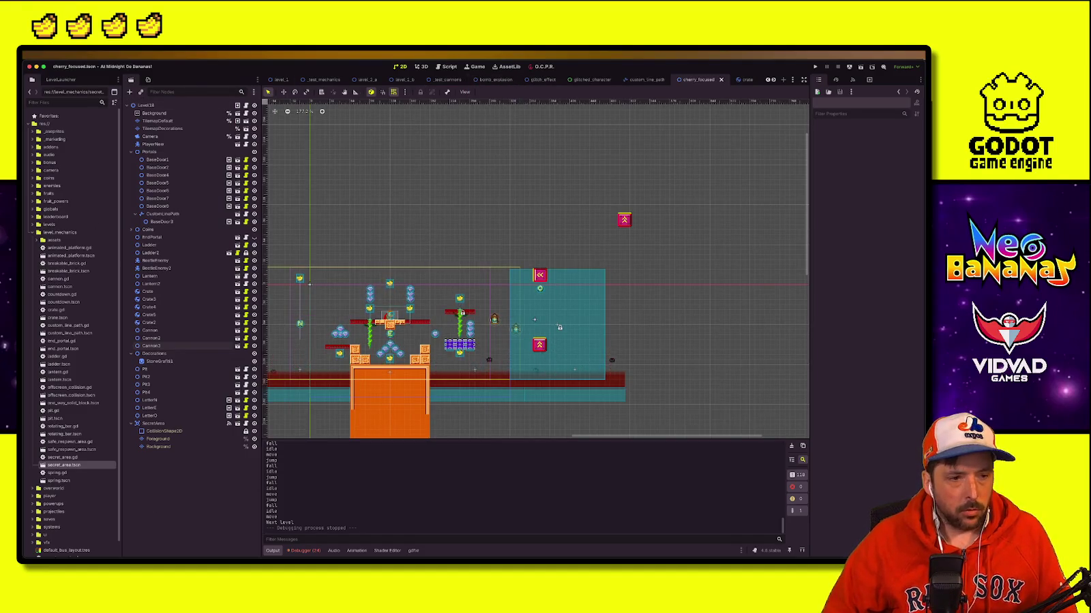
click(61, 79)
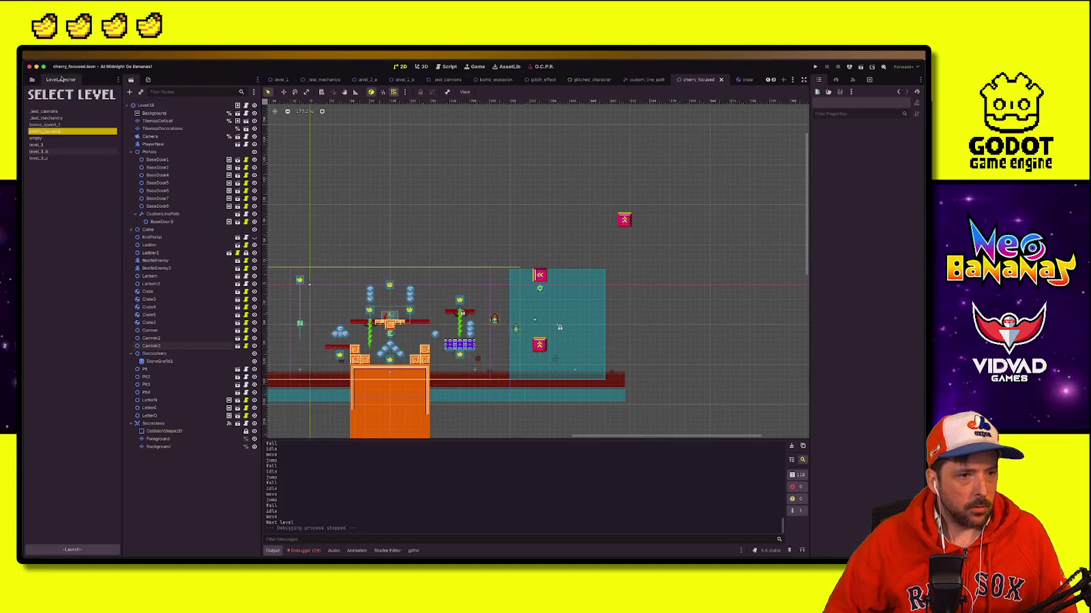
click(49, 145)
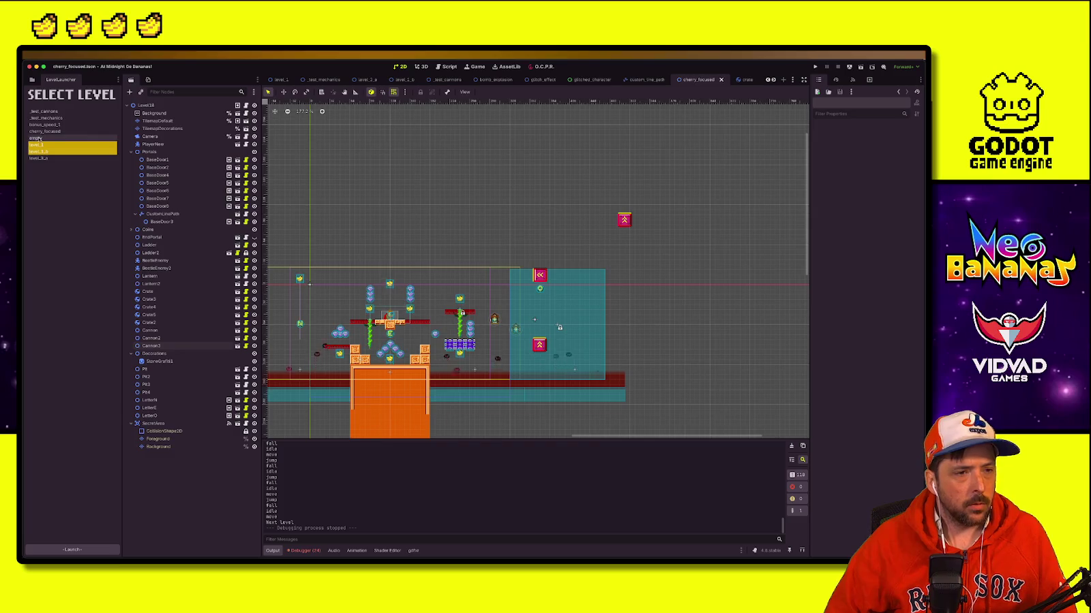
Step: Expand the levels folder in FileSystem and open the level_1 and level_1_b scenes
click(40, 151)
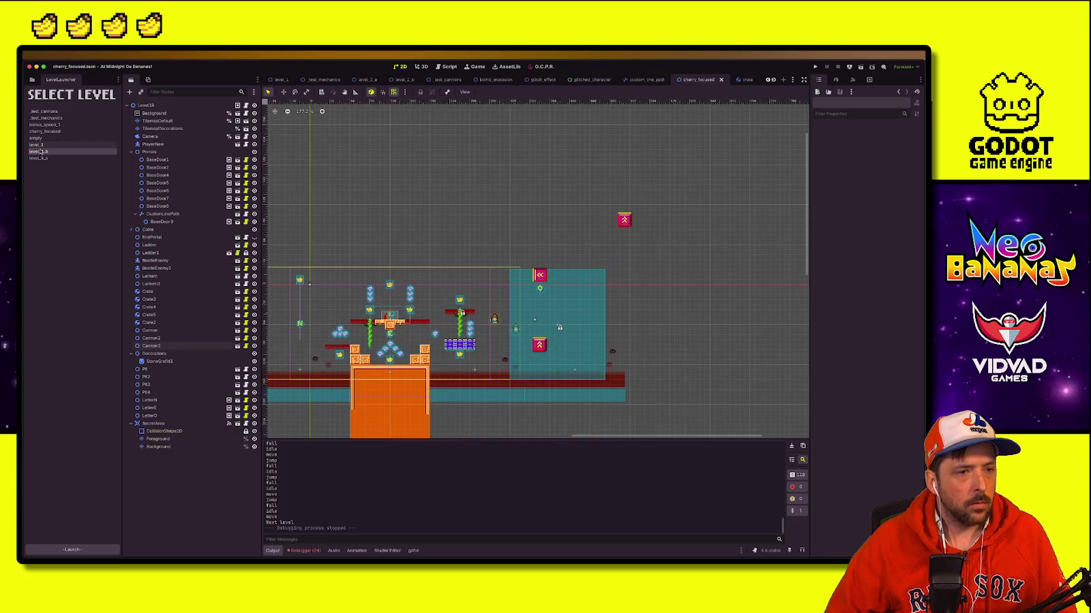
click(33, 80)
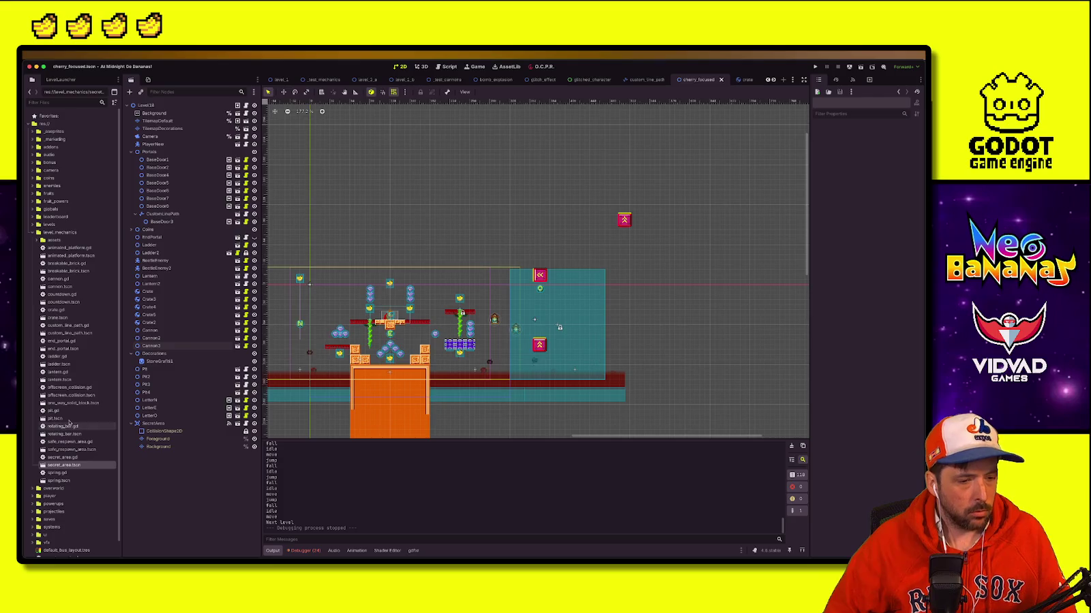
click(32, 231)
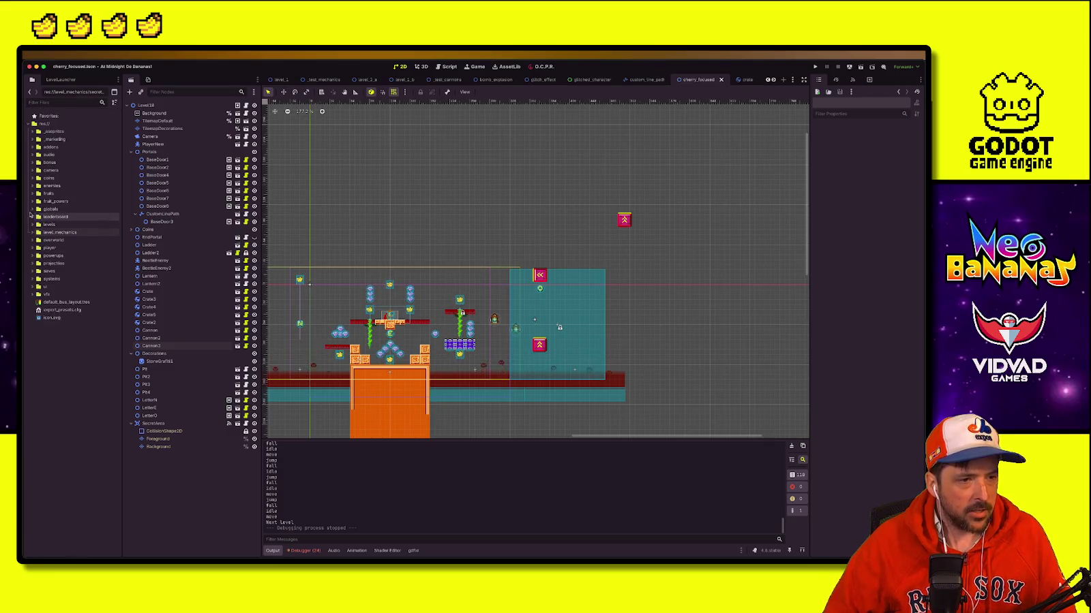
click(32, 224)
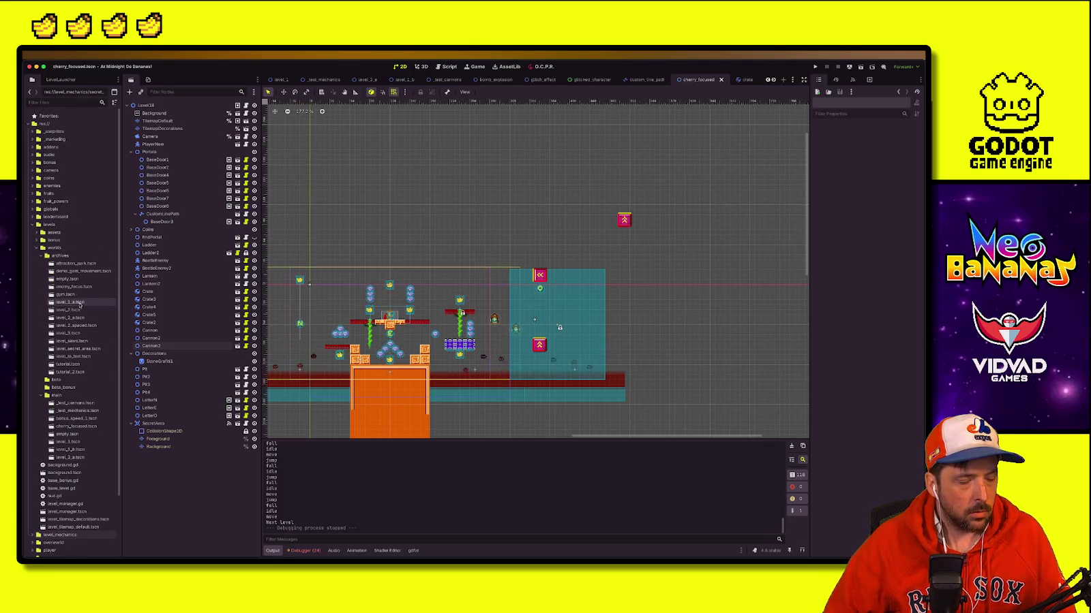
scroll(68, 382, down, 4)
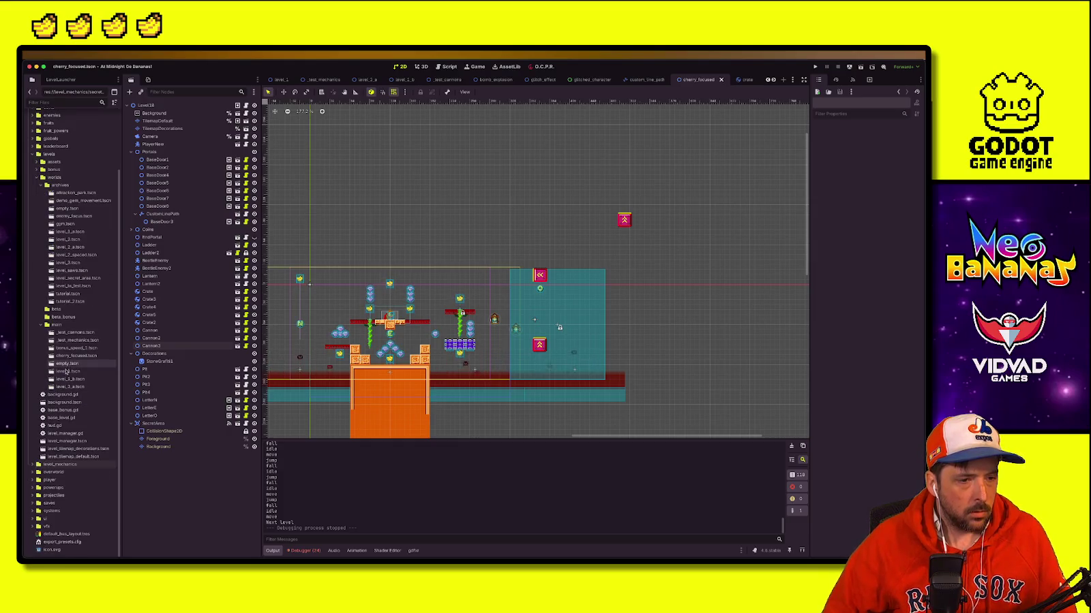
double_click(66, 371)
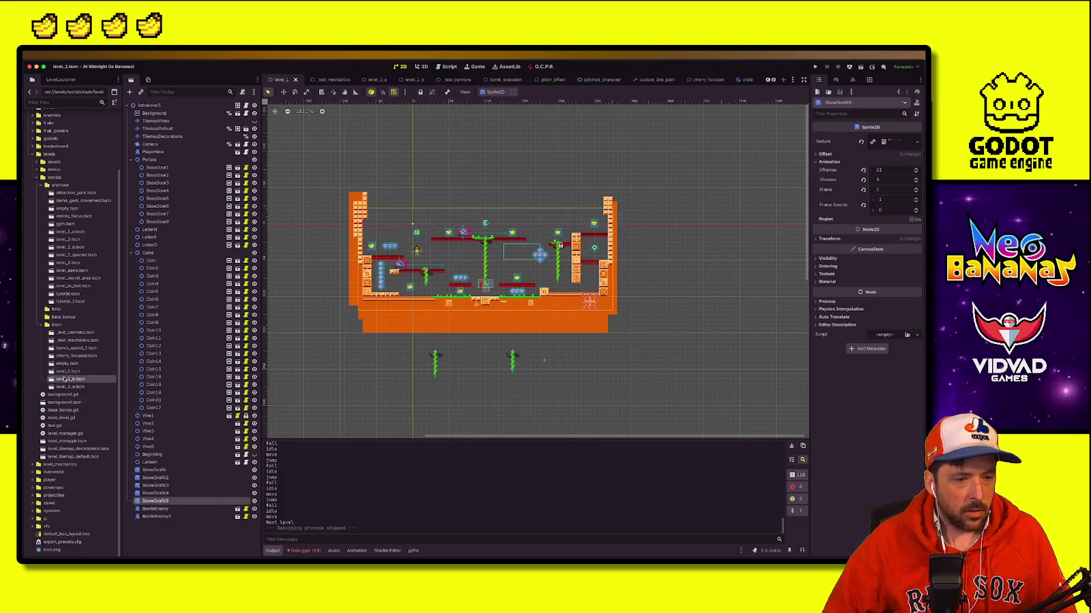
double_click(65, 379)
Step: Duplicate level_1_b.tscn as level_2.tscn
right_click(69, 383)
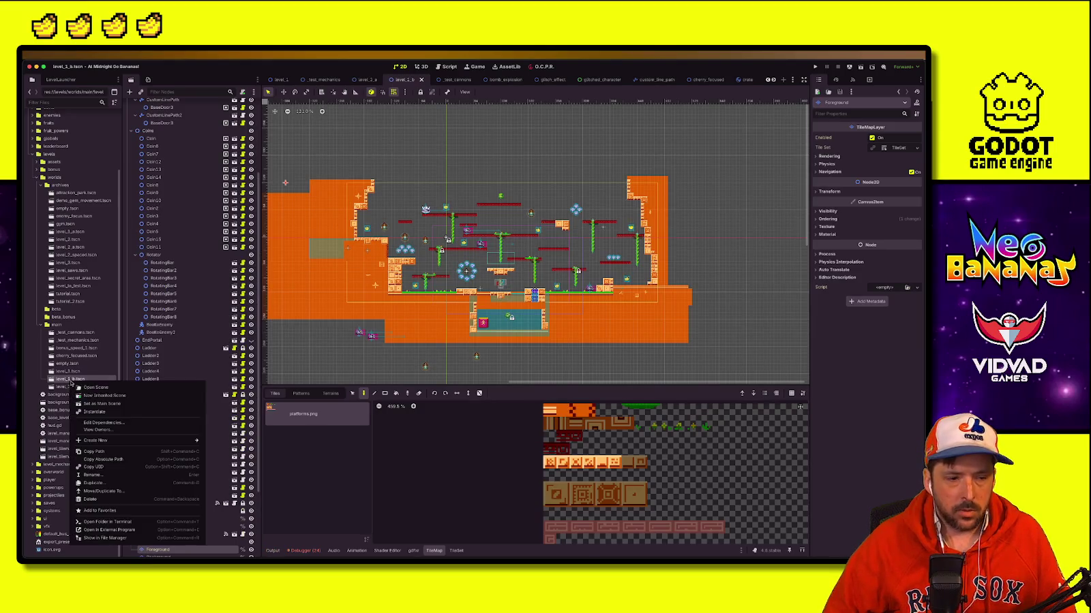
click(105, 478)
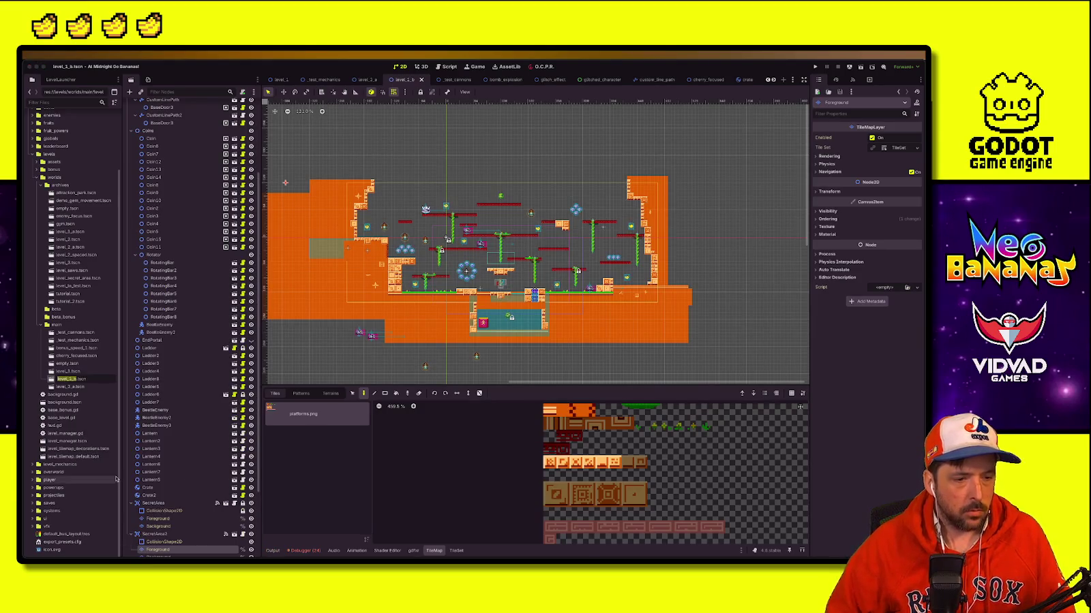
text(level_2)
key(Return)
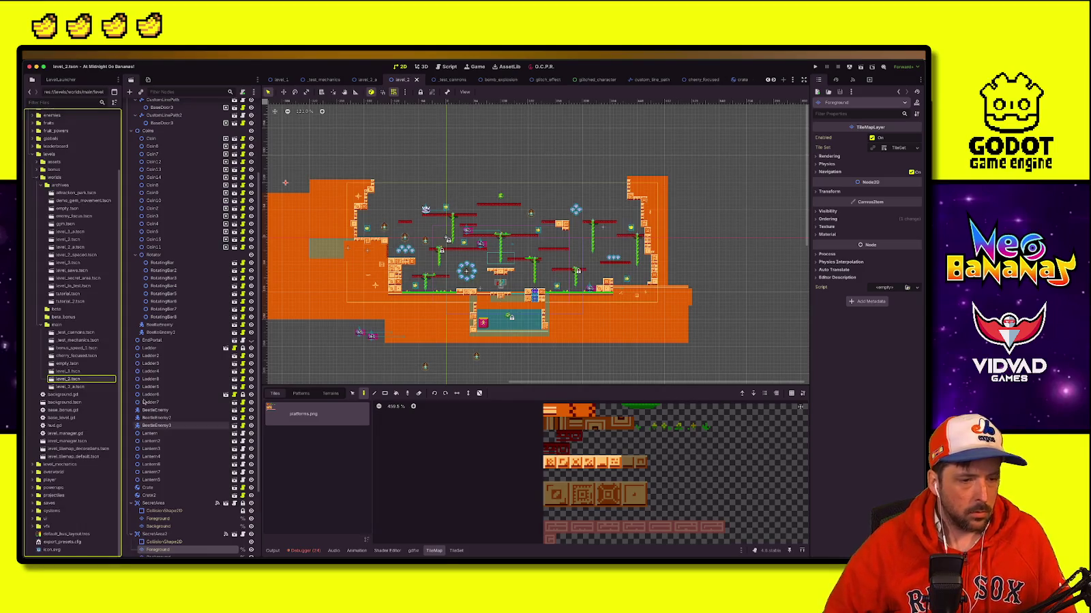
double_click(86, 355)
Step: Duplicate cherry_focused.tscn as level_4.tscn
right_click(87, 357)
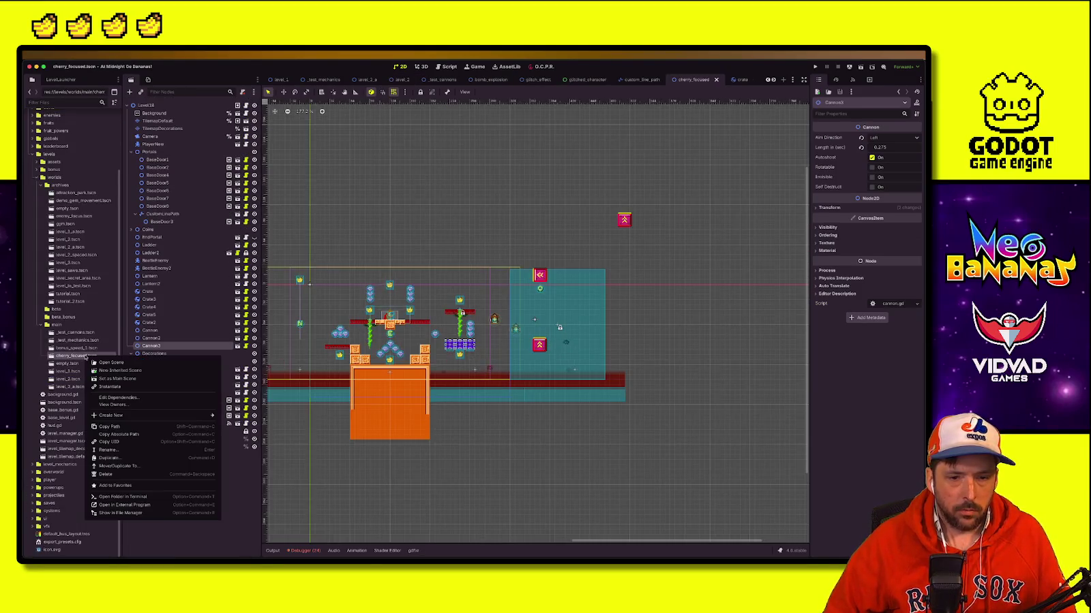
click(120, 457)
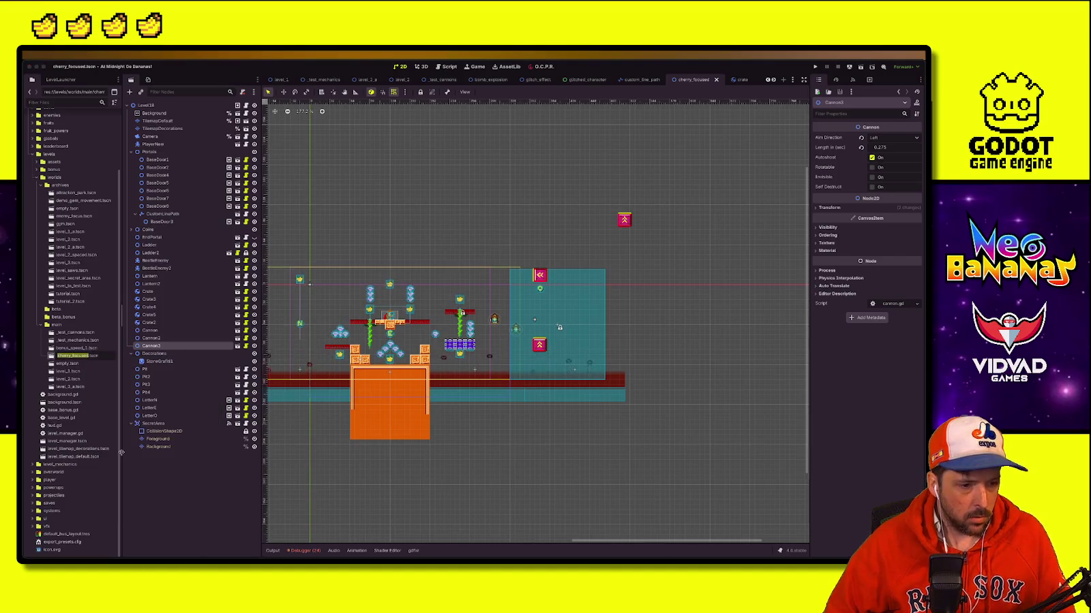
text(vel_4)
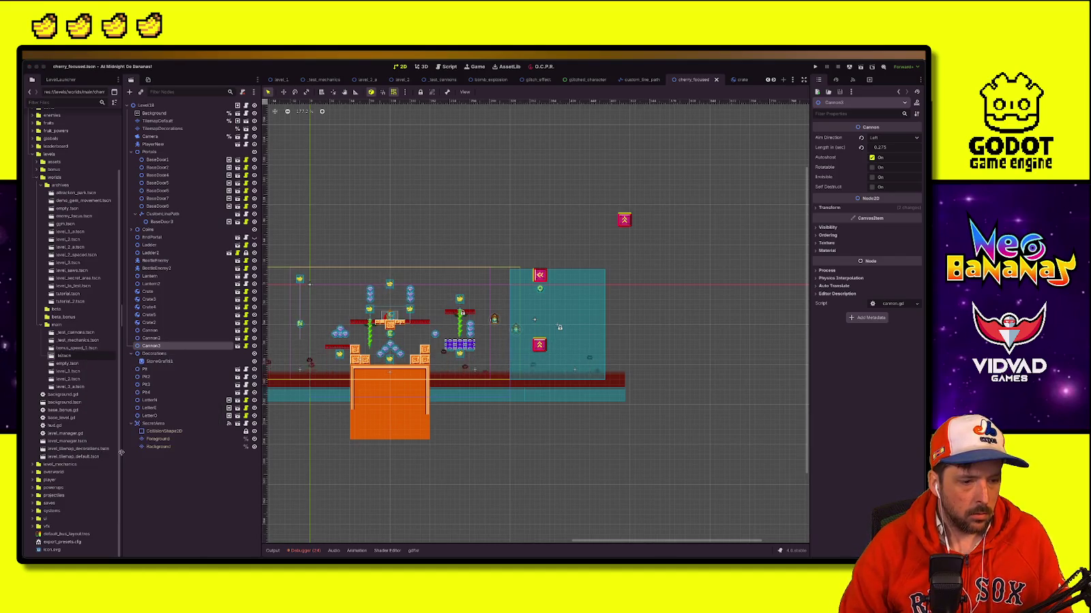
key(Return)
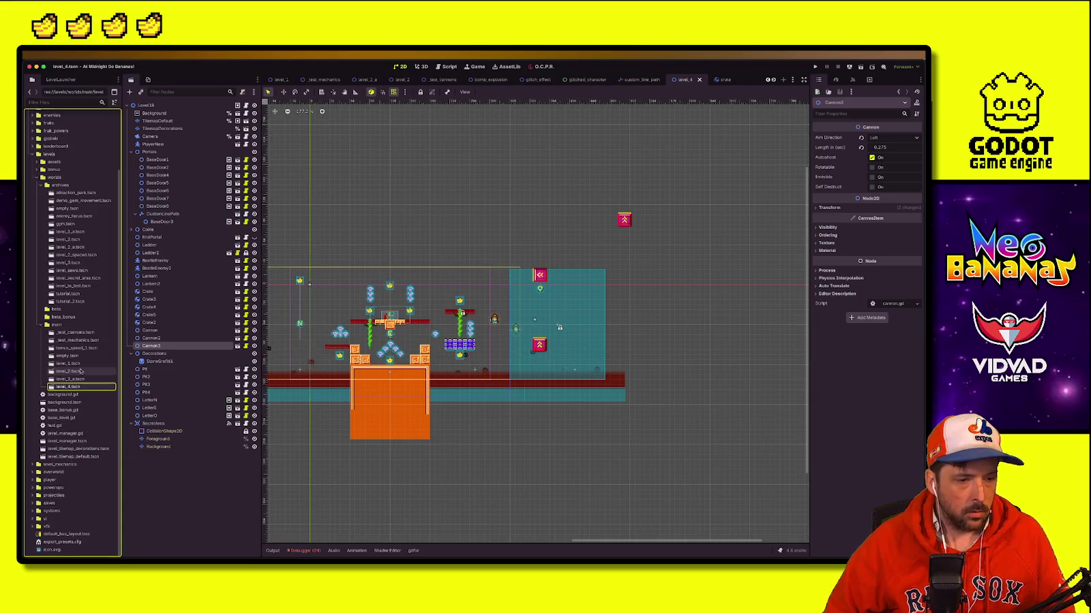
Step: Rename the new level_4.tscn to level_3.tscn
double_click(73, 379)
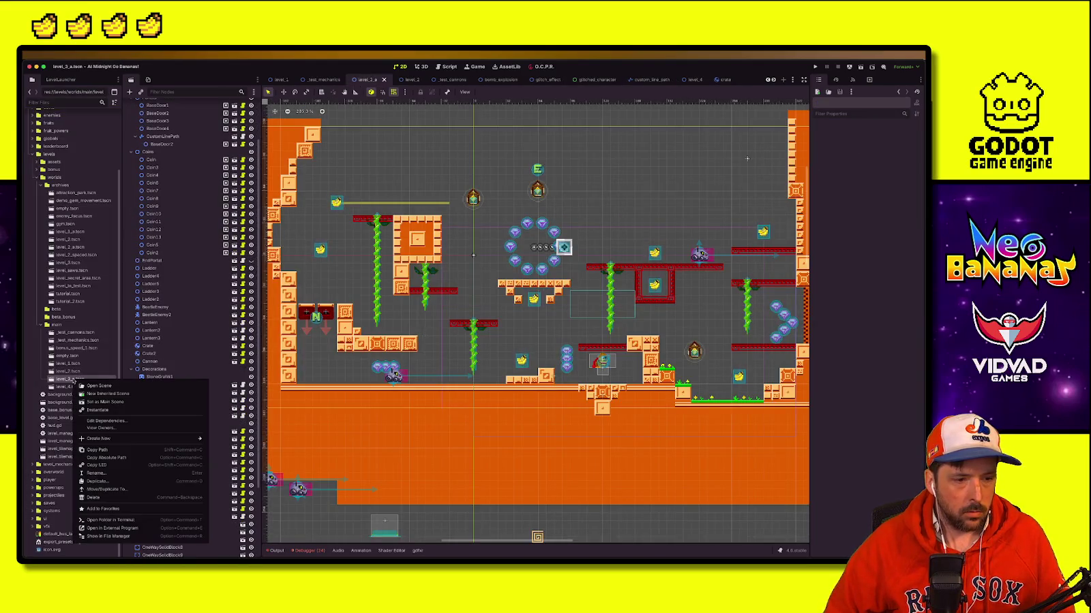
click(71, 388)
right_click(70, 390)
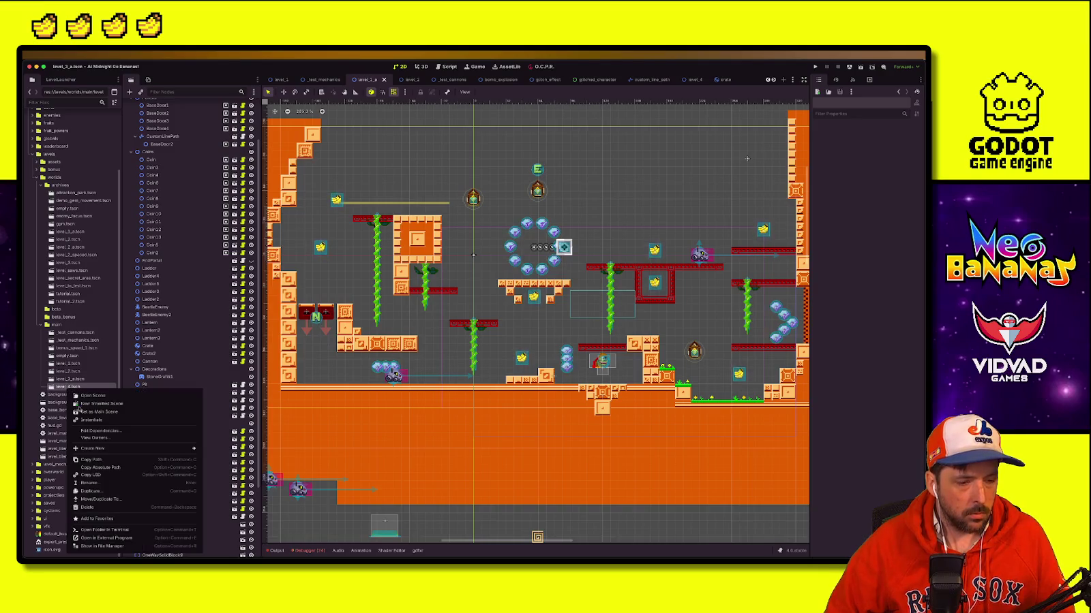
click(100, 487)
text(level_3)
key(Return)
Step: Rename level_3_a.tscn to level_4.tscn
right_click(81, 389)
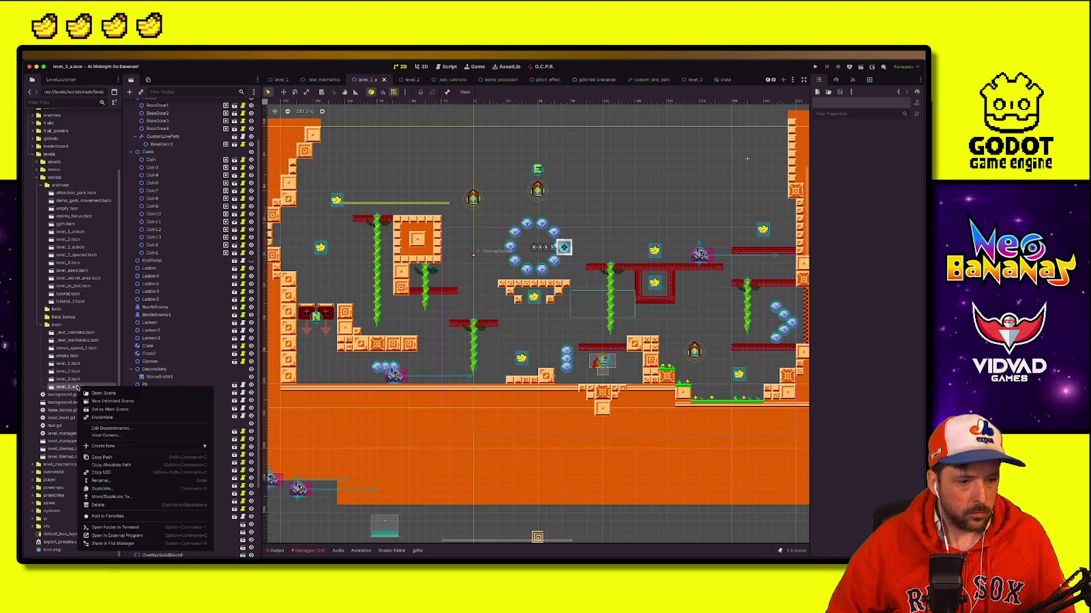
click(109, 484)
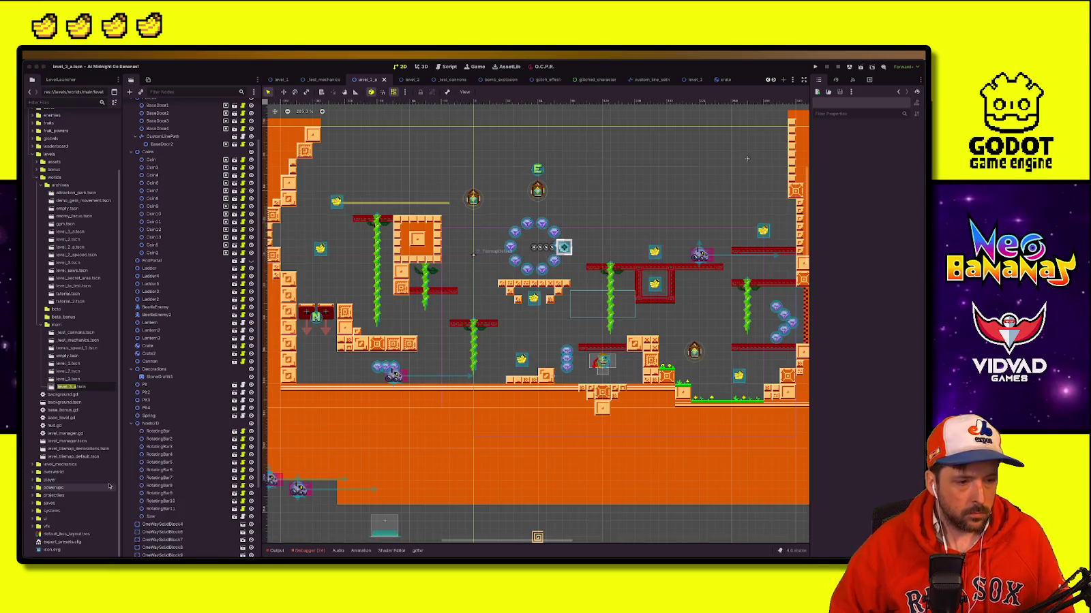
key(BackSpace)
text(4)
key(Return)
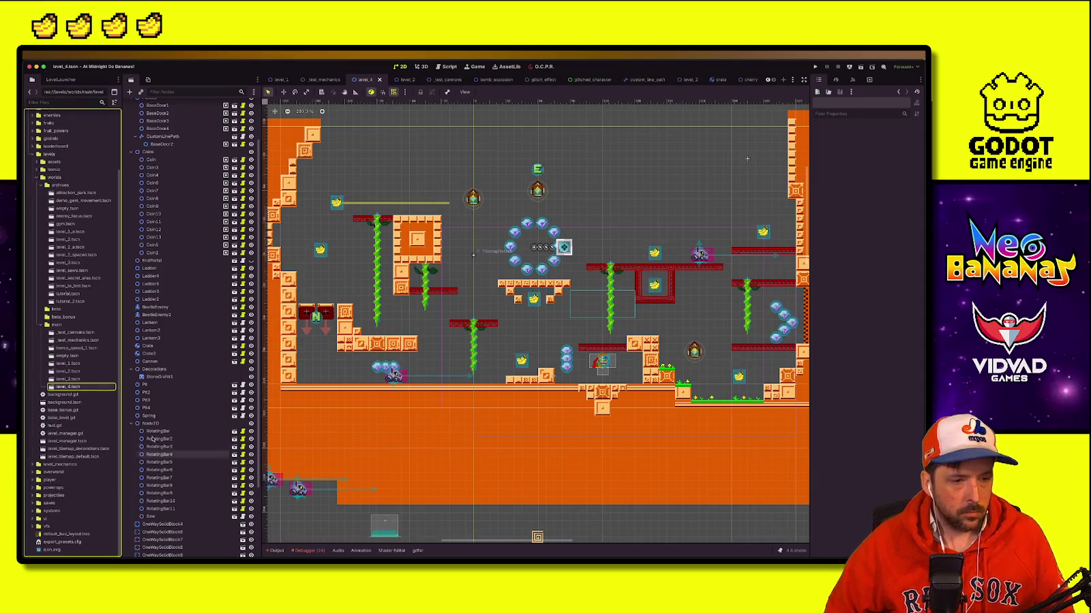
Step: Rename bonus_speed_1.tscn to level_5.tscn
right_click(81, 348)
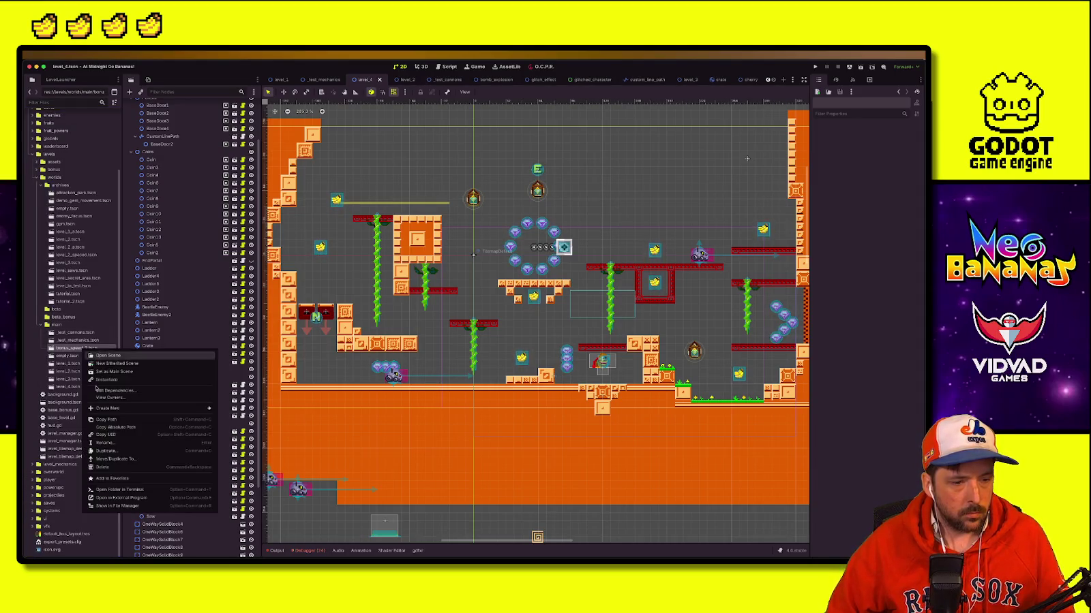
click(116, 448)
key(Right)
key(BackSpace)
key(BackSpace)
key(Return)
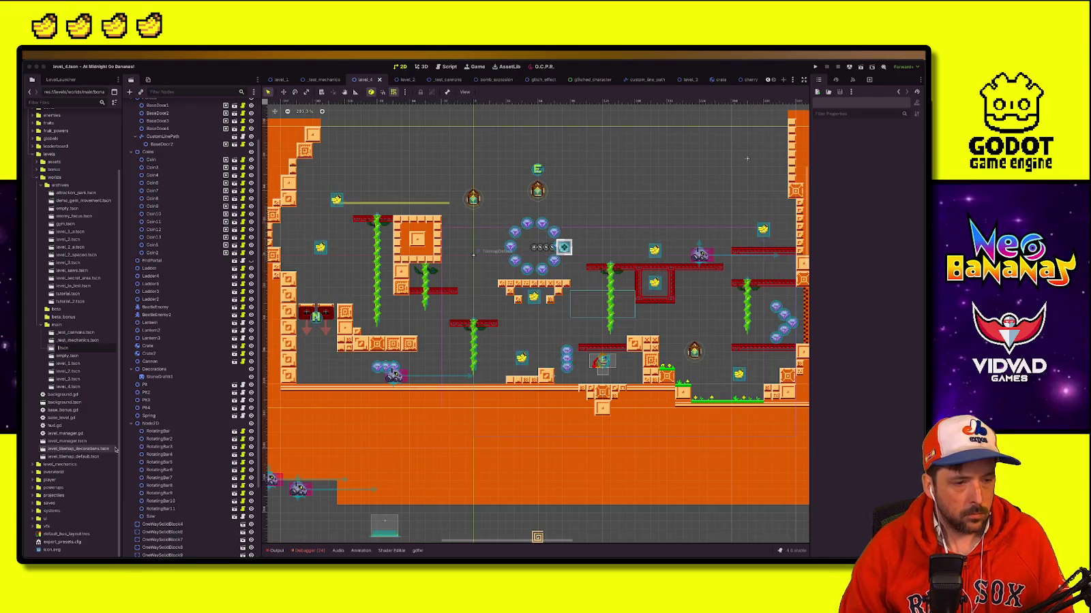
text(_5)
key(Return)
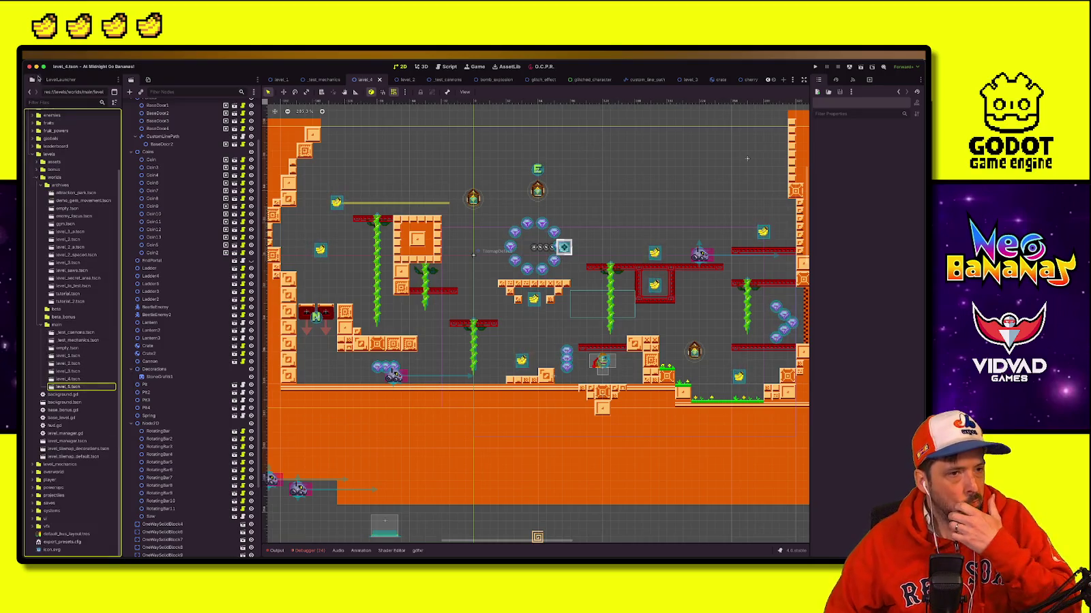
click(61, 79)
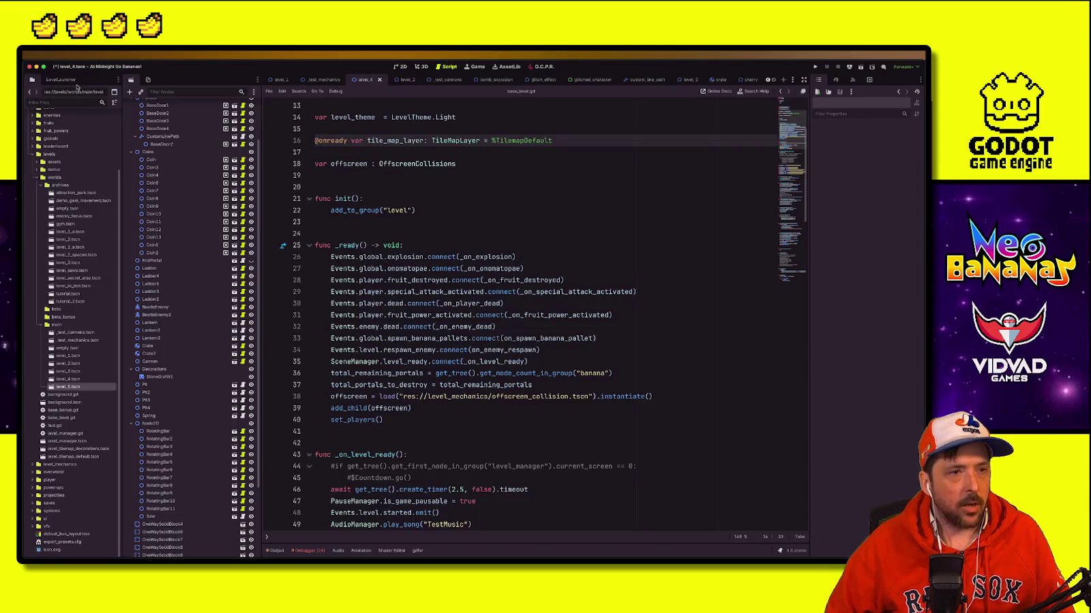
Step: Select level_1 through level_5 in the launcher's SELECT LEVEL list and launch them
click(61, 79)
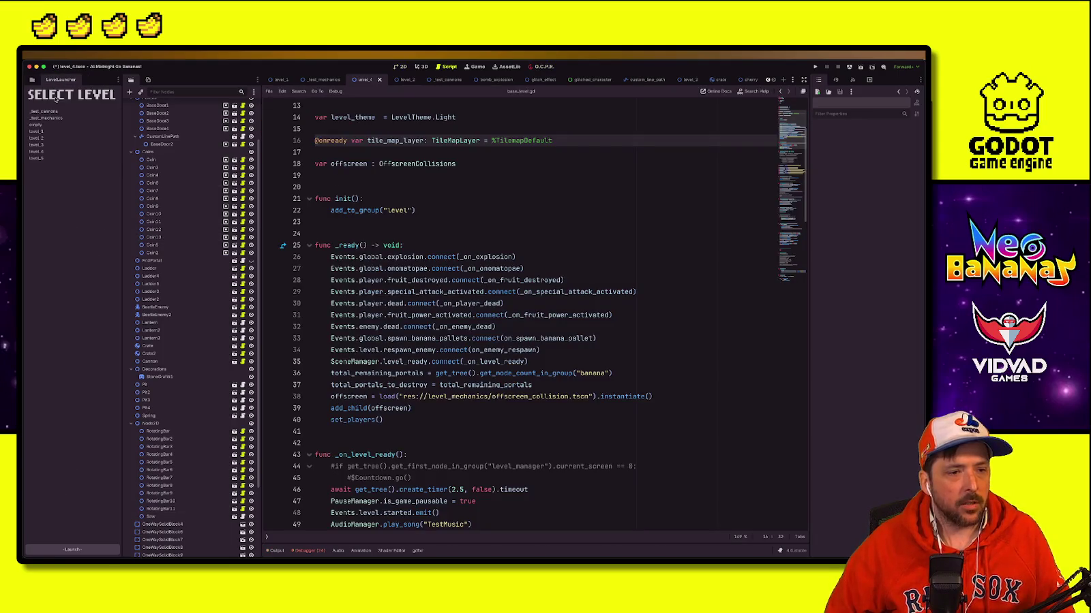
click(51, 132)
shift+click(51, 138)
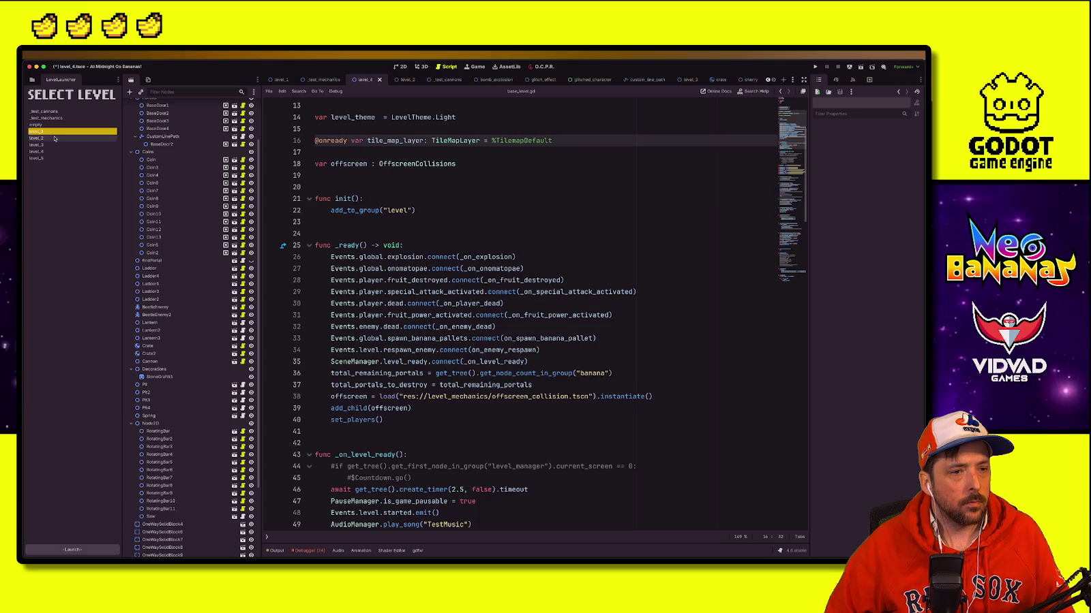
shift+click(38, 144)
shift+click(37, 152)
shift+click(37, 158)
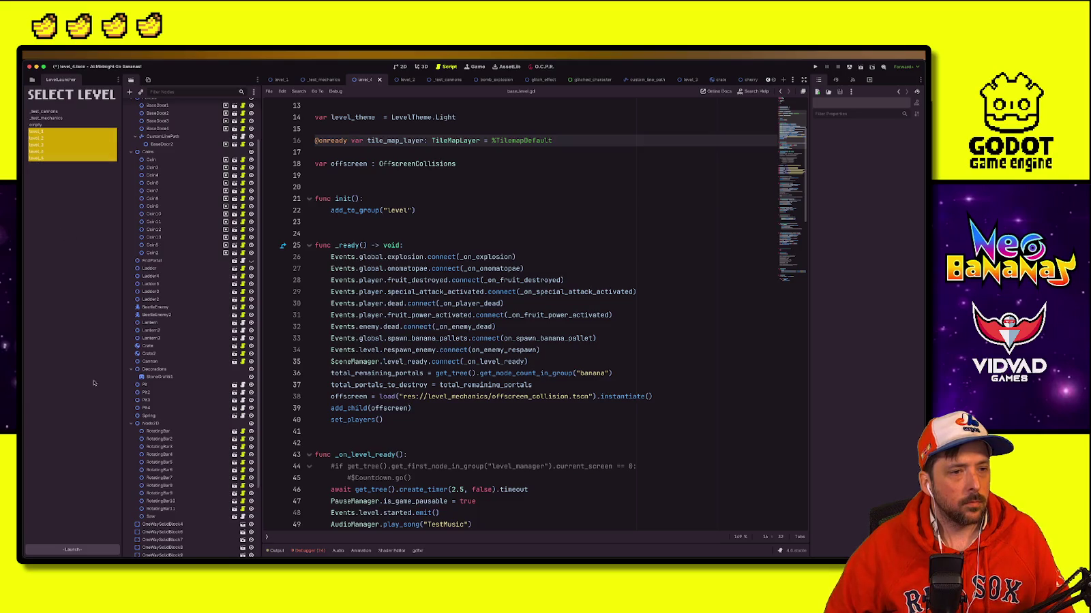
click(73, 549)
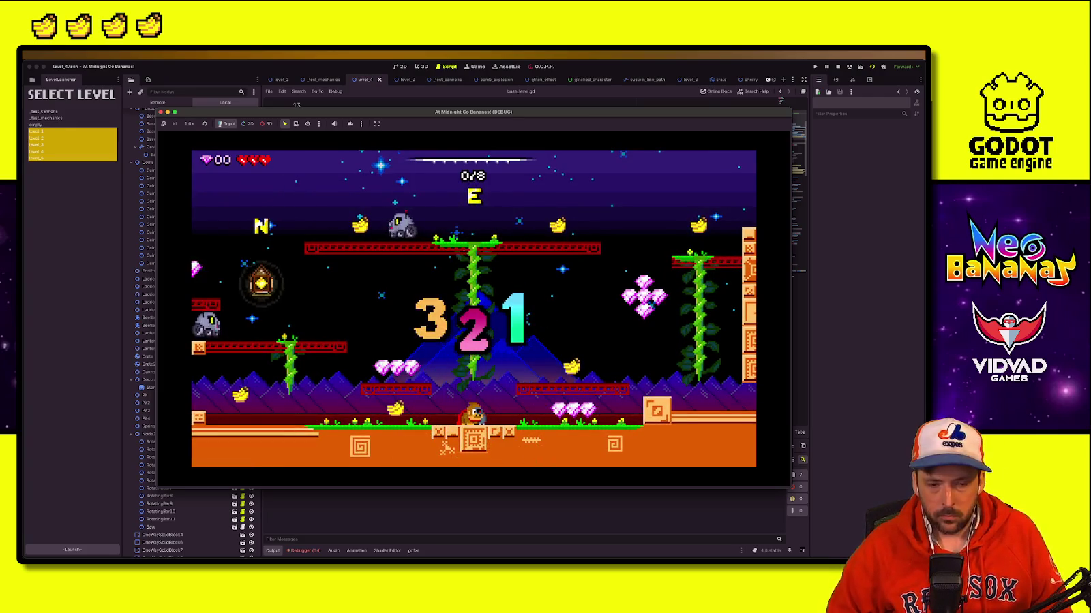
Step: Wall-jump up the left wall and run right along the girder collecting gems
key(Left)
key(space)
key(space)
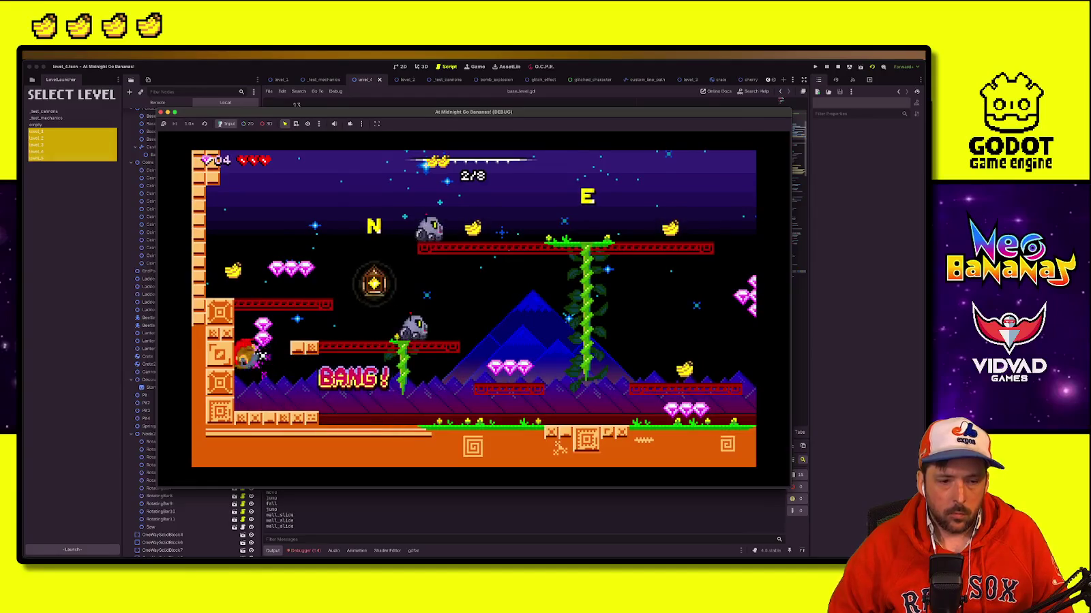
key(space)
key(space)
key(Right)
key(space)
key(Right)
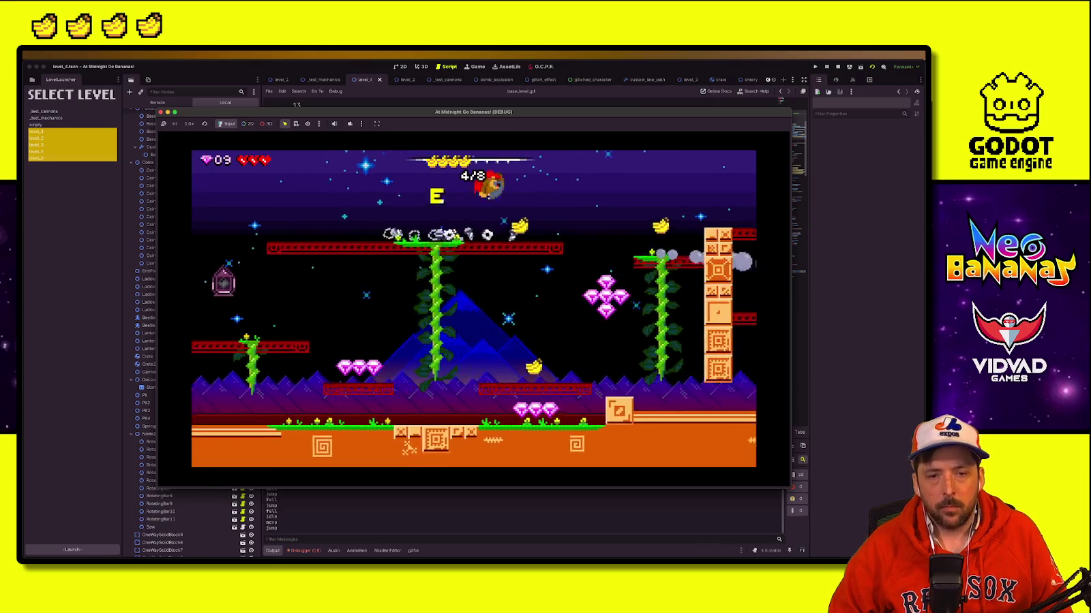
key(Right)
key(space)
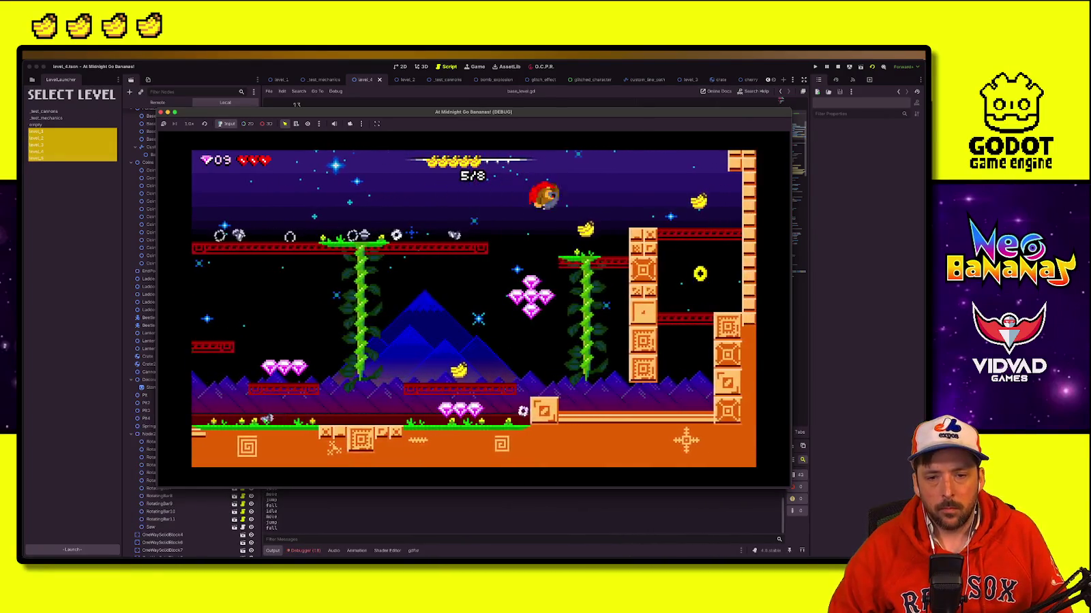
key(Right)
Step: Head back left over the top red girder and walk into the EXIT portal
key(Left)
key(space)
key(space)
key(Left)
key(Left)
key(space)
key(Left)
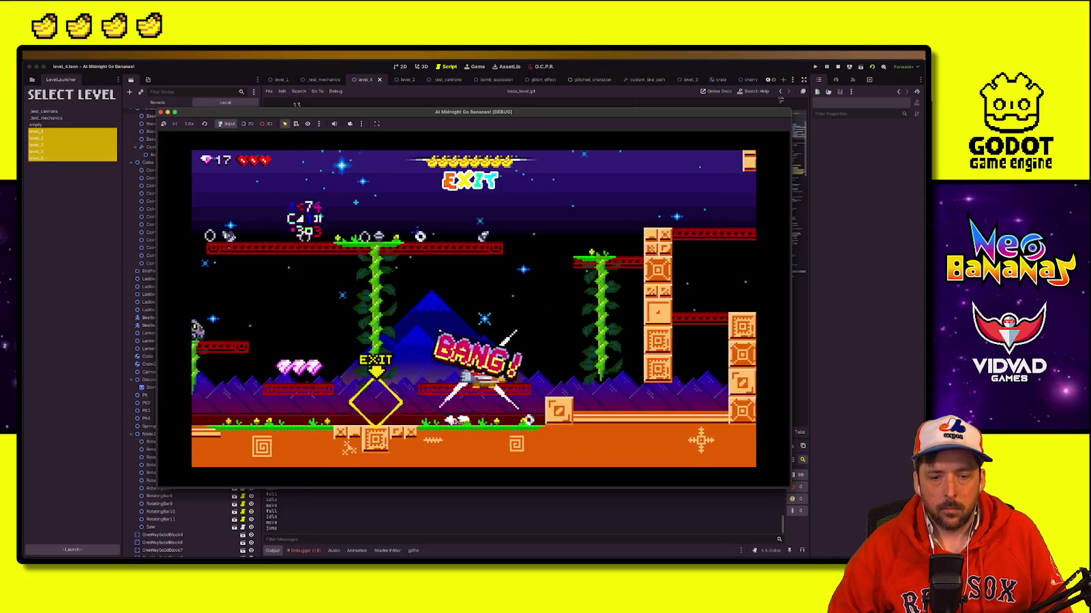
key(space)
key(Right)
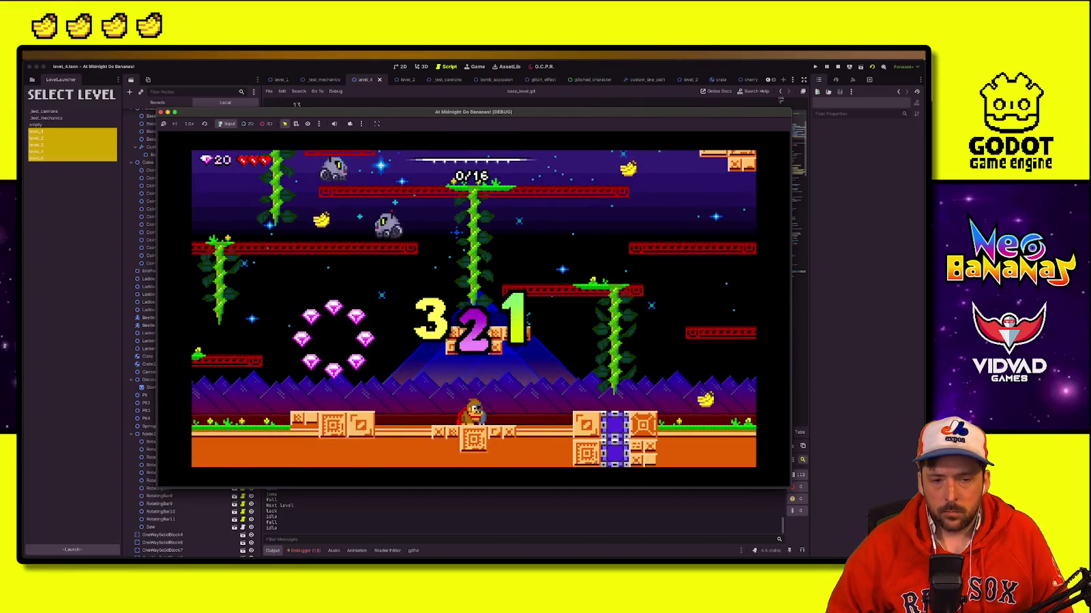
Step: Run left to grab the first banana, then climb the vine onto the upper platform
key(Left)
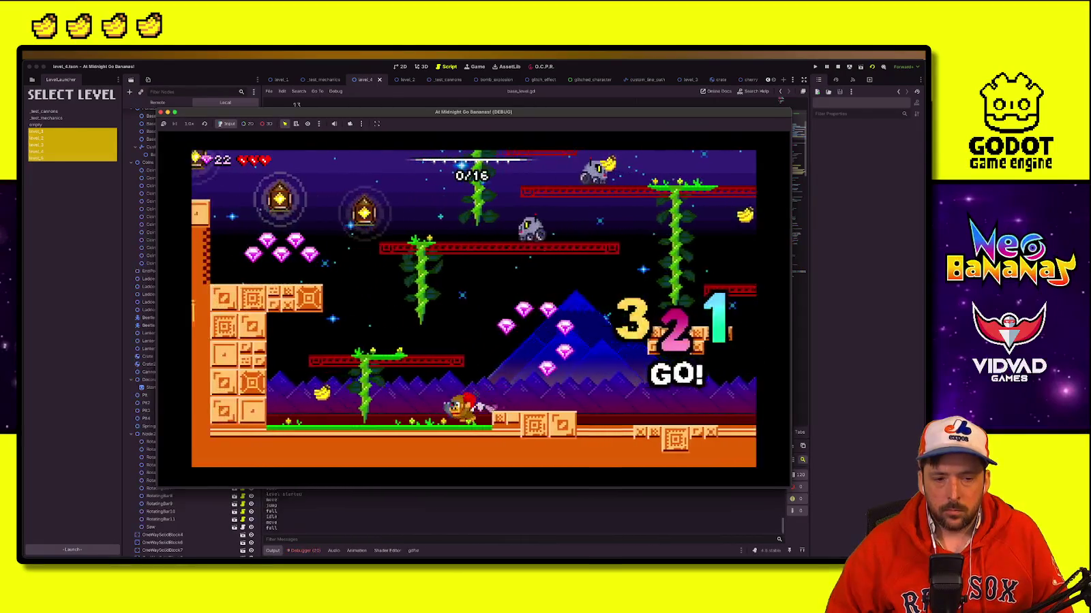
key(space)
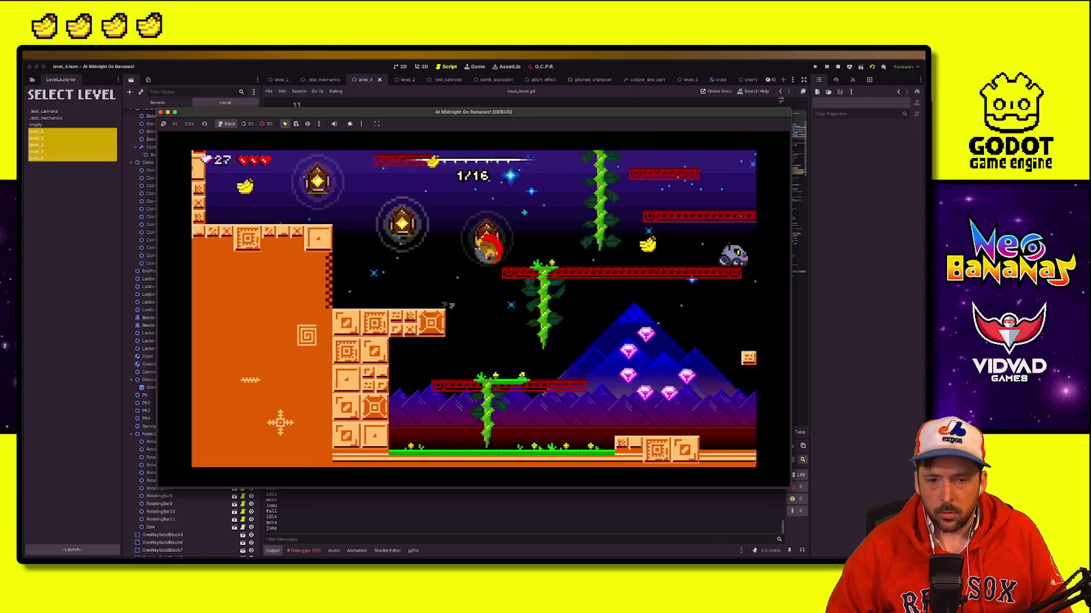
key(Right)
key(Up)
key(Up)
key(Right)
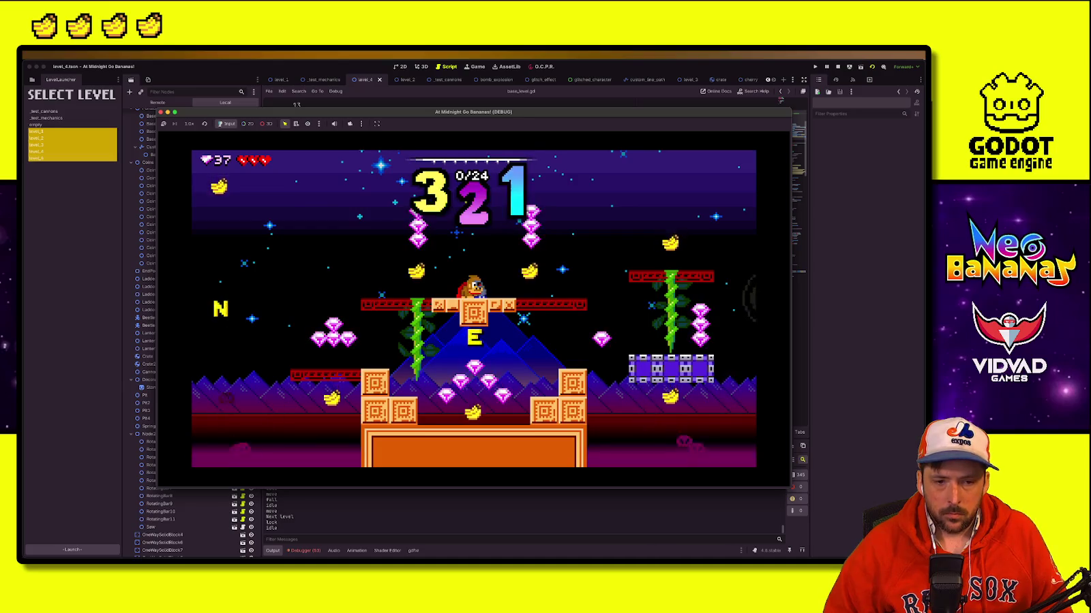
Step: Play the 24-banana level, jumping right past enemies and lanterns to the exit area
key(space)
key(Right)
key(space)
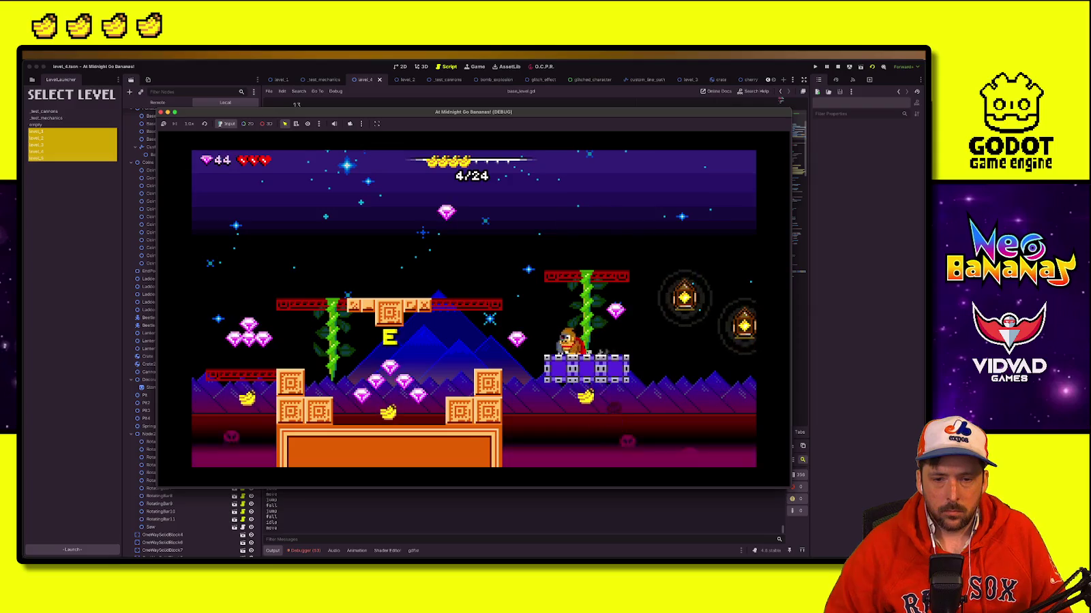
key(Left)
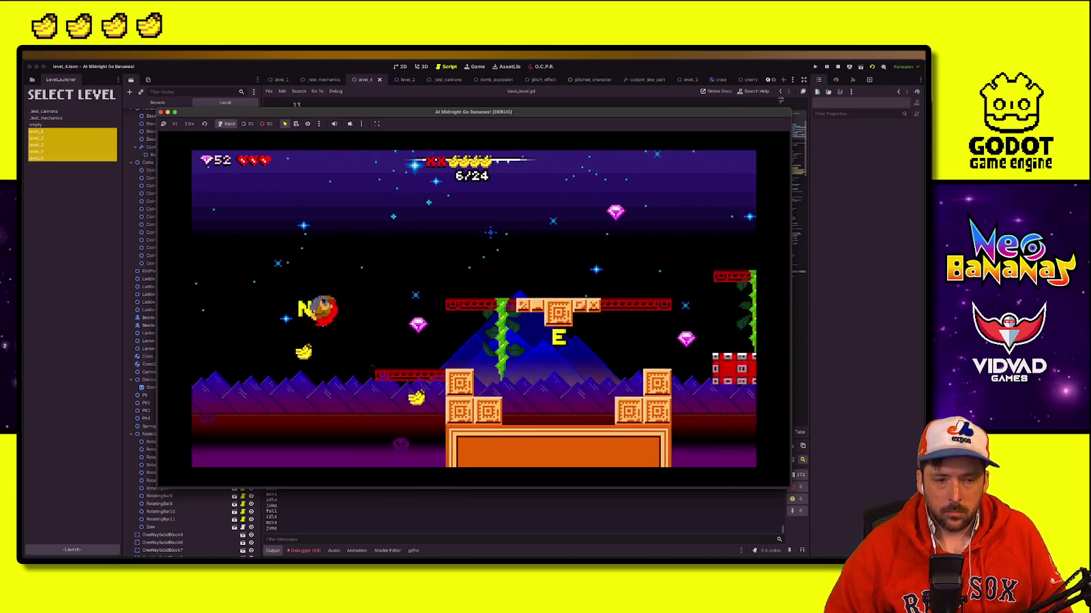
key(Right)
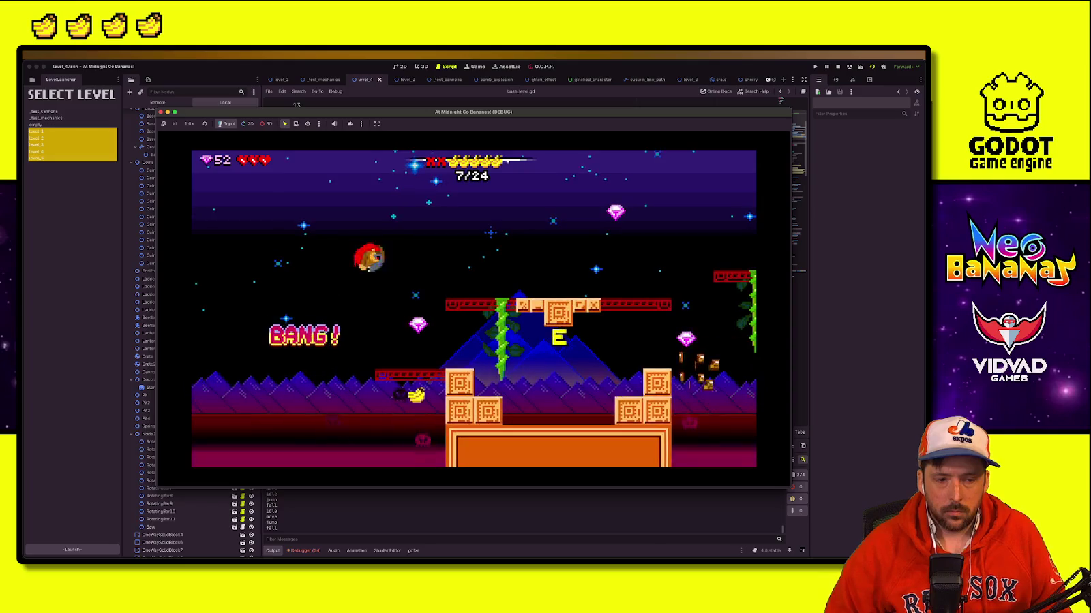
key(Right)
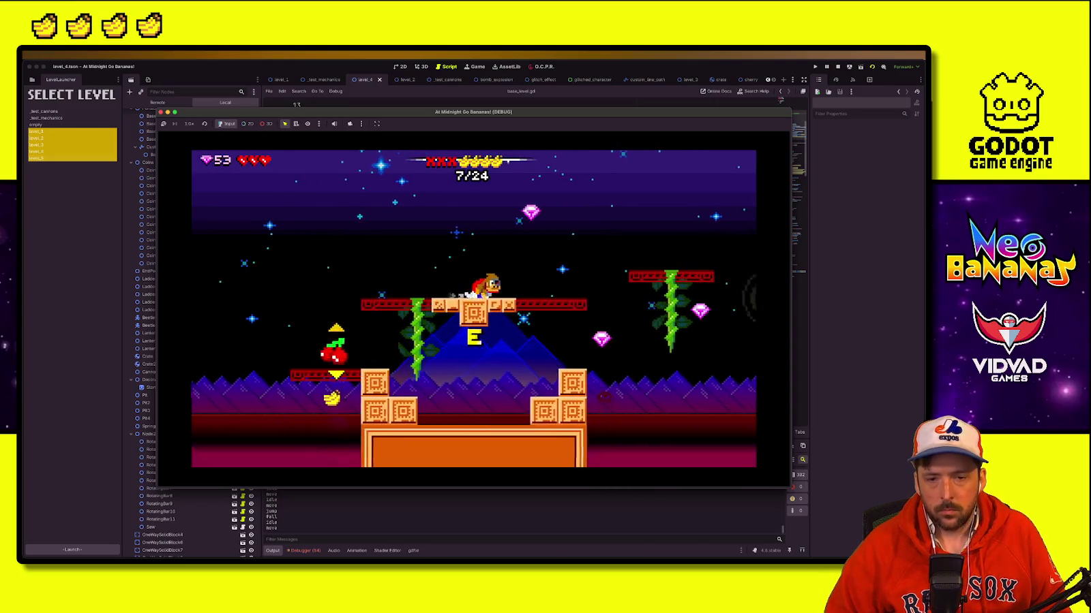
key(space)
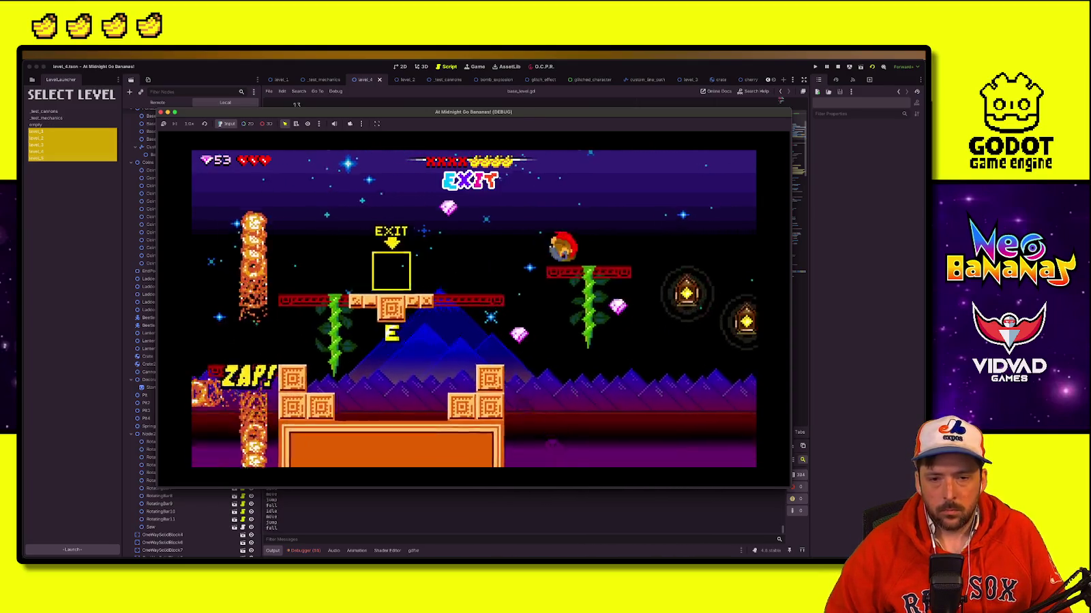
key(Right)
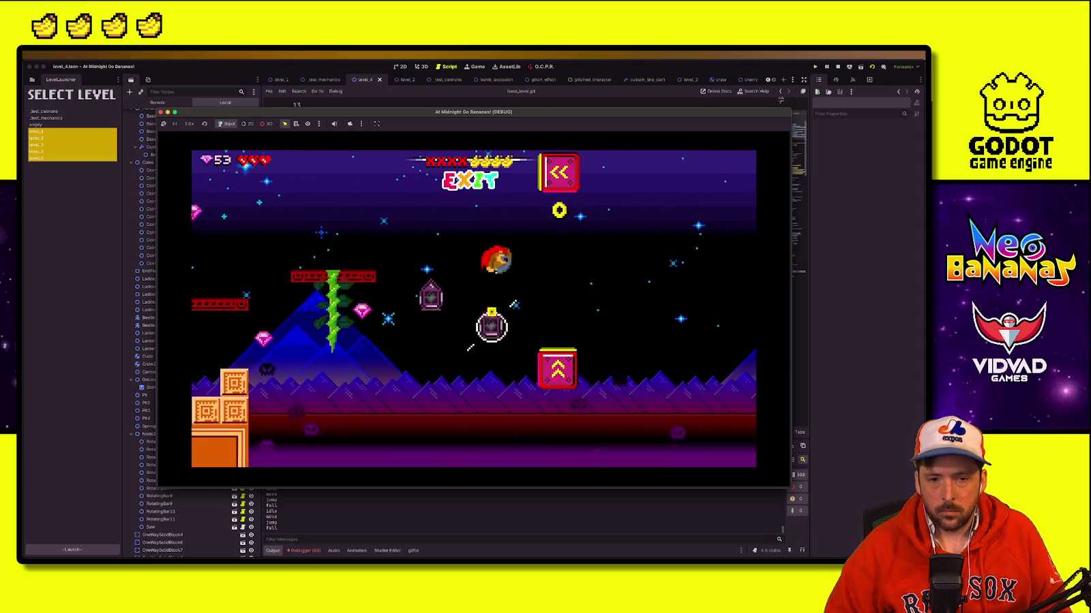
key(Right)
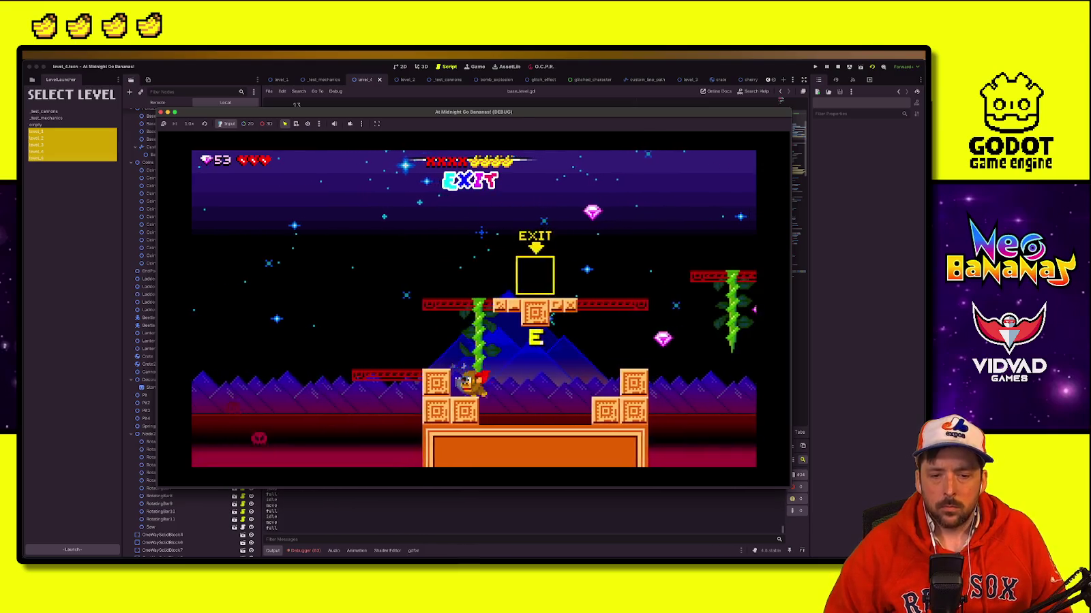
key(Right)
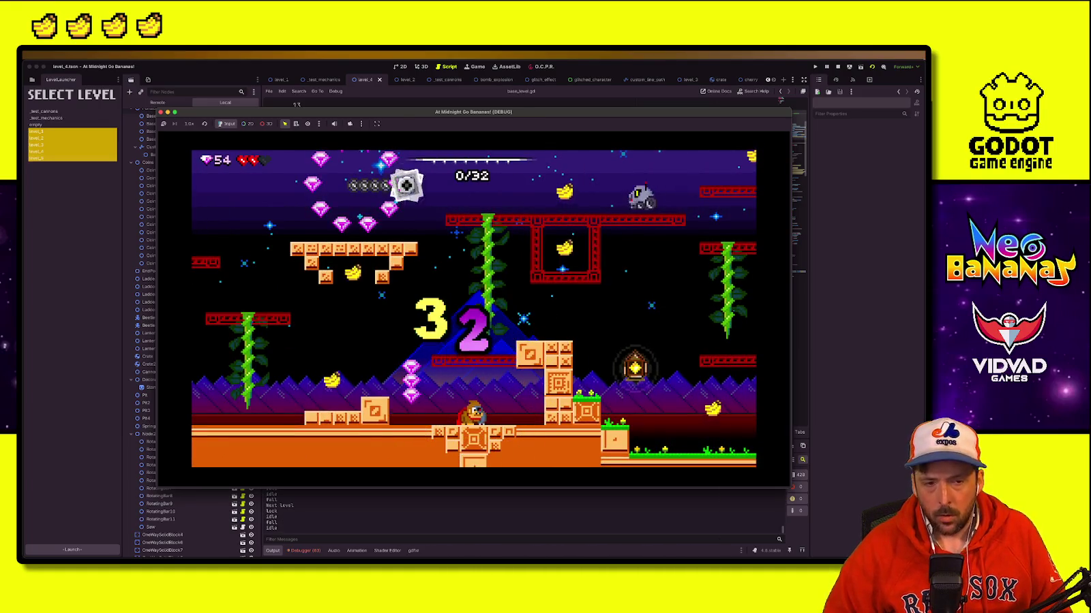
Step: Climb vines, launch through the gem ring, slash enemies, then stop the running game
key(Left)
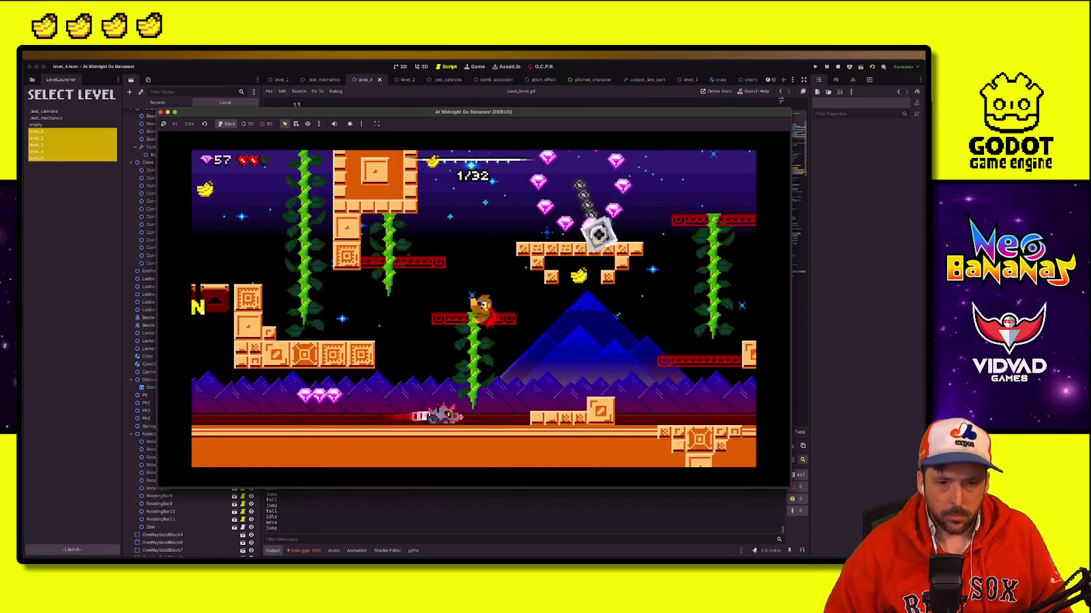
key(Left)
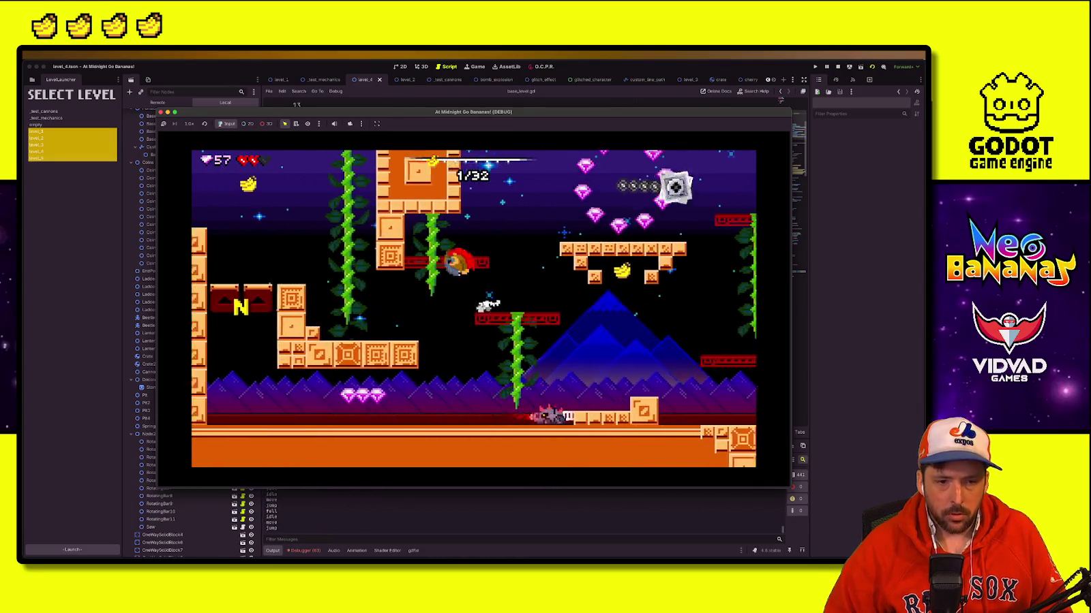
key(Up)
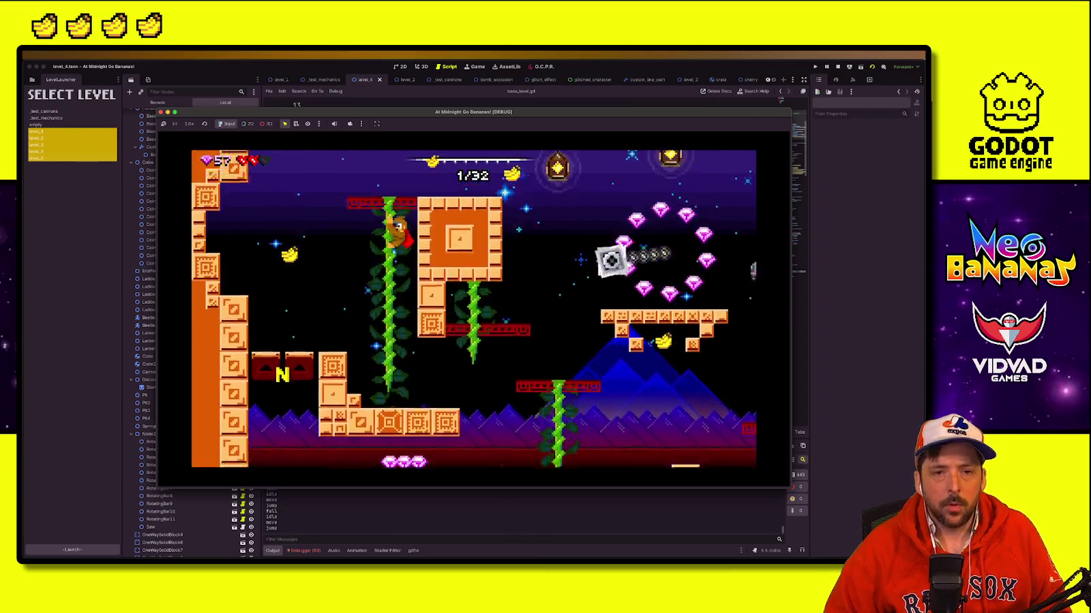
key(space)
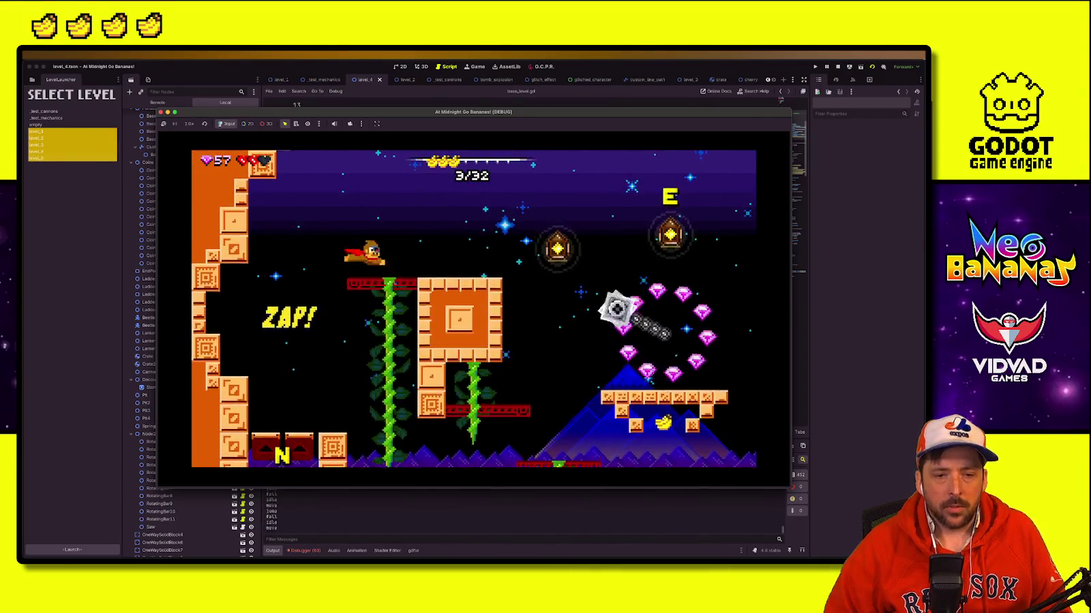
key(space)
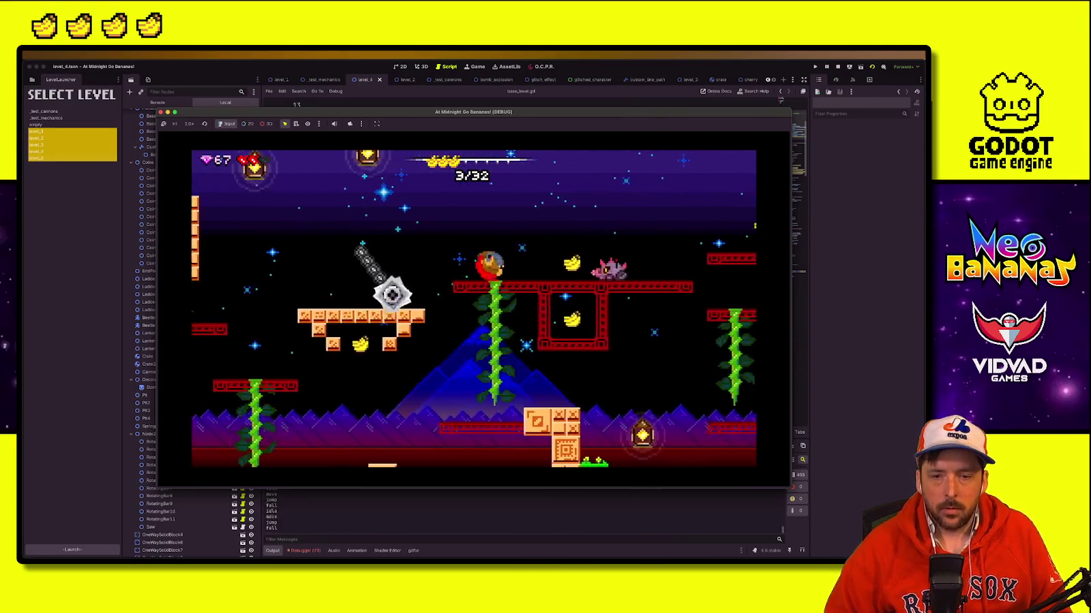
key(Right)
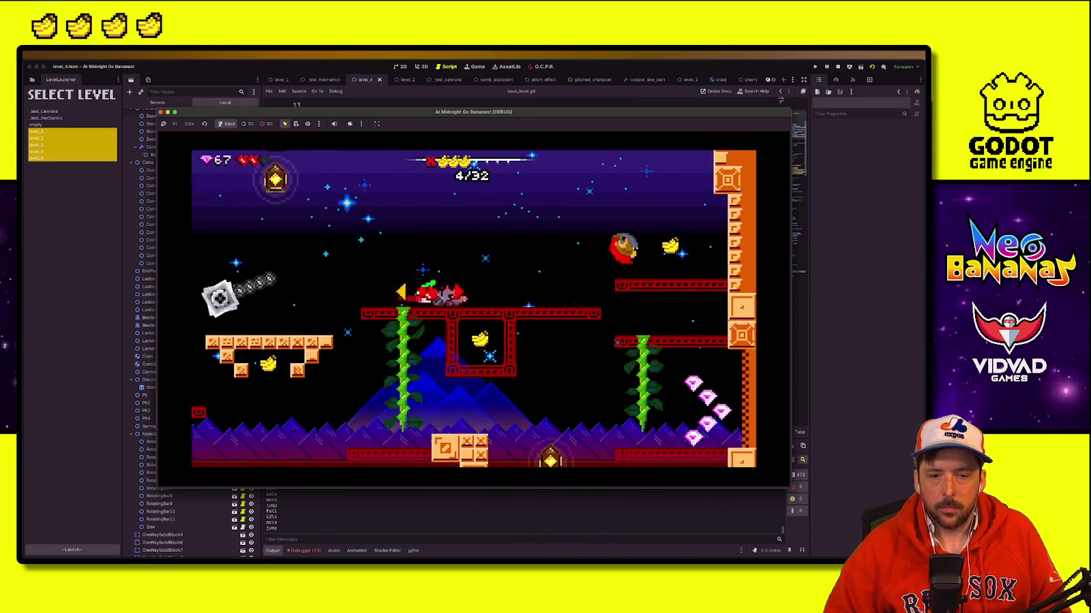
key(x)
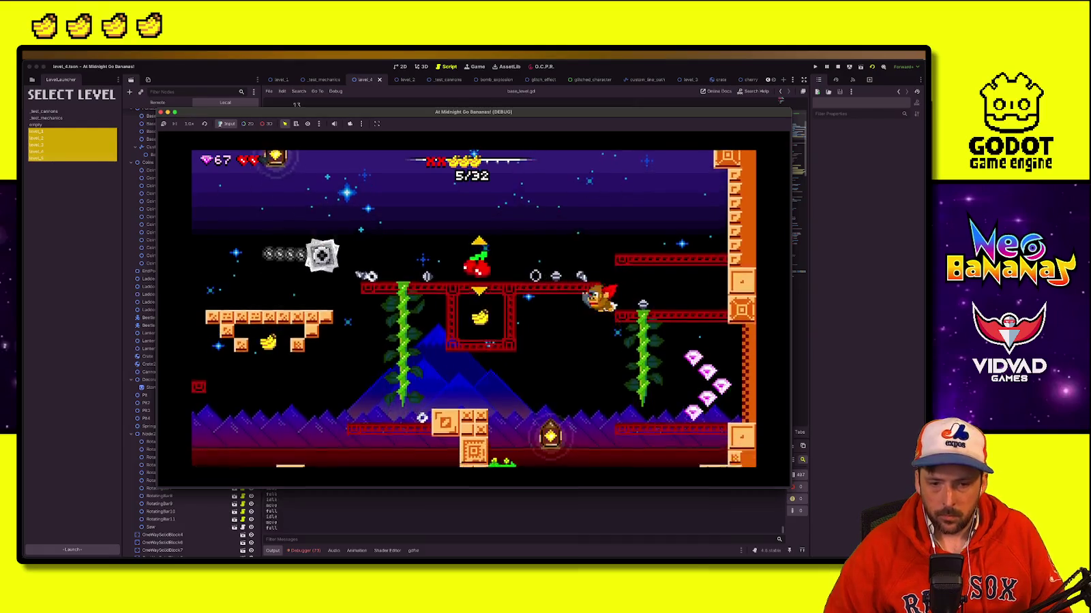
key(Down)
key(x)
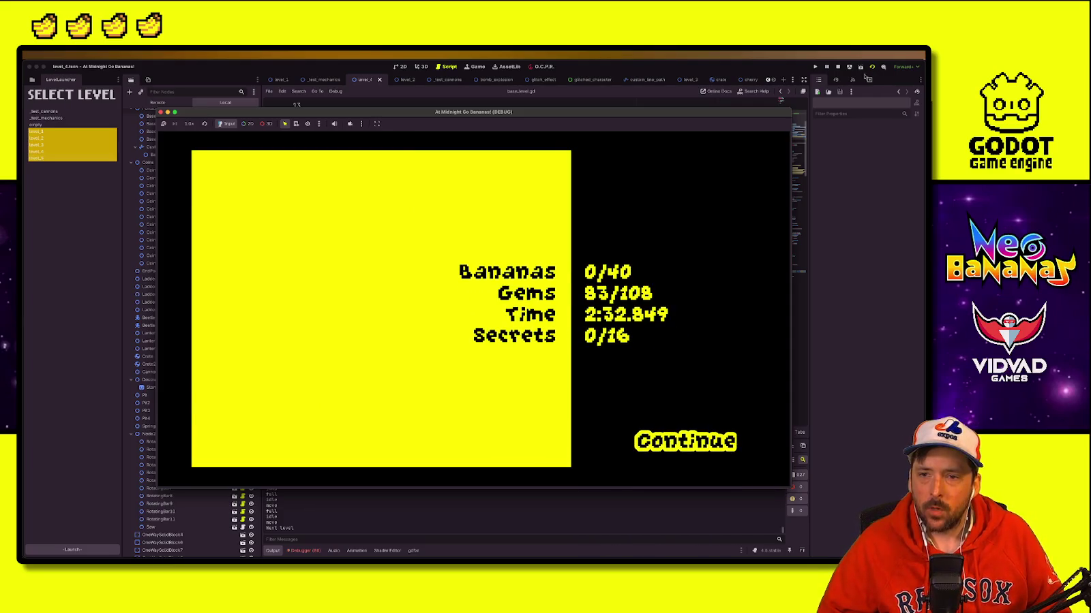
click(838, 68)
Step: Relaunch the game and clear the 8-banana level, collecting its bananas and rolling into the exit
key(super+b)
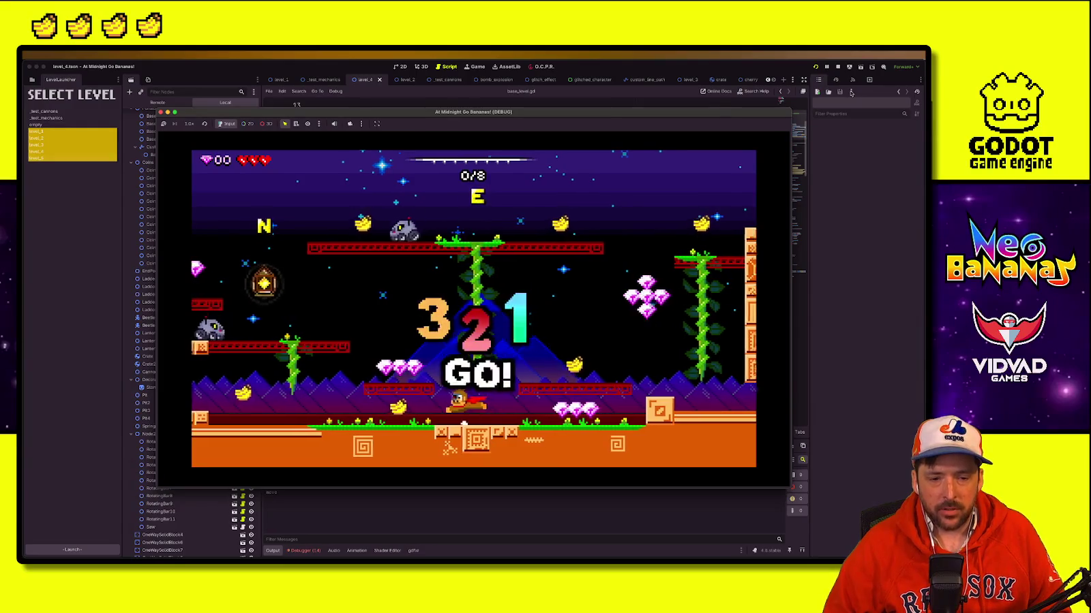
key(Left)
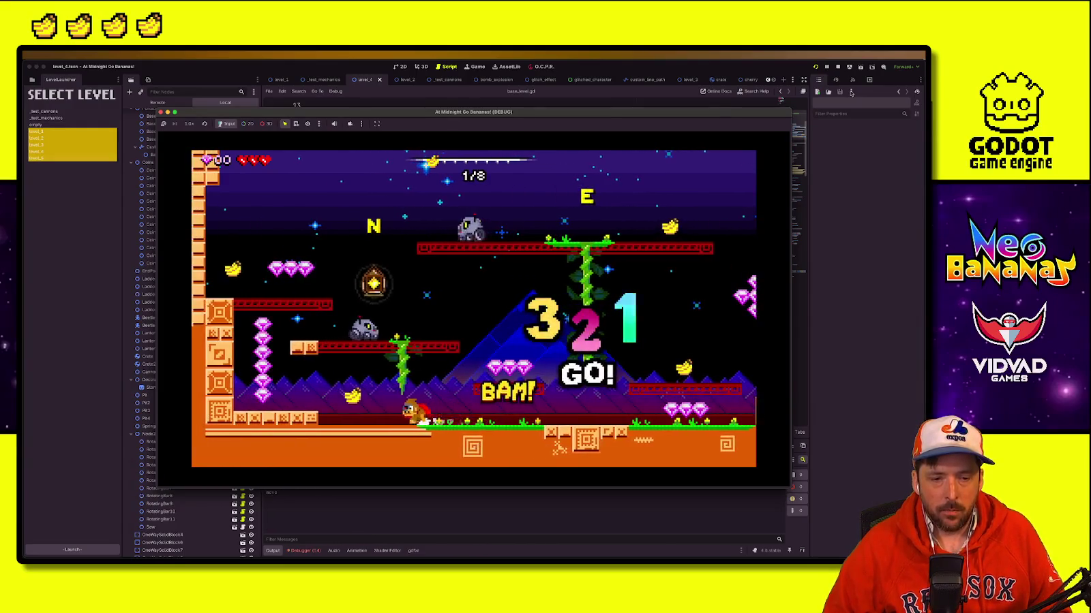
key(Left)
key(space)
key(Left)
key(space)
key(Right)
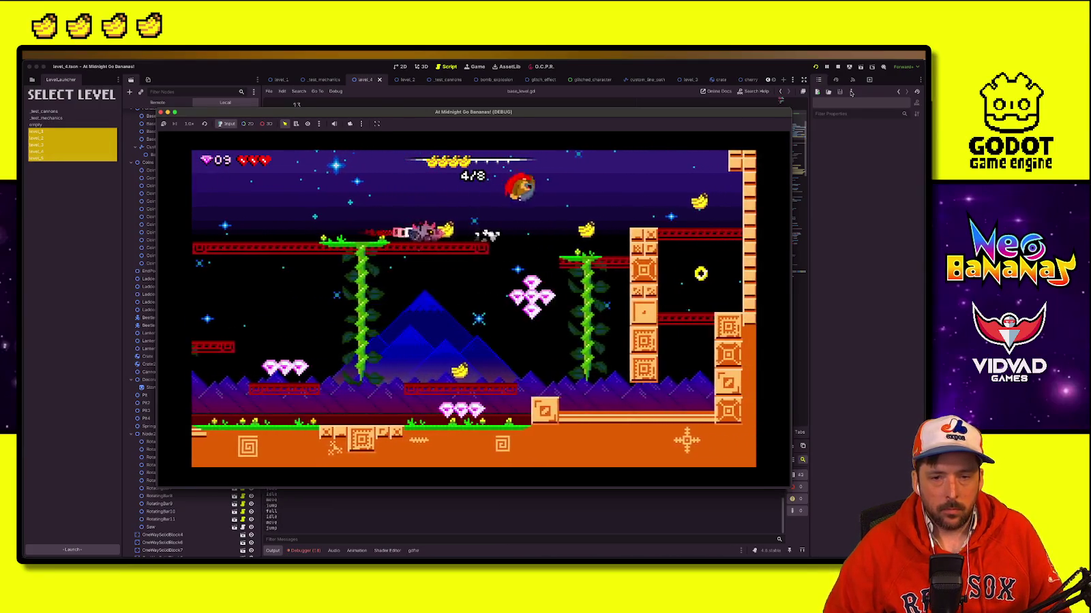
key(Right)
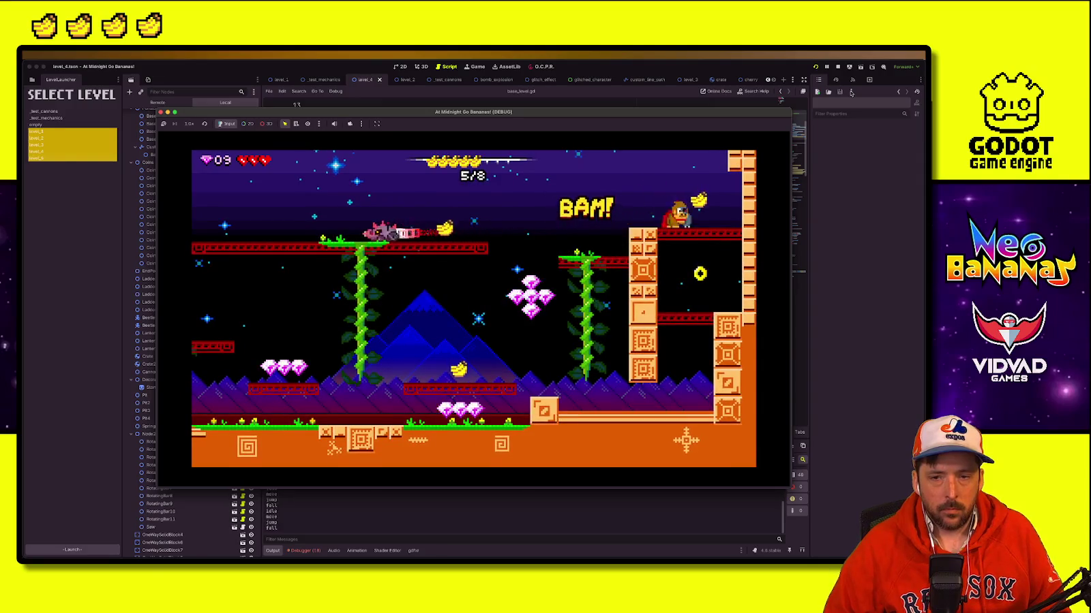
key(Left)
key(Right)
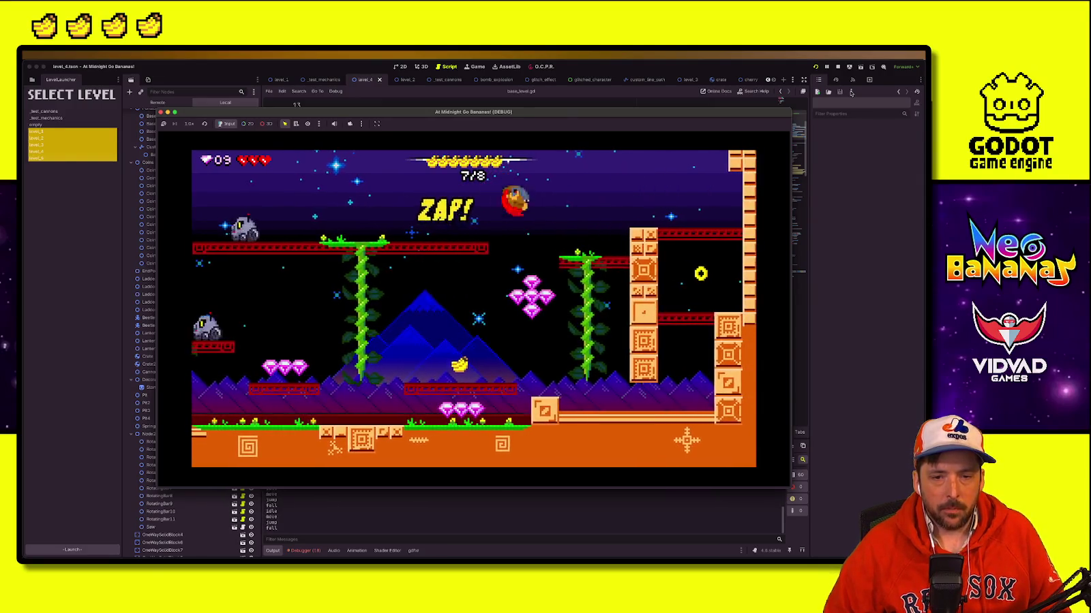
key(Right)
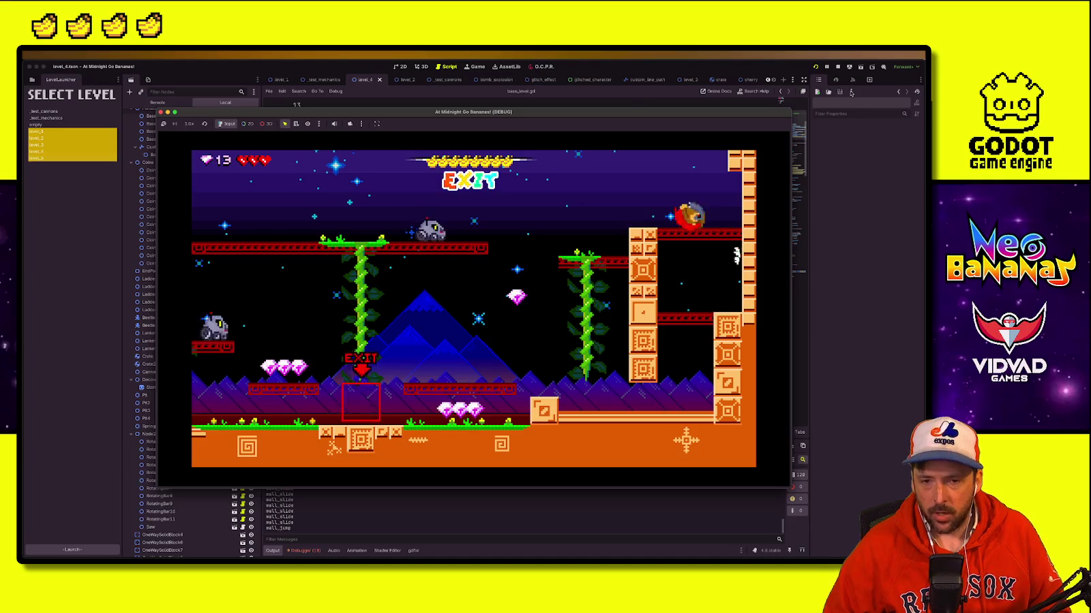
key(Left)
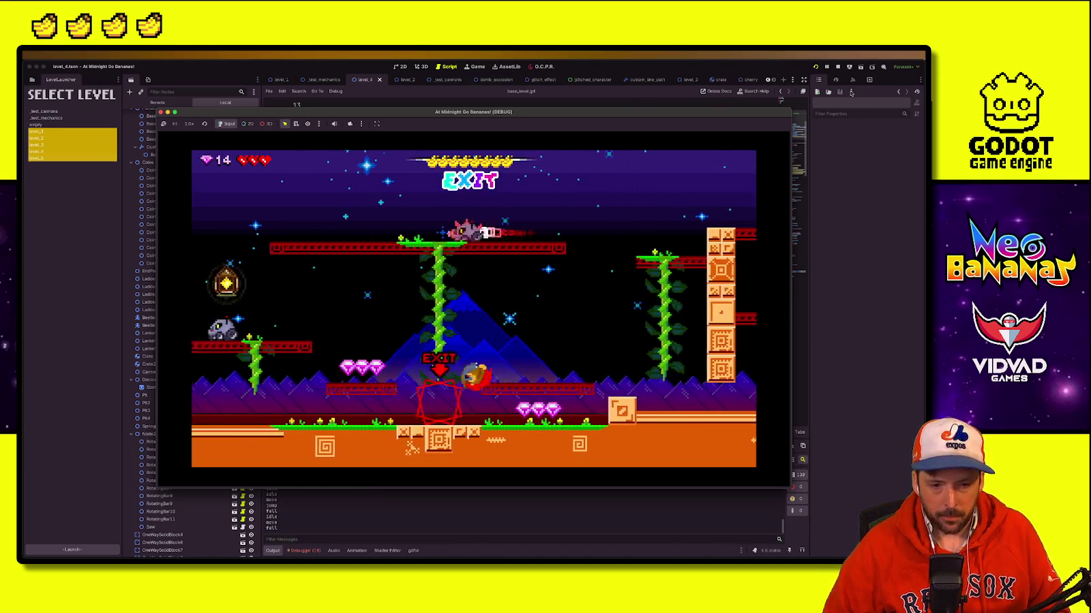
key(Left)
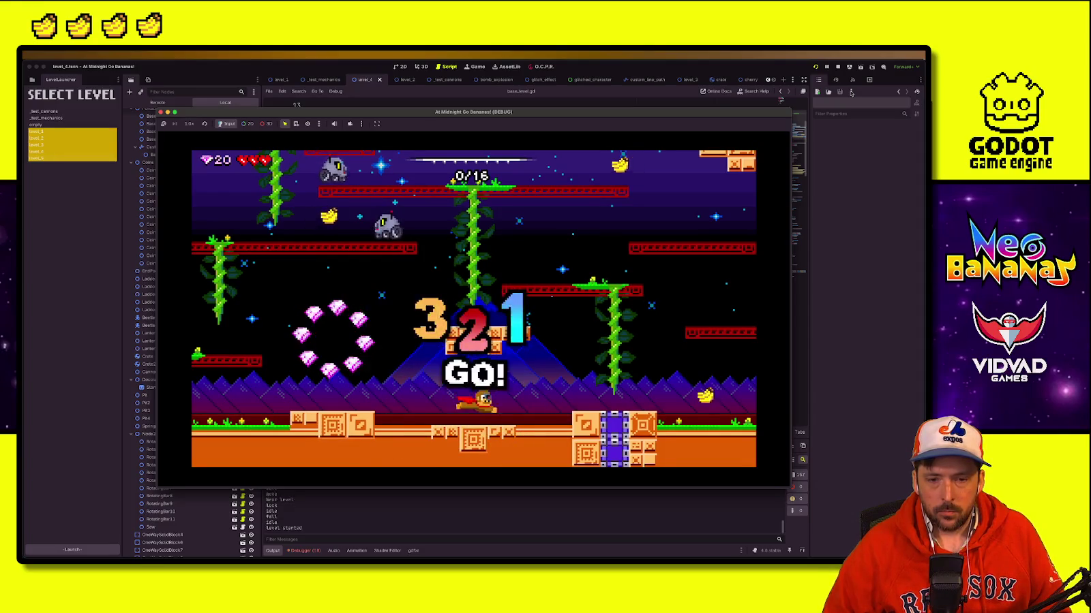
Step: Climb the red platforms in the next level collecting a banana and gems, then stop with F8
key(Right)
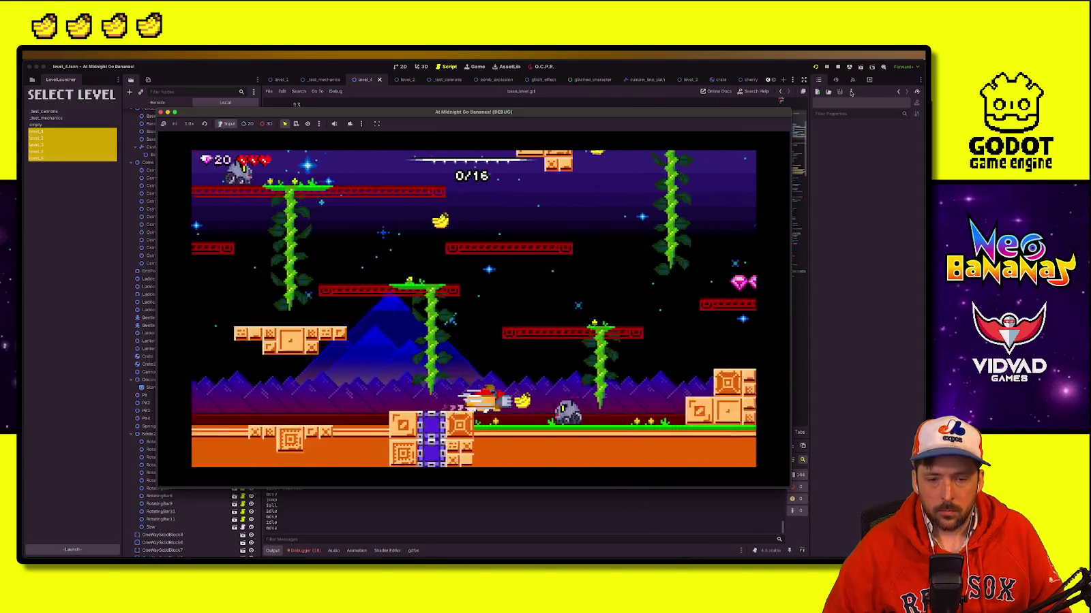
key(space)
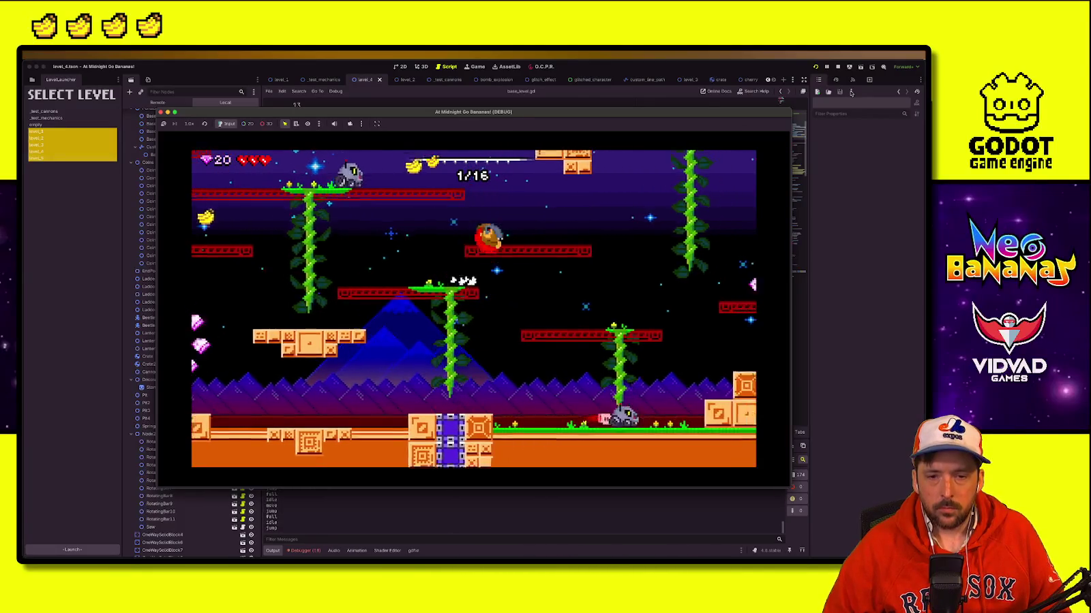
key(Right)
key(space)
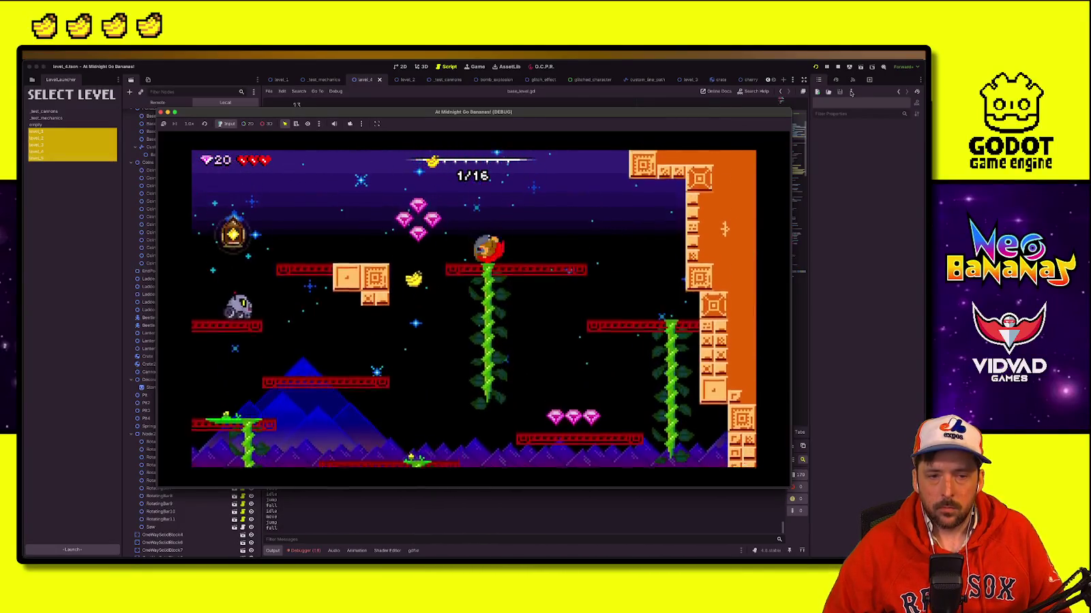
key(Left)
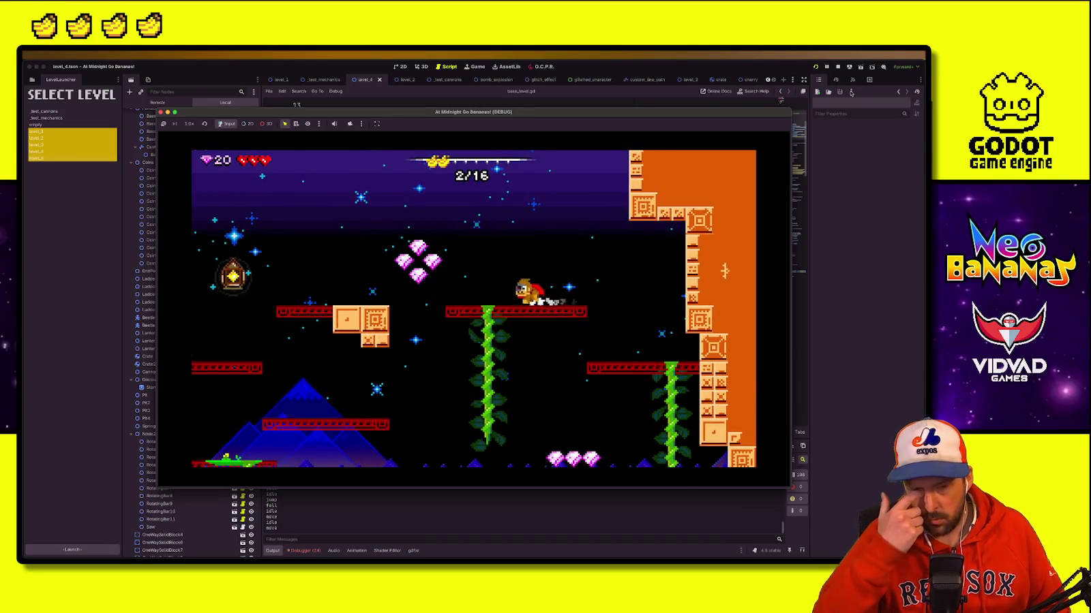
key(Left)
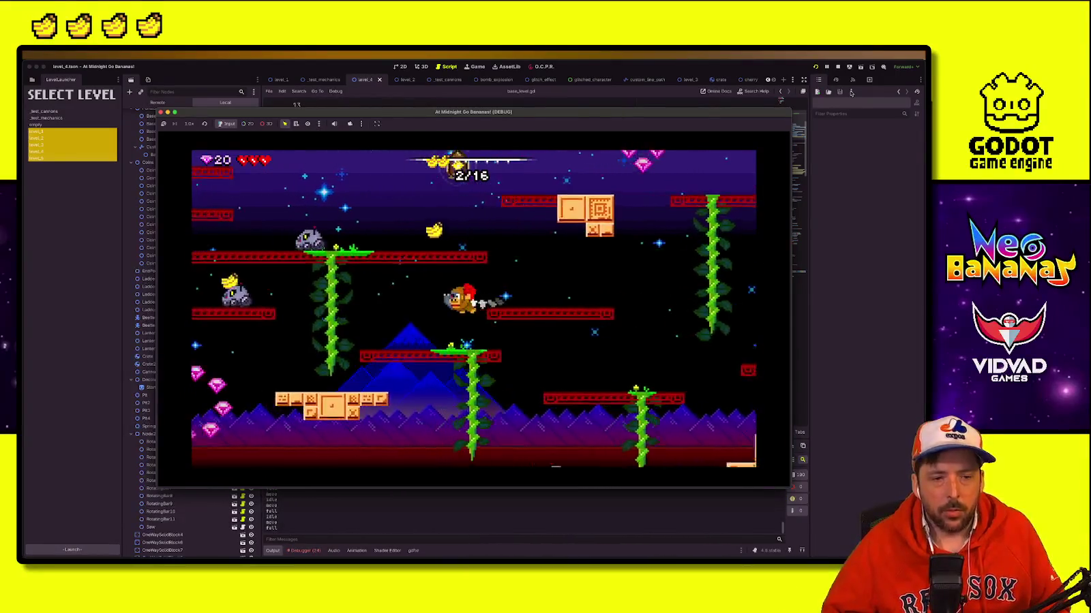
key(Left)
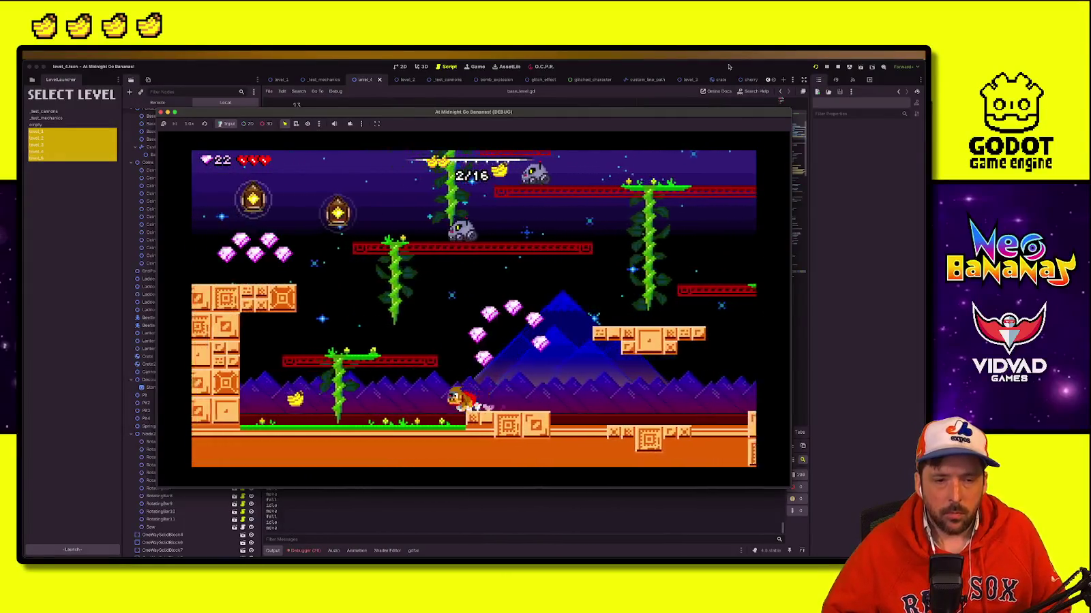
key(F8)
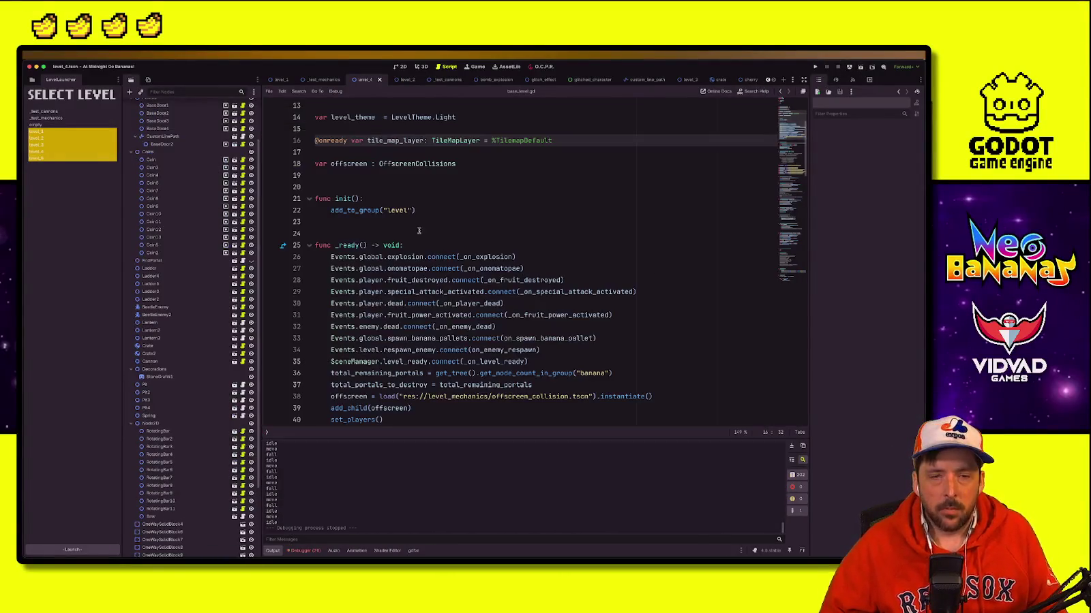
Step: Switch to the 2D workspace and FileSystem dock and open level_2.tscn
click(401, 66)
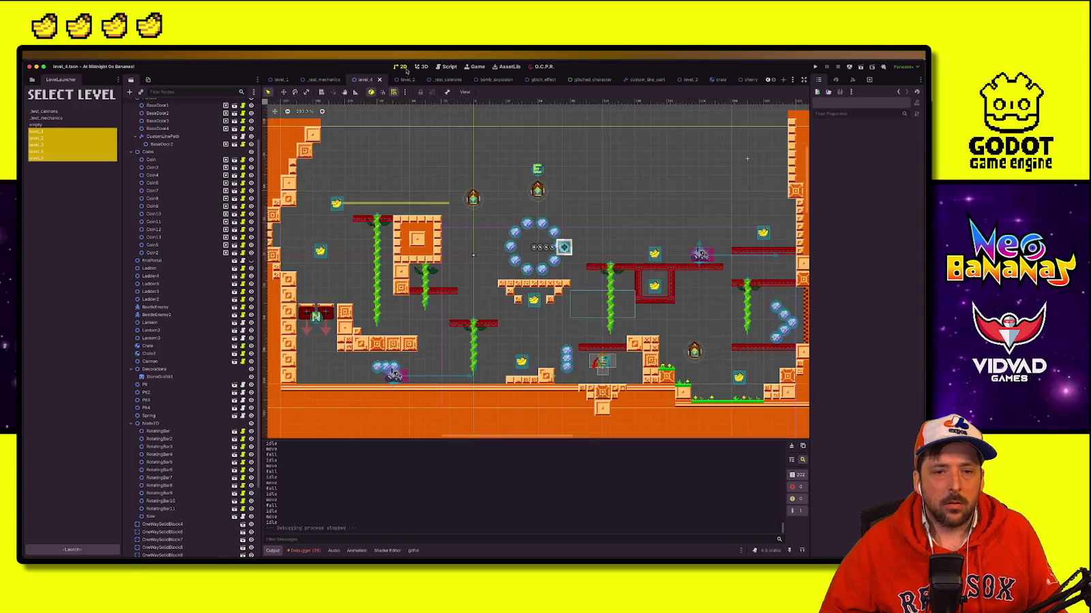
click(32, 80)
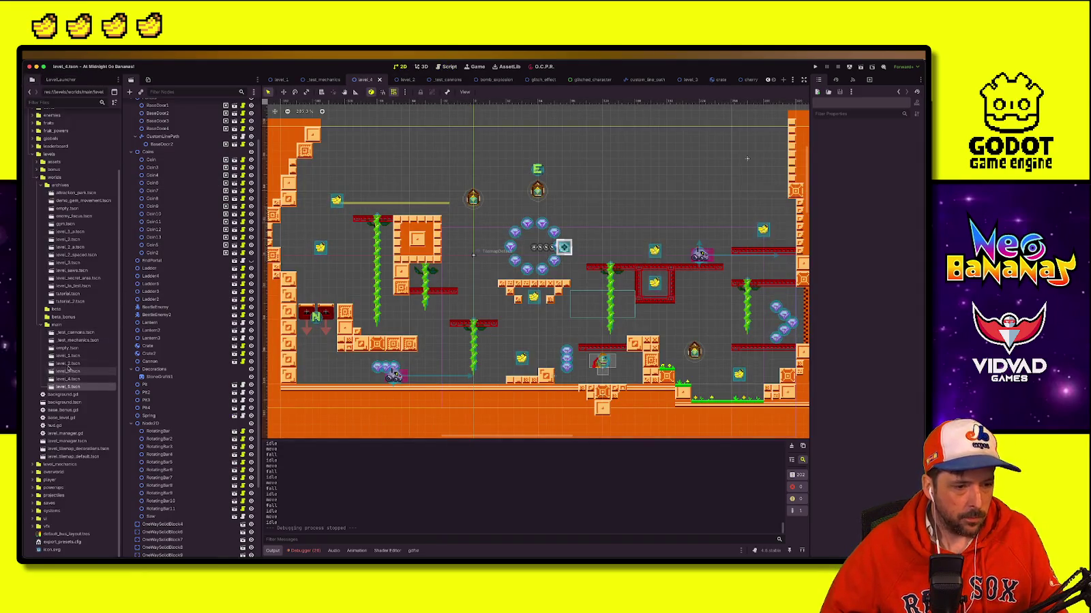
double_click(68, 363)
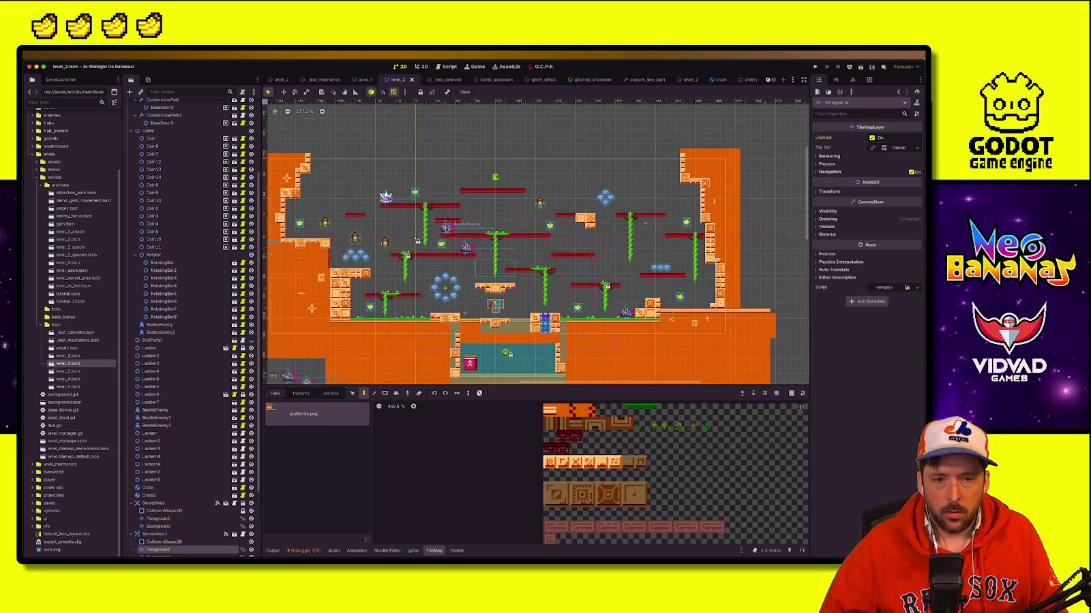
scroll(475, 278, up, 4)
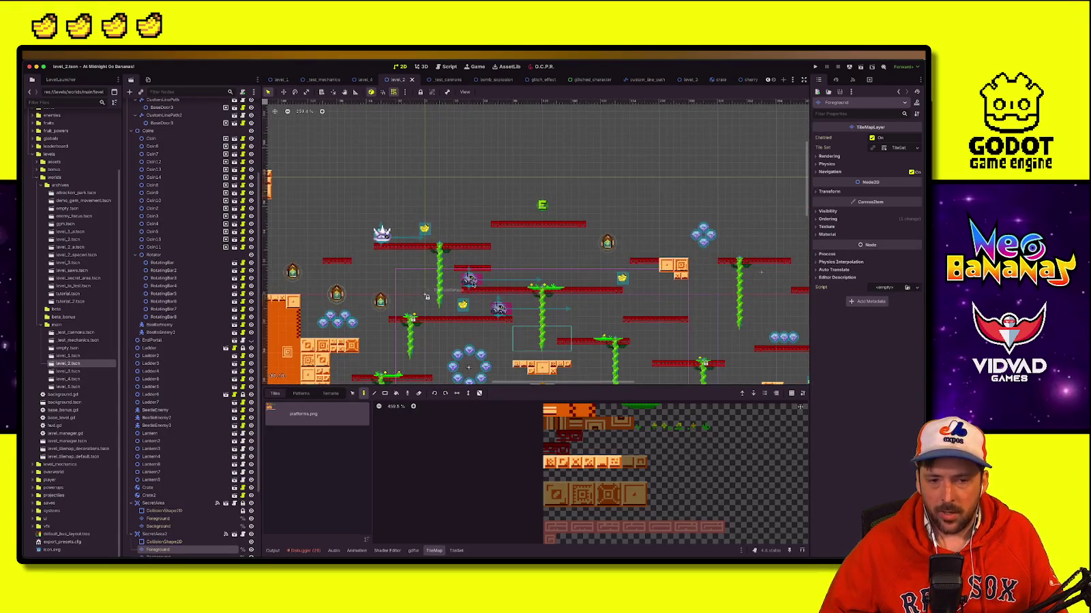
scroll(599, 311, down, 4)
scroll(392, 305, up, 2)
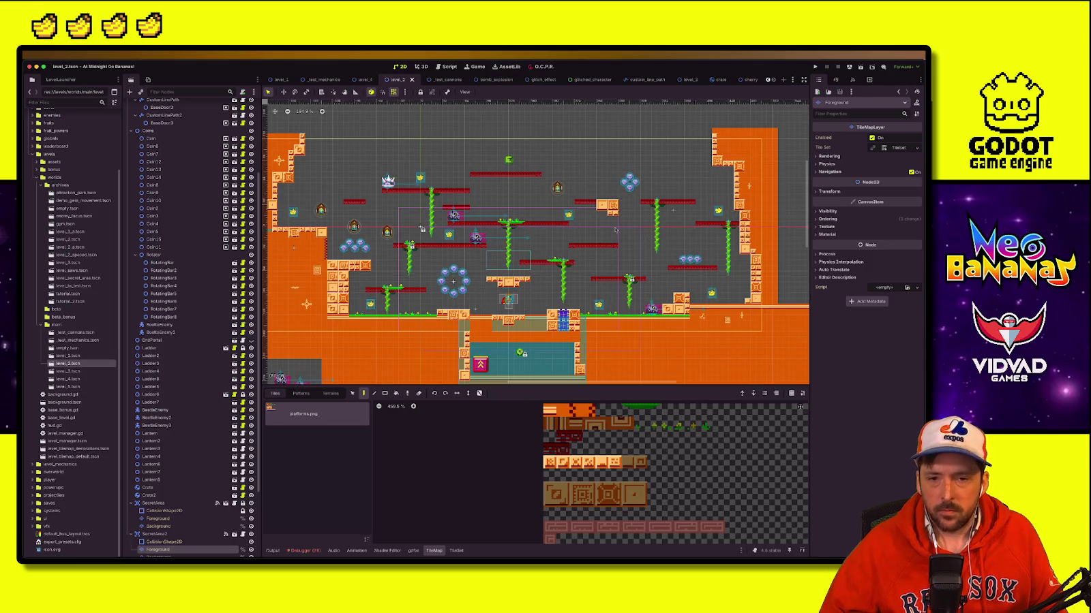
scroll(202, 160, up, 5)
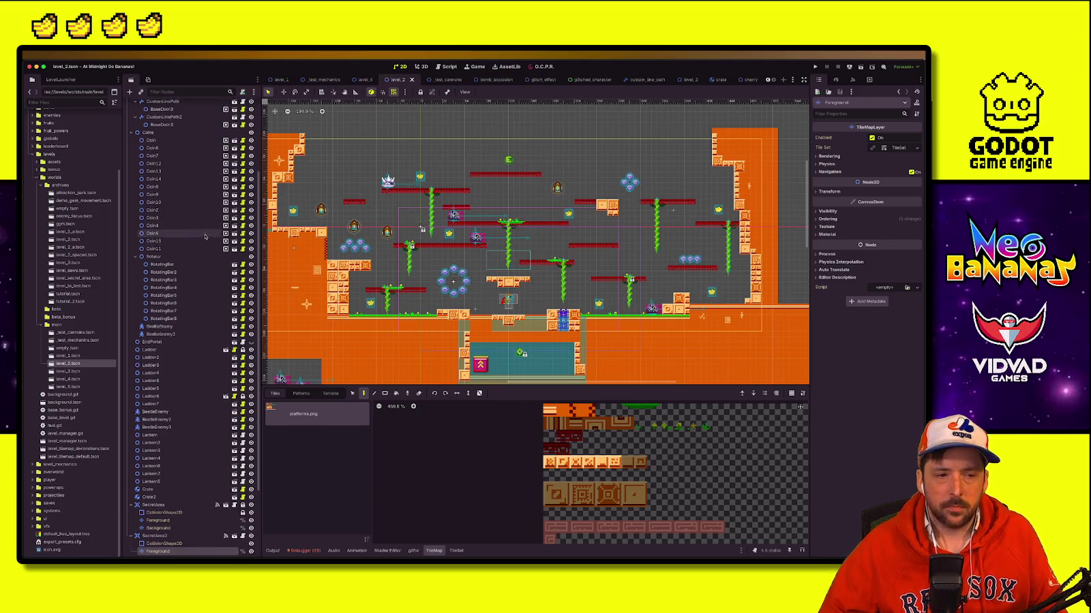
Step: Duplicate level_2.tscn as level_2_a.tscn
right_click(76, 363)
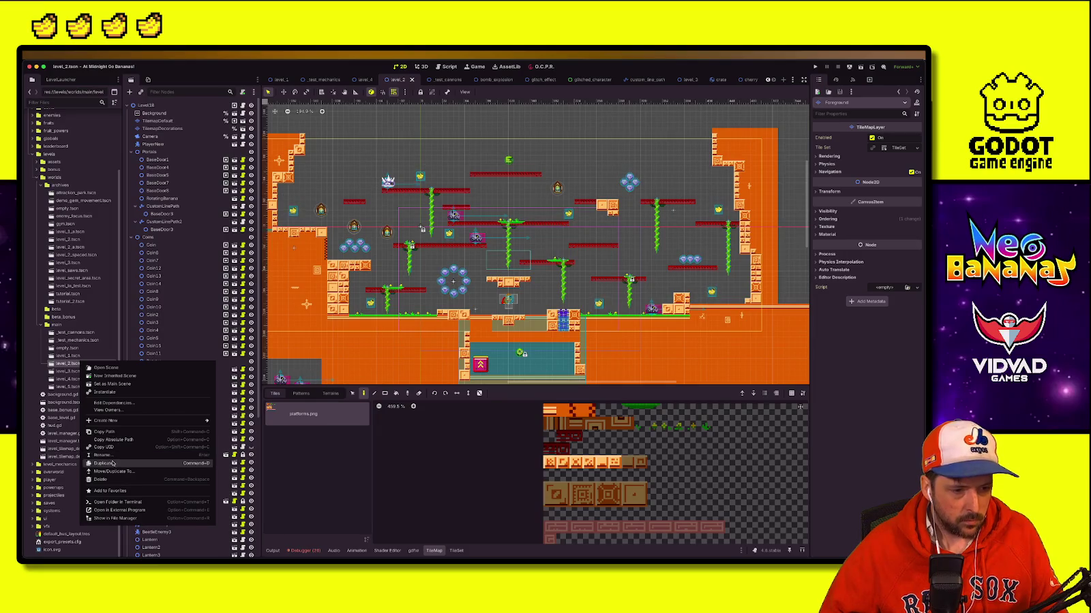
click(128, 462)
key(Return)
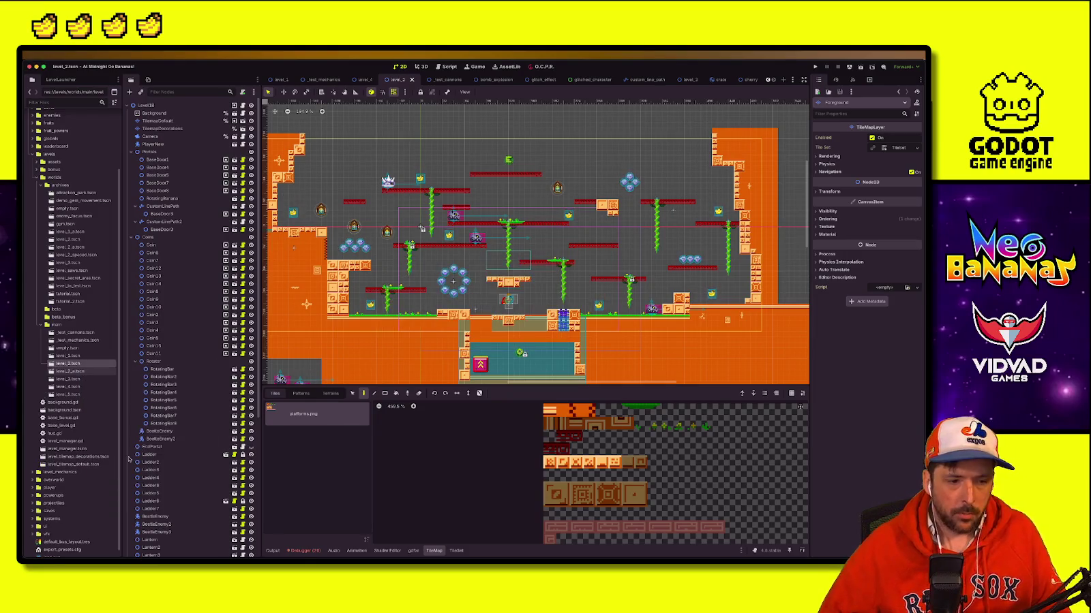
Step: Open level_2_a.tscn as the only scene tab, then select the beetle enemy
double_click(77, 372)
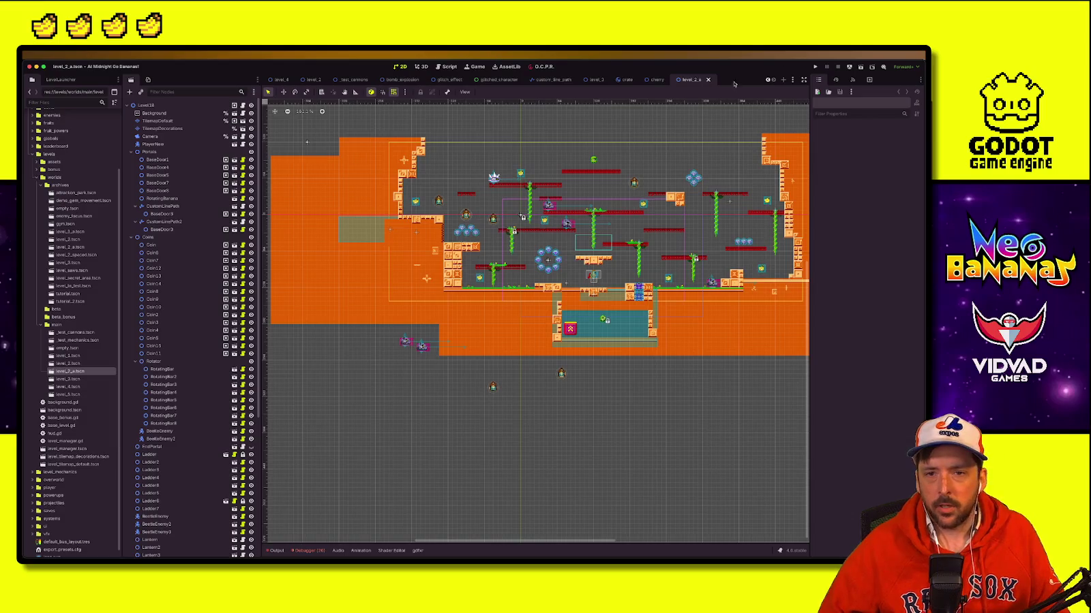
right_click(691, 83)
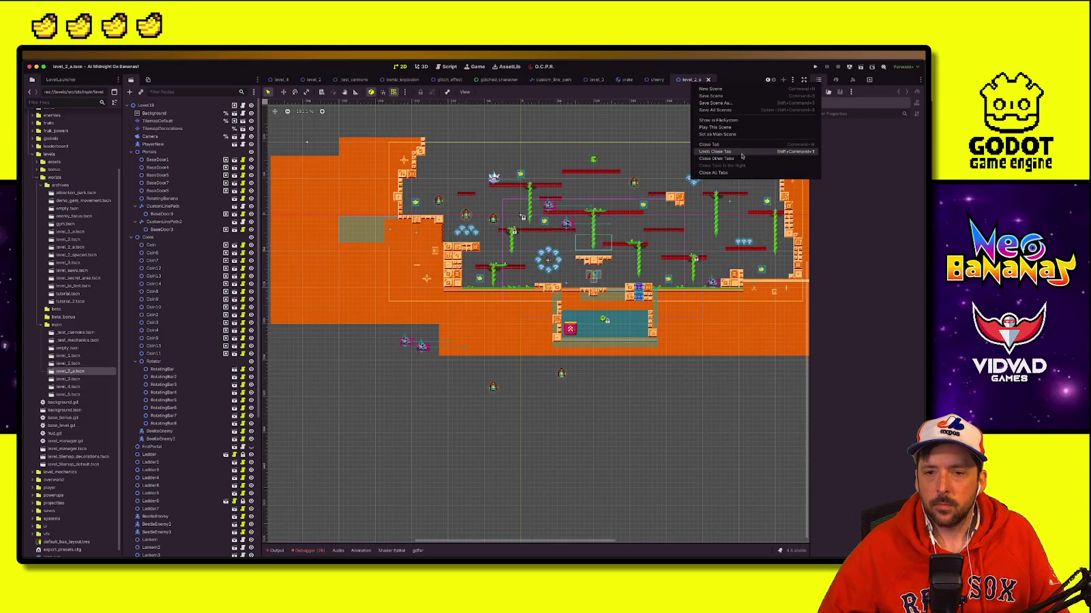
click(739, 159)
scroll(522, 216, up, 4)
click(507, 267)
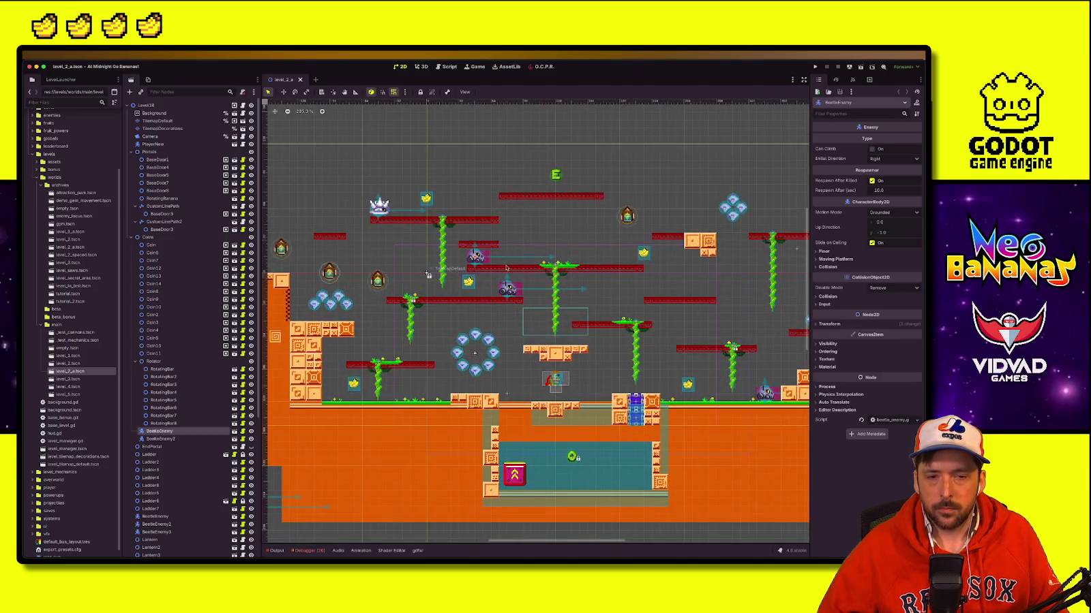
Step: Erase the upper-left platform tiles on TilemapDefault with the Rectangle eraser
click(157, 120)
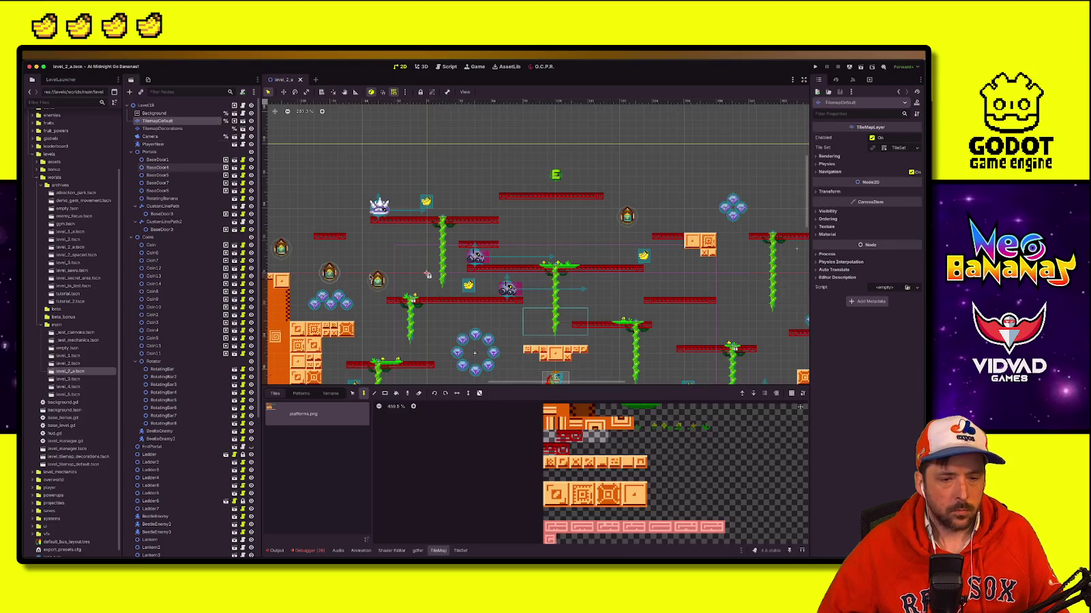
click(384, 393)
click(418, 393)
mouse_move(410, 185)
mouse_down()
mouse_move(709, 237)
mouse_move(733, 259)
mouse_up()
Step: Move the spiked beetle to the upper-left of the level and save
click(379, 206)
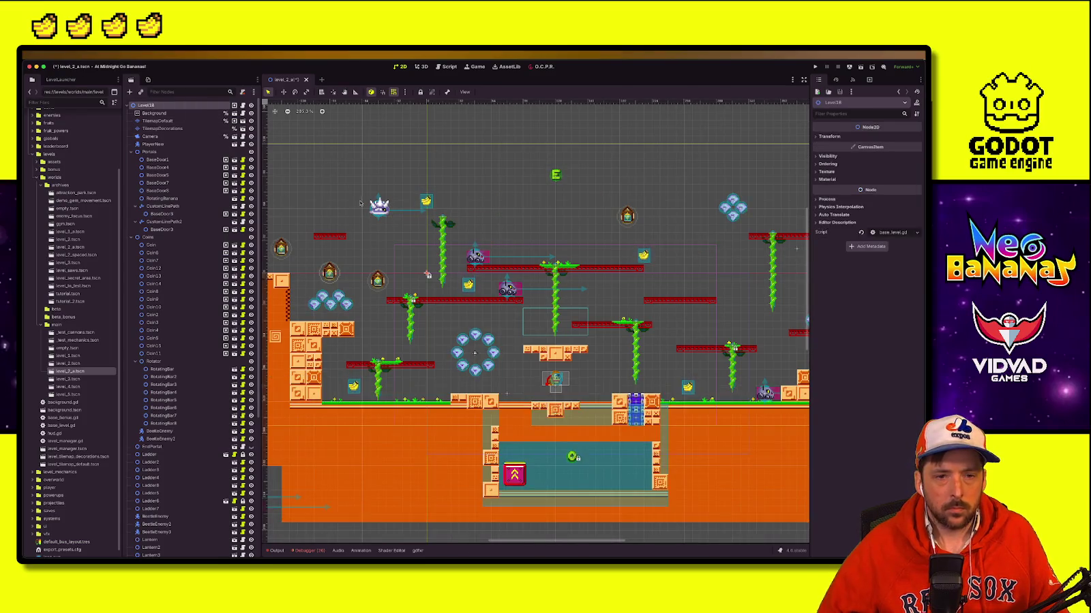
scroll(665, 329, left, 5)
mouse_move(617, 261)
mouse_down()
mouse_move(626, 250)
mouse_move(279, 199)
mouse_up()
key(ctrl+s)
Step: Shift Coin15 and BaseDoor7 left, and park the four-coin cluster and Ladder8 above the level
scroll(665, 330, down, 2)
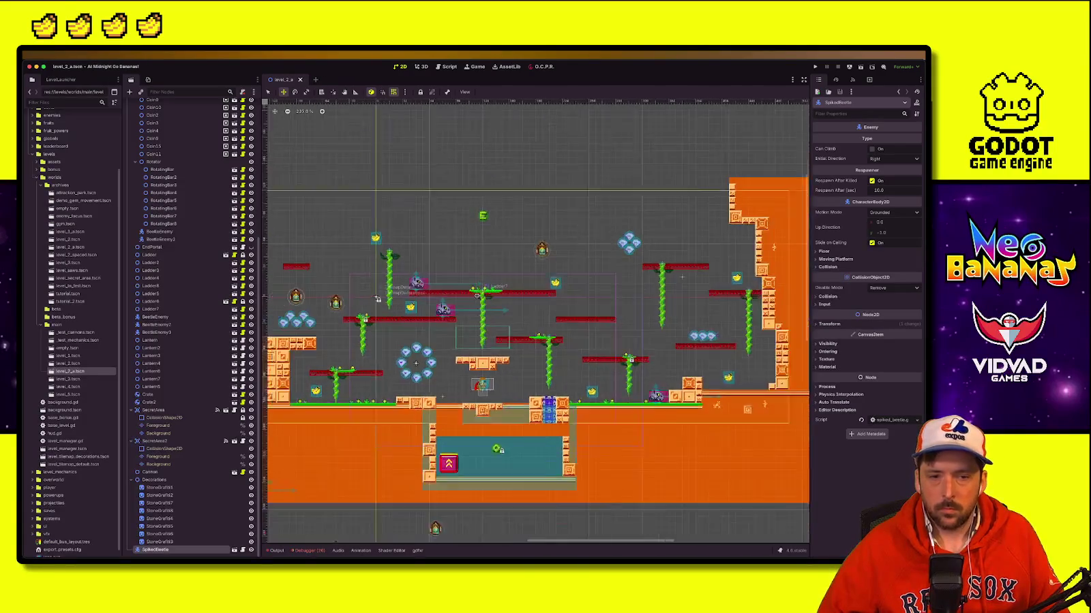
click(483, 225)
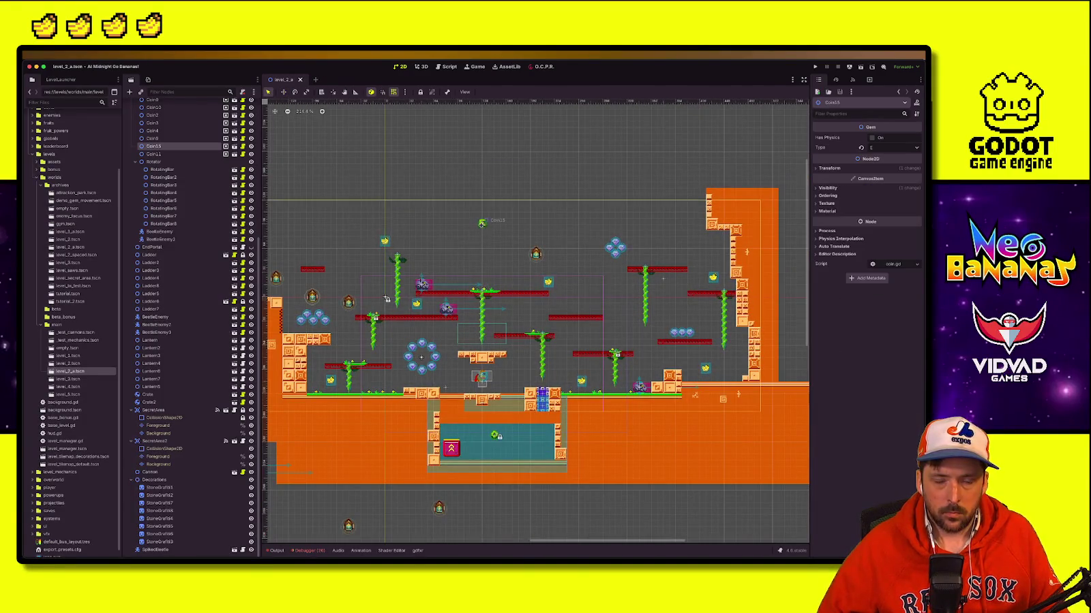
drag(561, 151, 514, 146)
drag(387, 248, 314, 250)
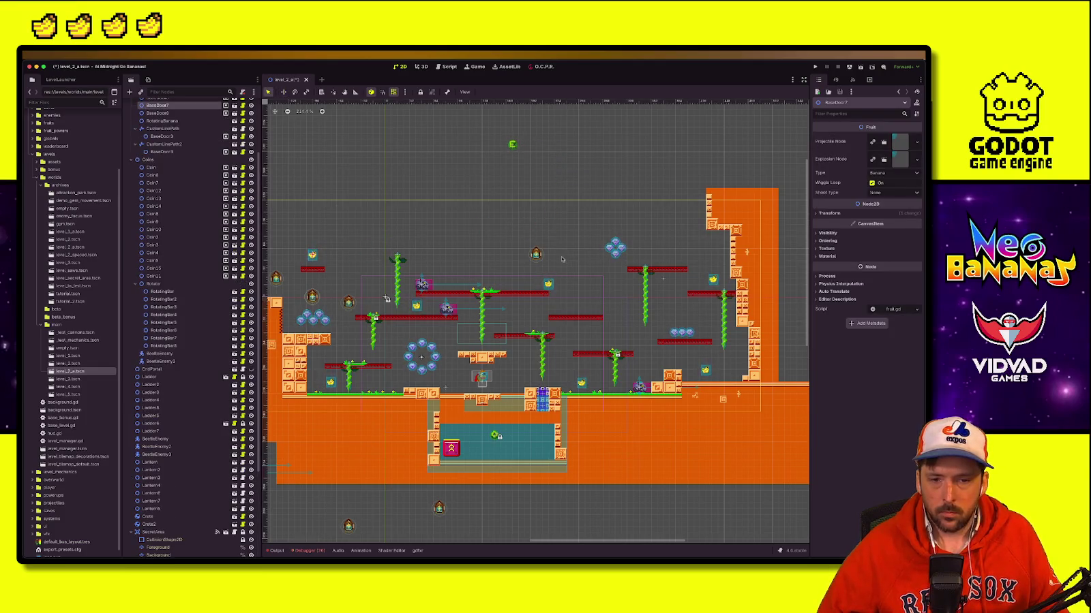
click(537, 254)
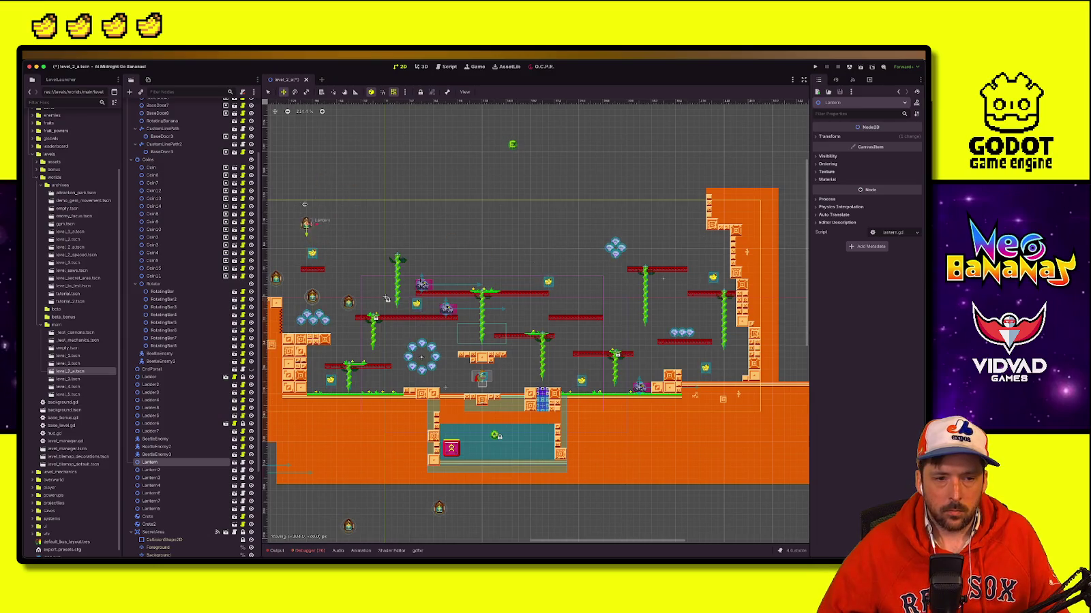
mouse_move(599, 232)
mouse_down()
mouse_move(630, 262)
mouse_move(506, 182)
mouse_up()
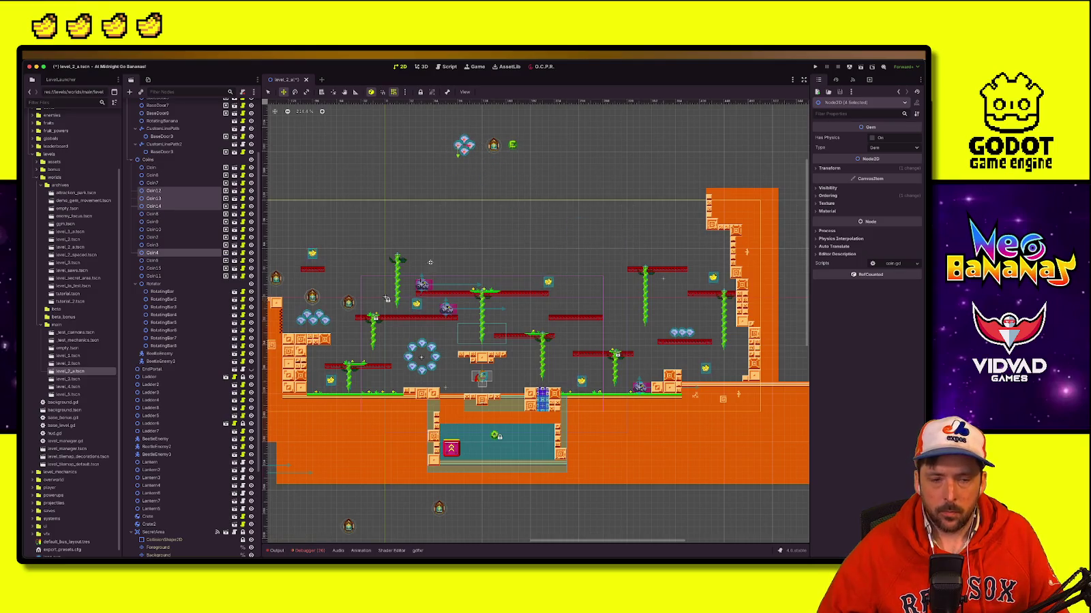
drag(396, 273, 390, 134)
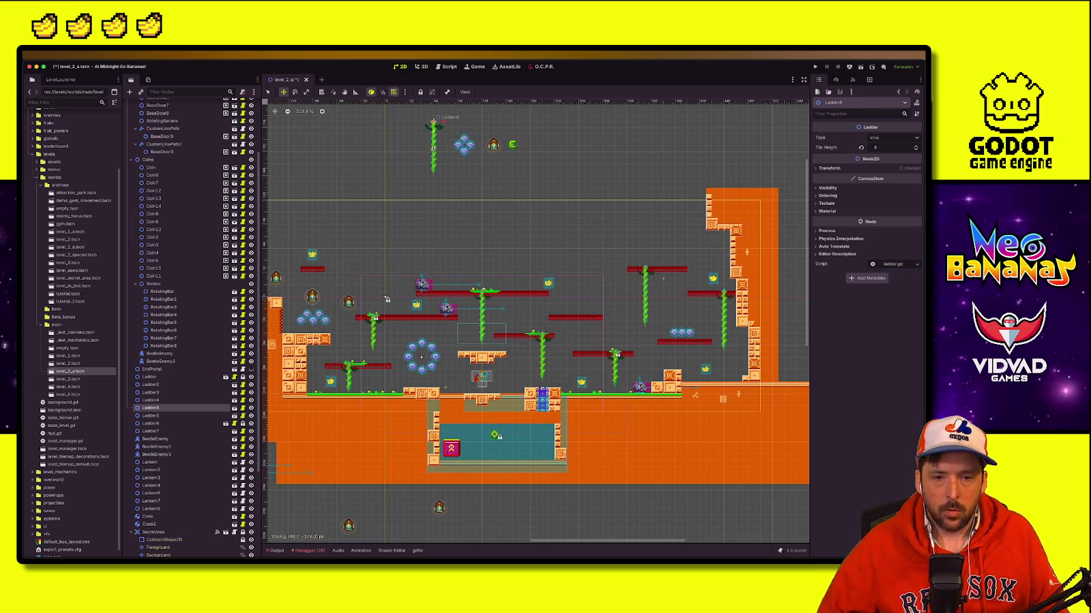
Step: Select the CustomLinePath and CustomLinePath2 nodes, then clear the selection
click(552, 284)
click(578, 288)
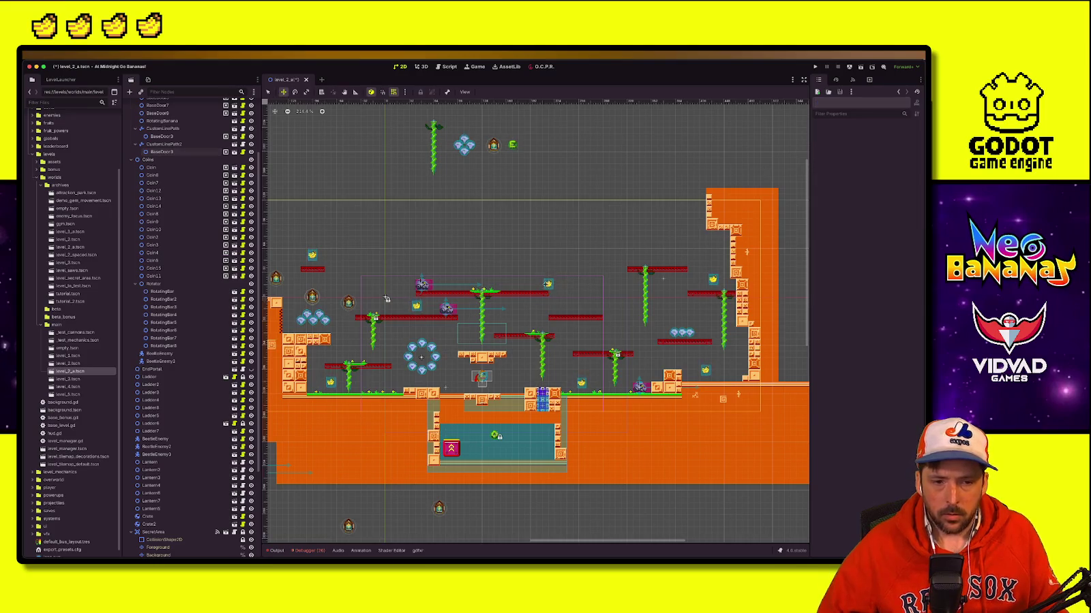
scroll(525, 305, up, 2)
click(164, 128)
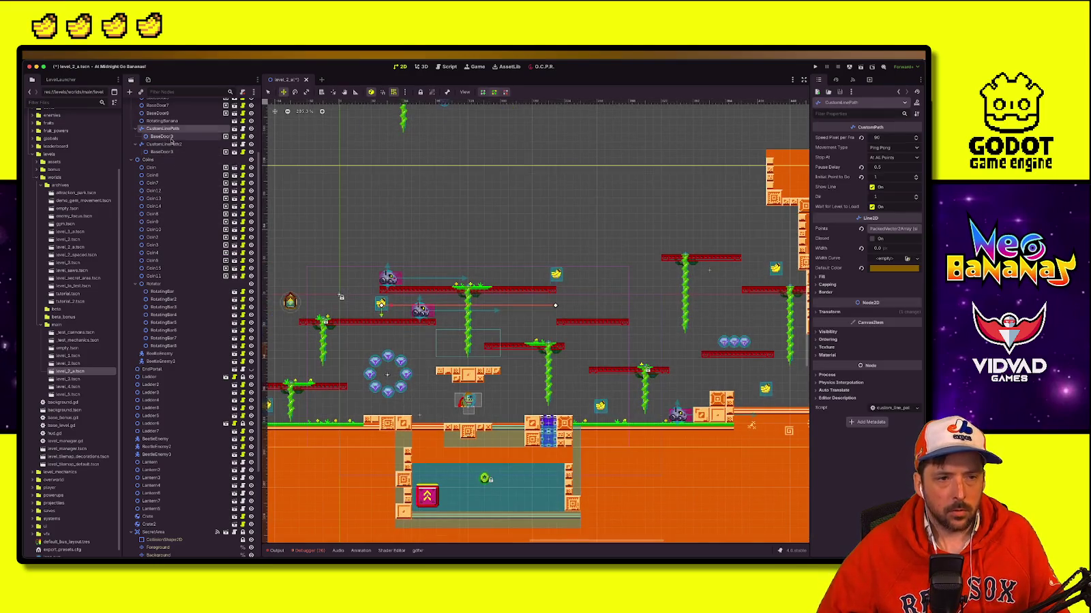
shift+click(169, 145)
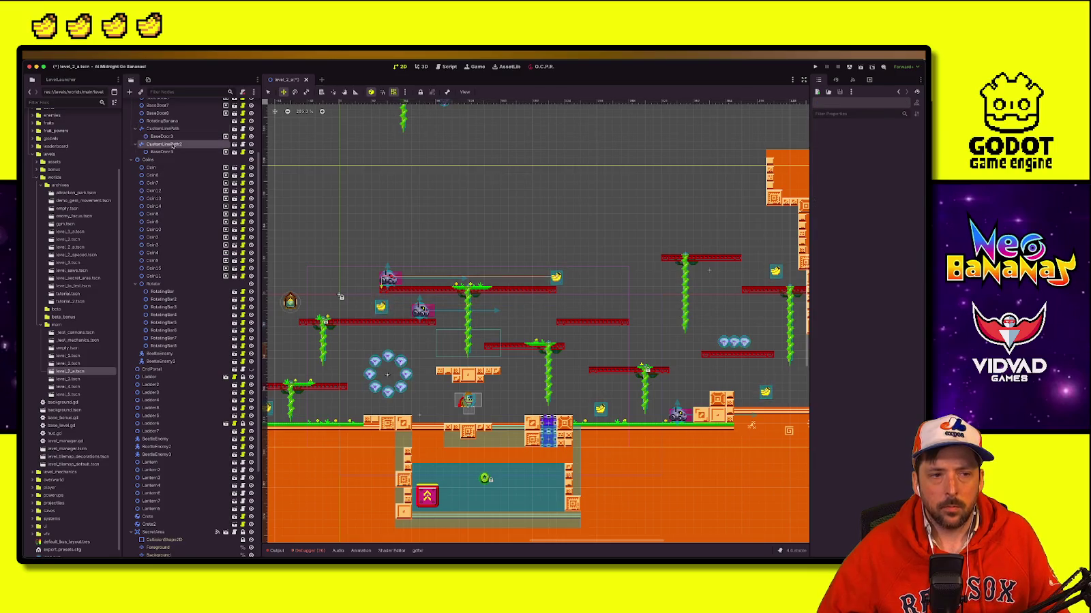
super+click(162, 136)
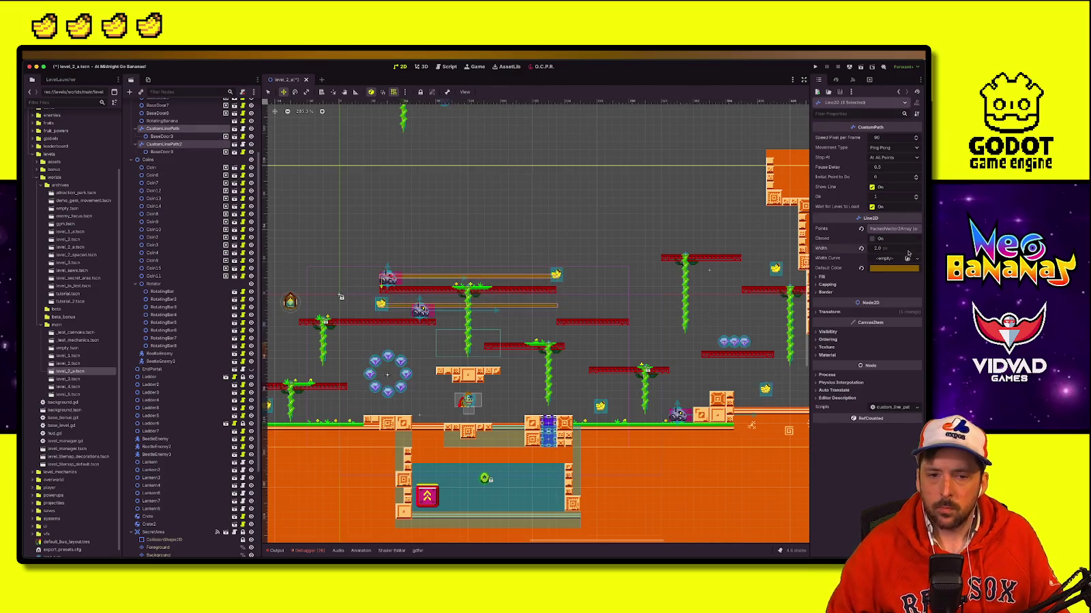
click(489, 258)
Step: Reposition Lantern4 among the left platforms and save the level_2_a scene
scroll(512, 325, right, 2)
scroll(511, 324, left, 5)
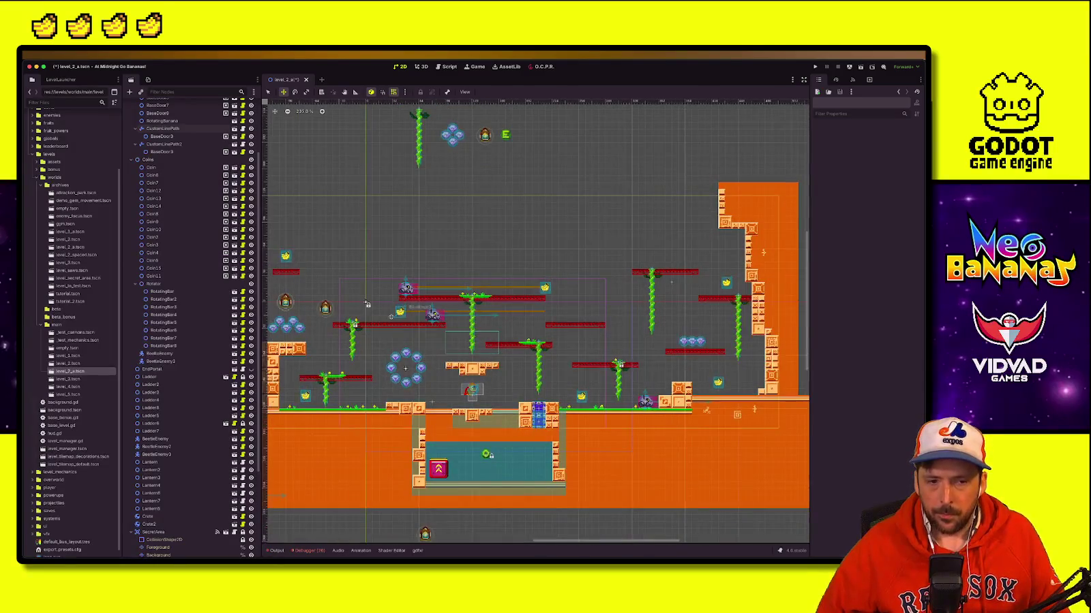
scroll(512, 324, right, 2)
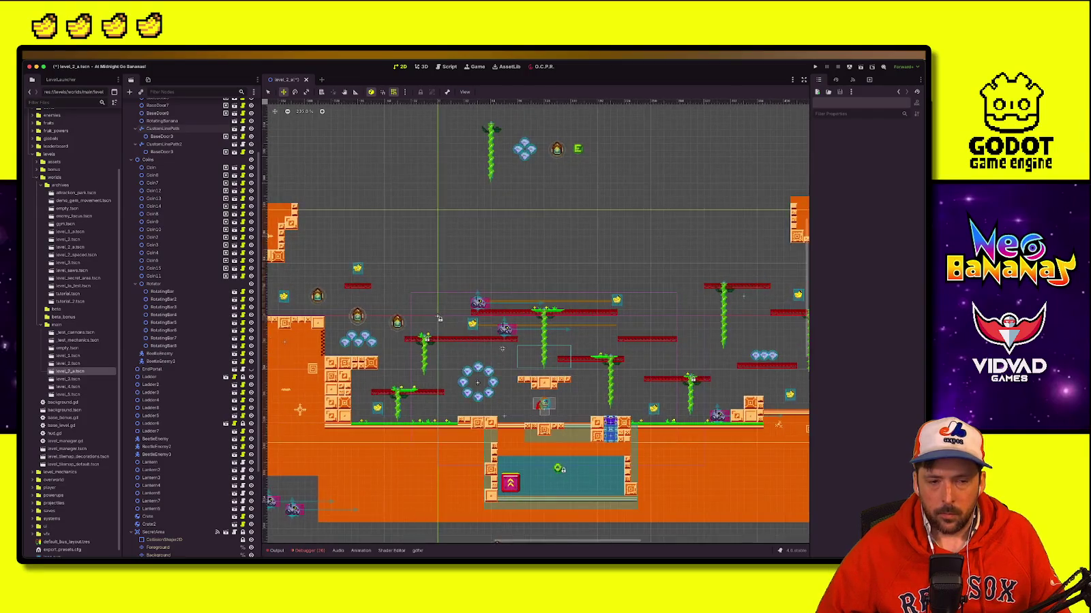
scroll(512, 324, left, 2)
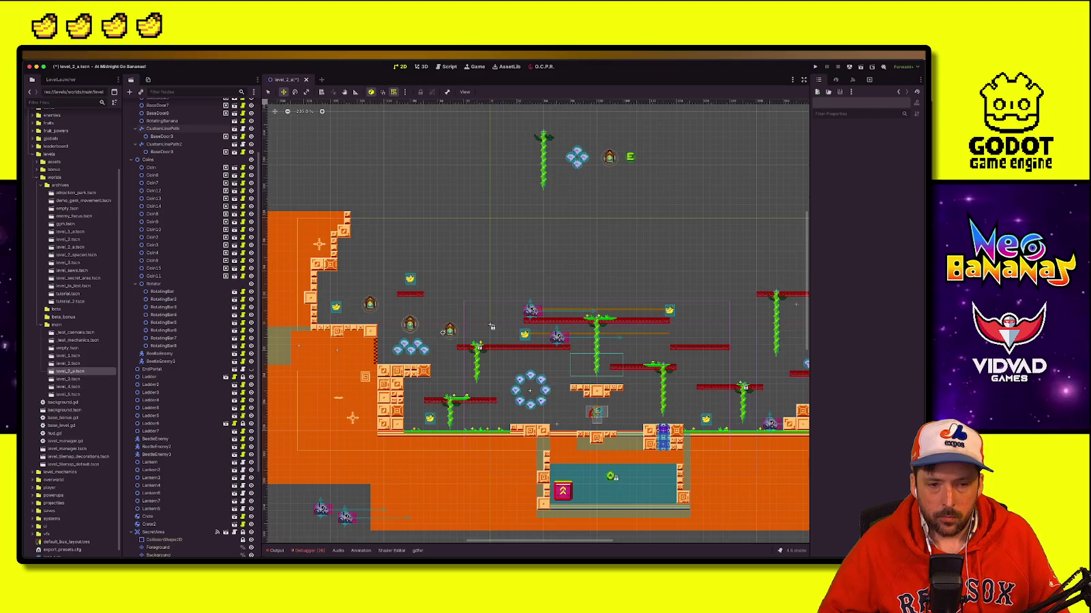
key(q)
click(492, 327)
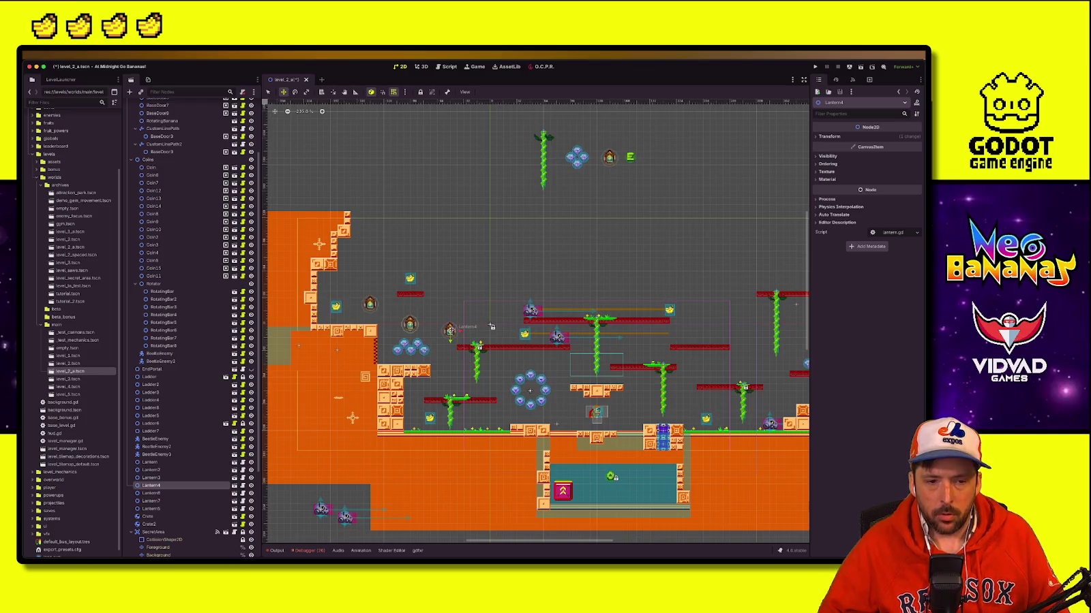
click(370, 304)
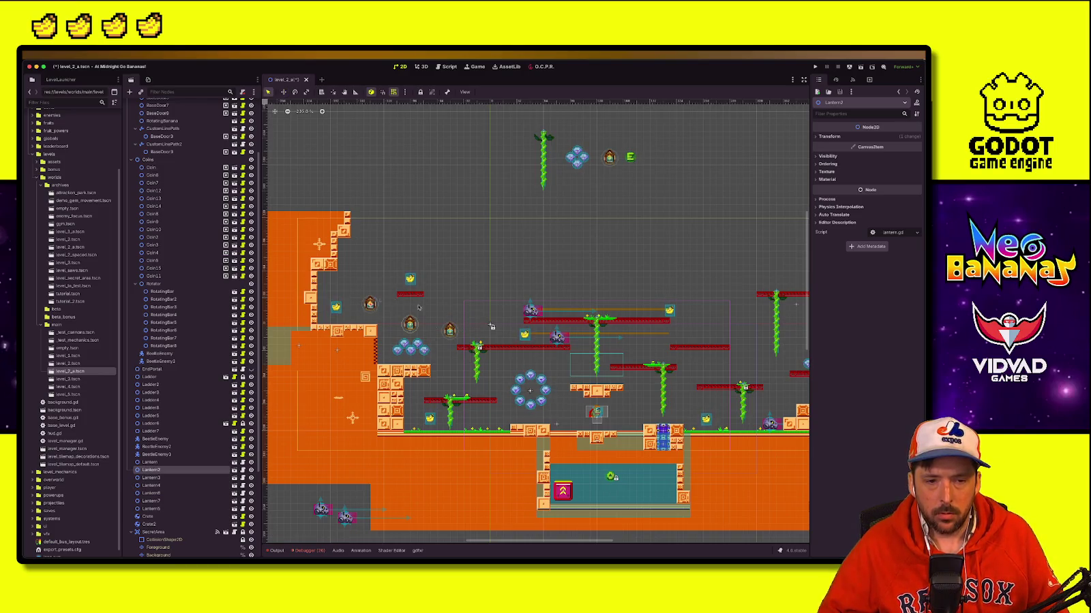
click(492, 327)
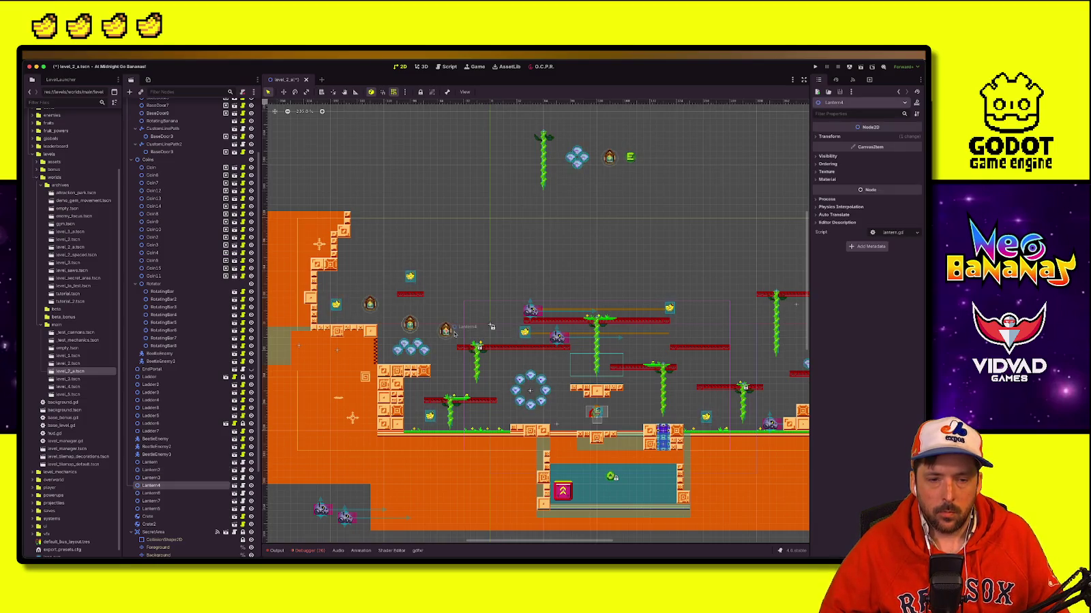
click(483, 304)
scroll(487, 313, down, 4)
scroll(497, 334, up, 1)
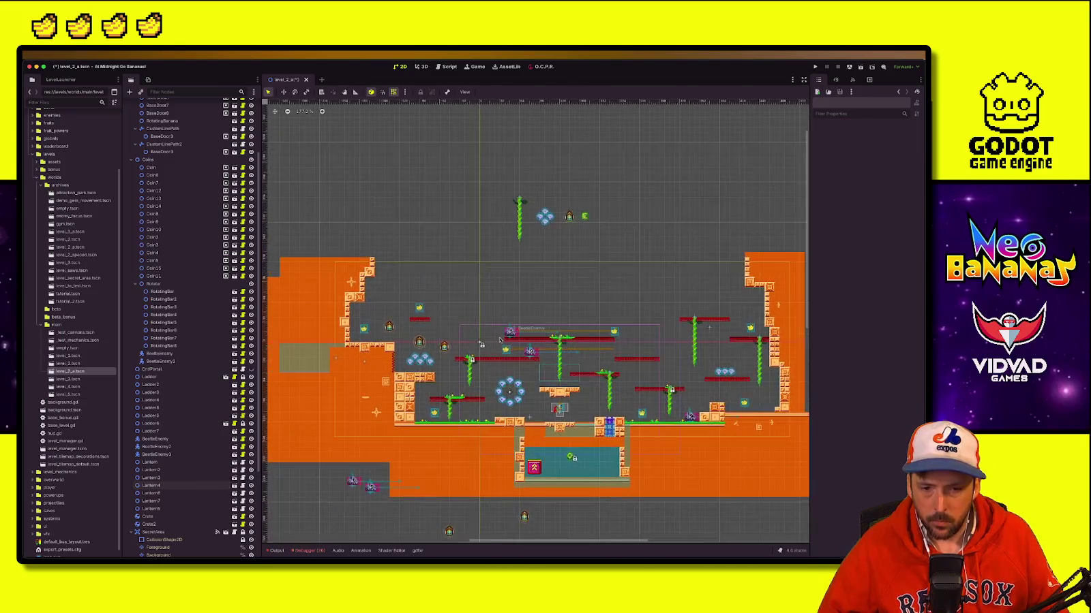
key(super+s)
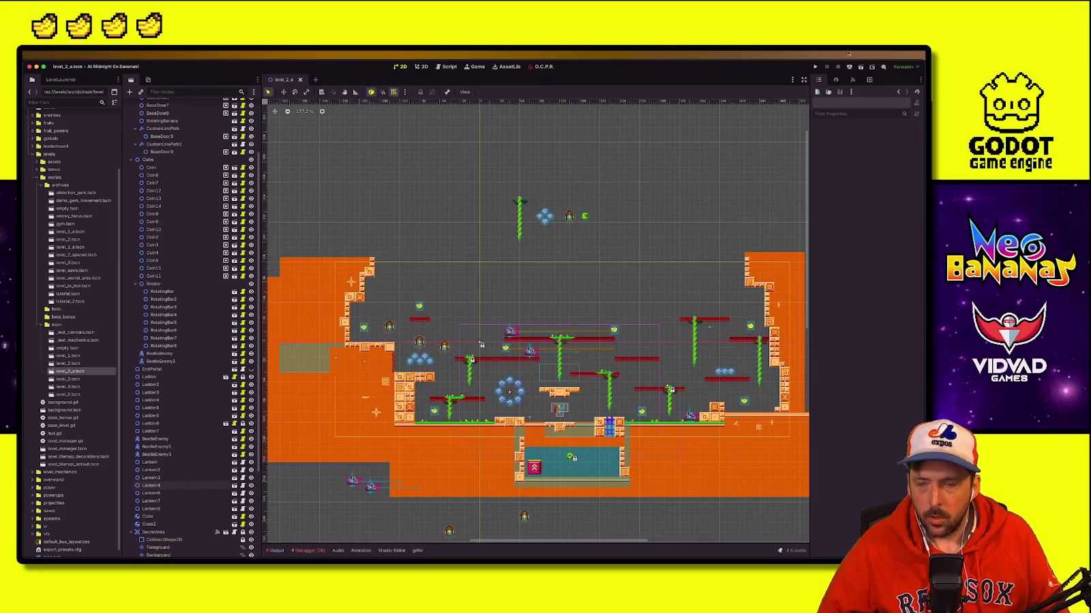
Step: Pick level_2_a in the level launcher and start a playtest
click(48, 80)
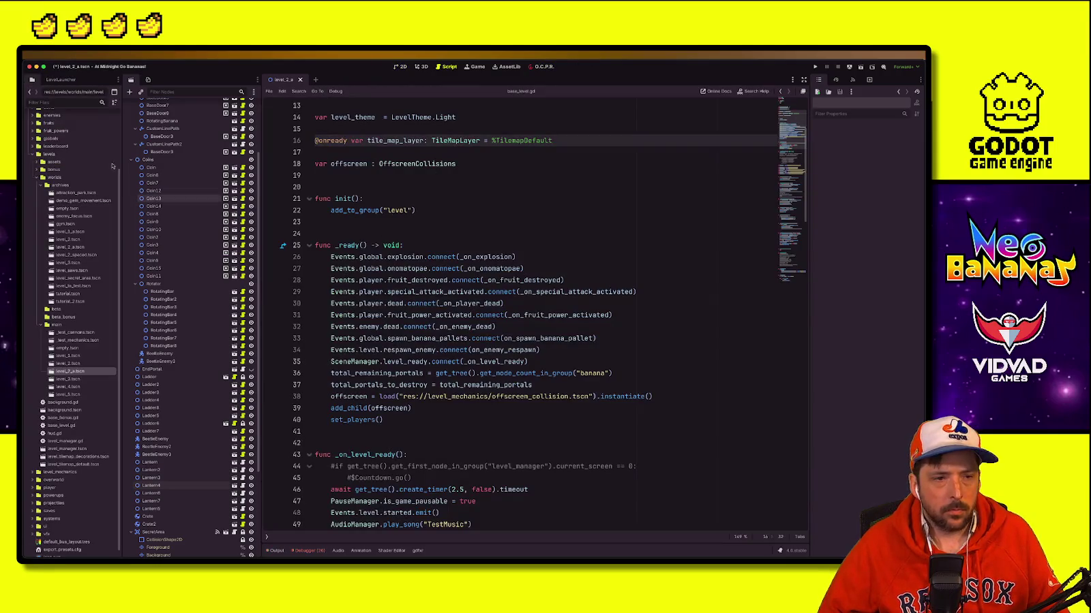
click(72, 79)
click(80, 555)
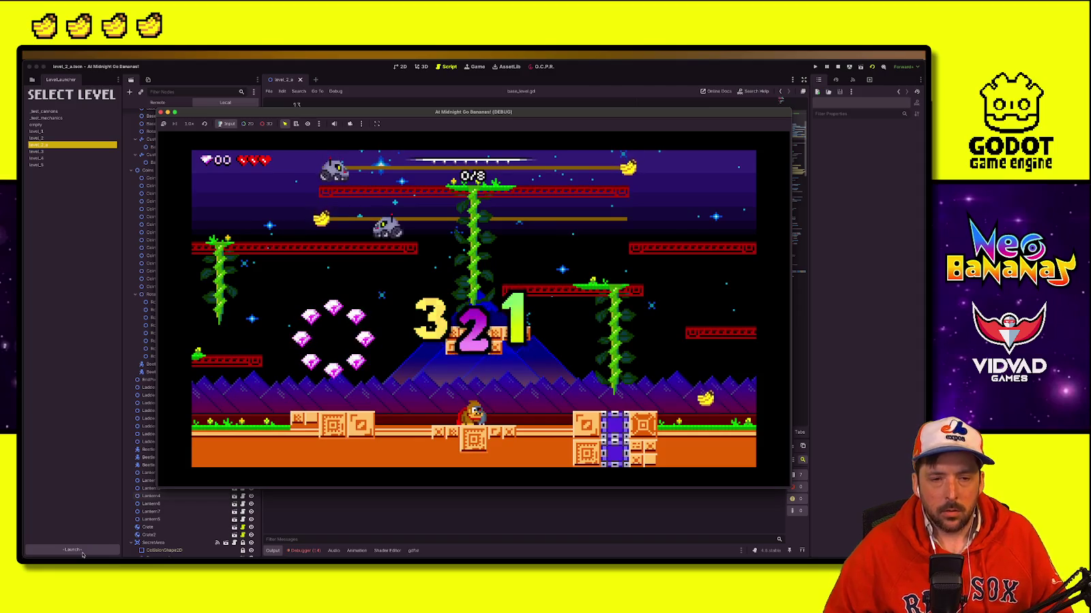
Step: Run and jump through the level collecting gems and a banana, then stop the game
key(Left)
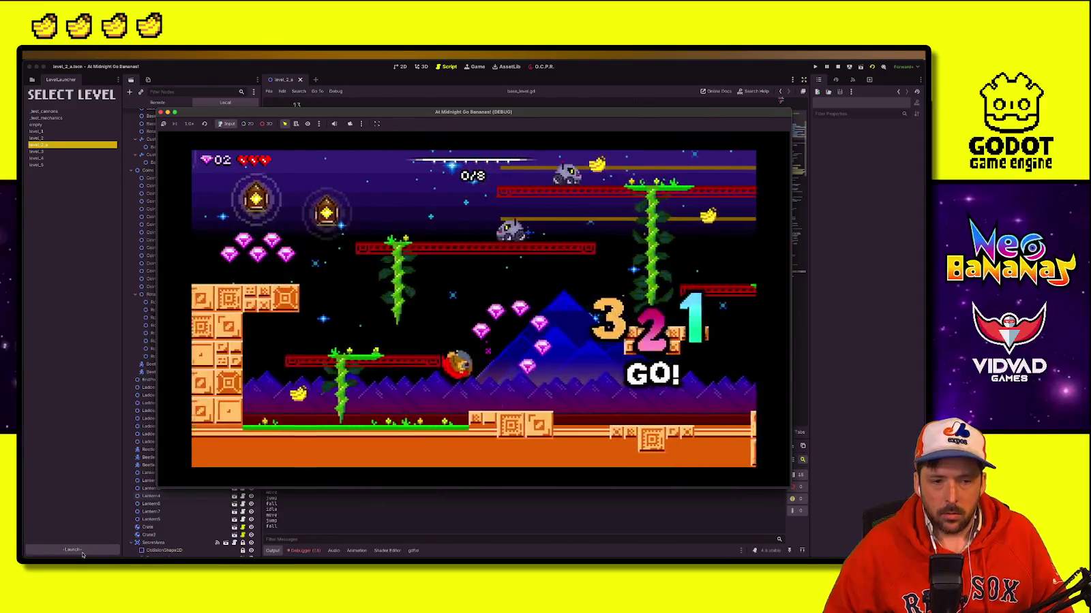
key(space)
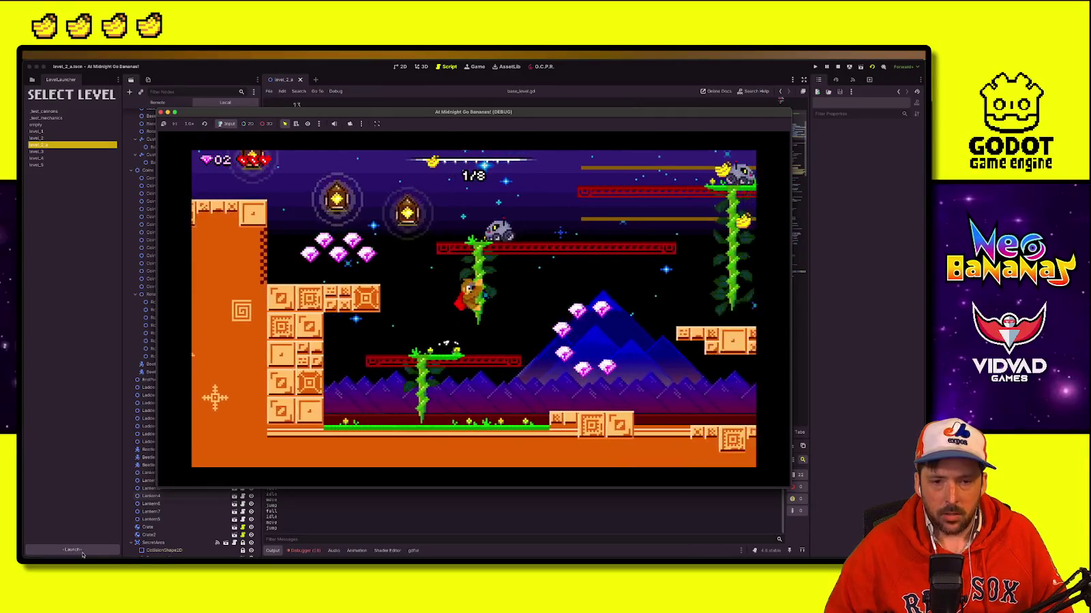
key(Right)
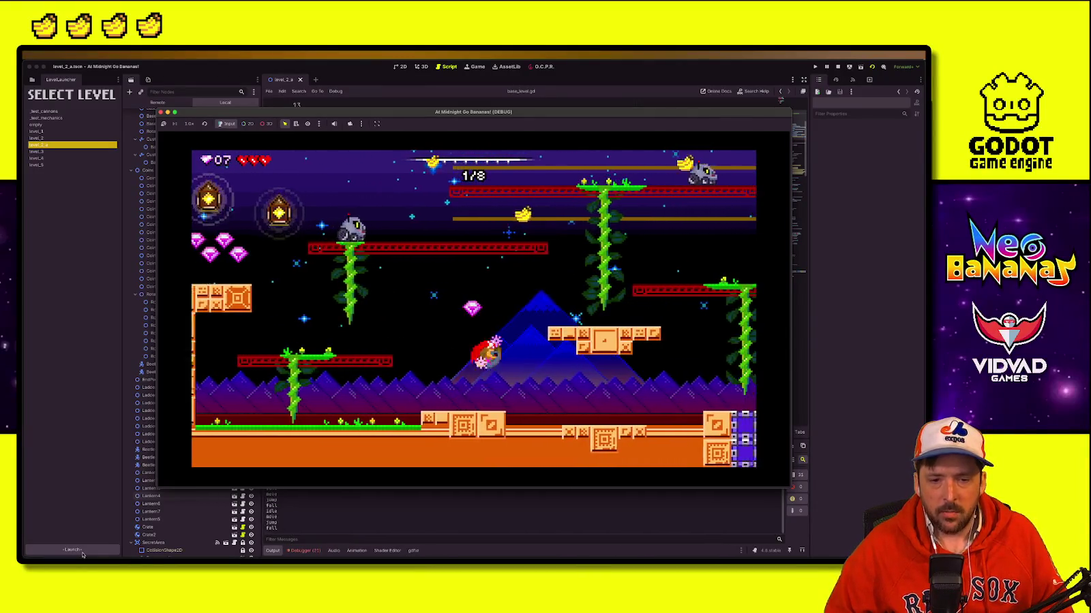
key(Right)
key(space)
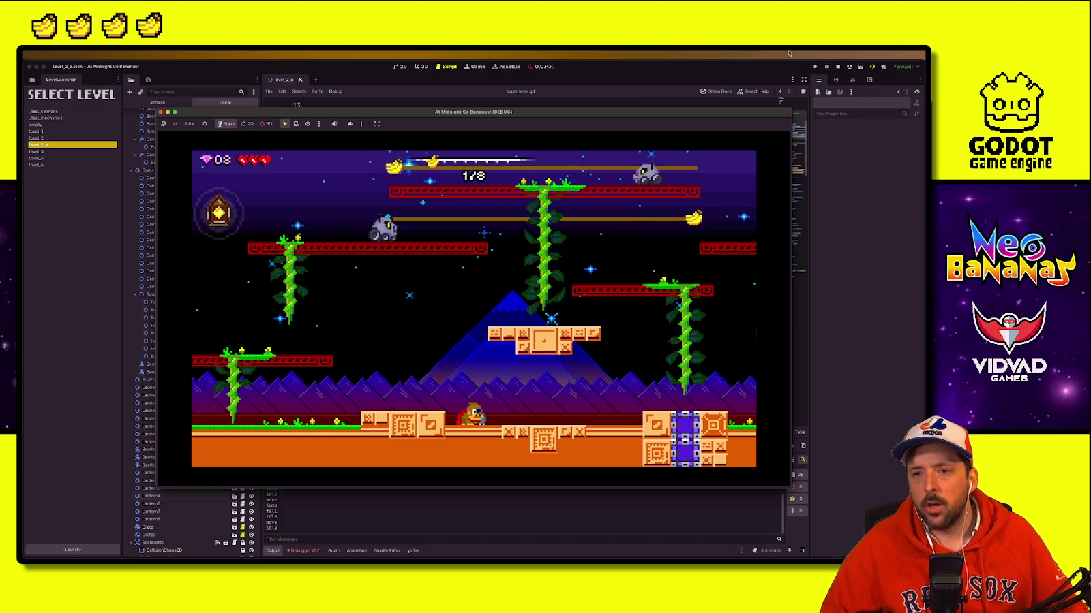
click(828, 67)
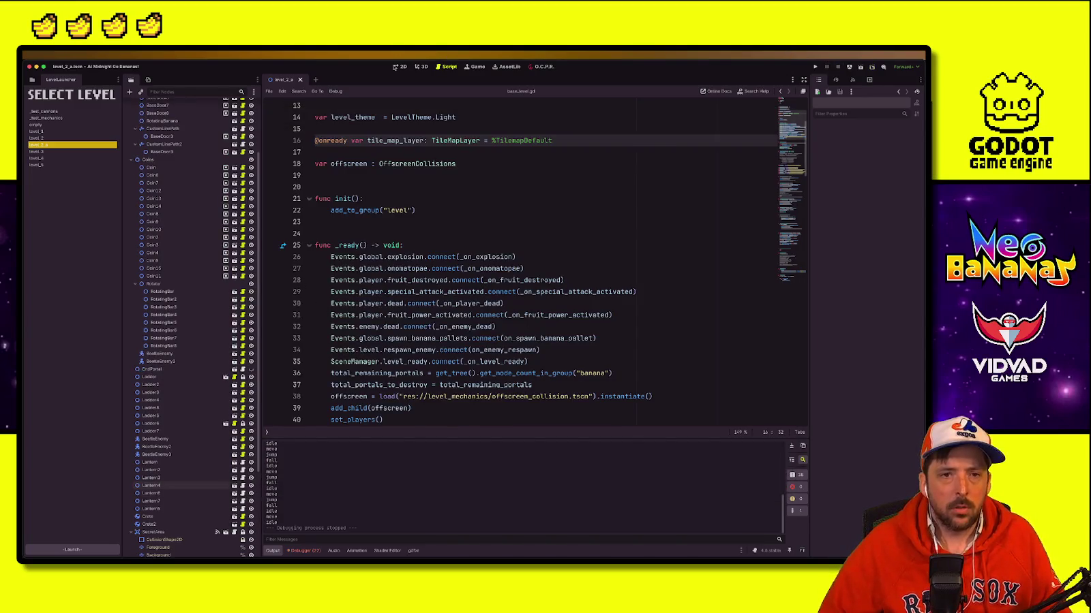
key(ctrl+F1)
Step: Nudge BeetleEnemy3 to position (-32, 16)
scroll(525, 357, up, 4)
click(543, 358)
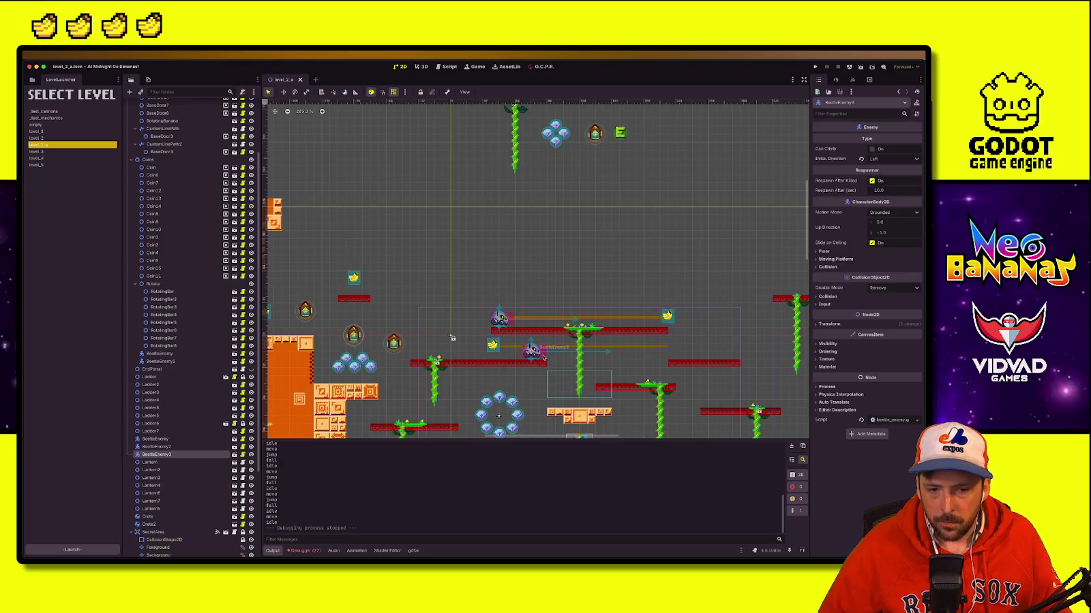
drag(418, 351, 434, 354)
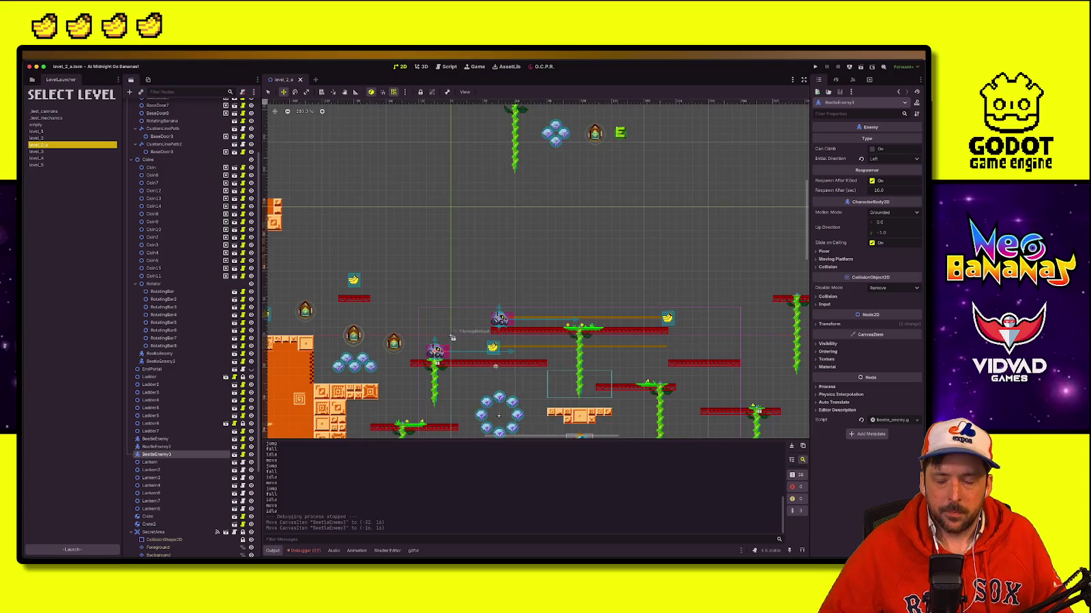
Step: Turn off Show Line on CustomLinePath and CustomLinePath2, then run the game
scroll(452, 336, down, 2)
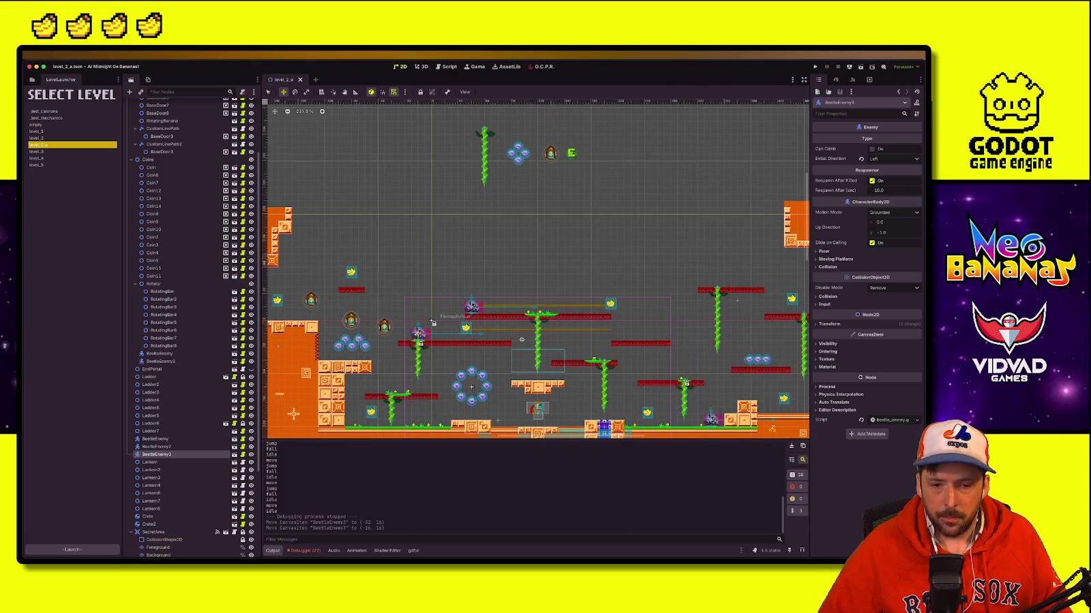
scroll(177, 213, up, 1)
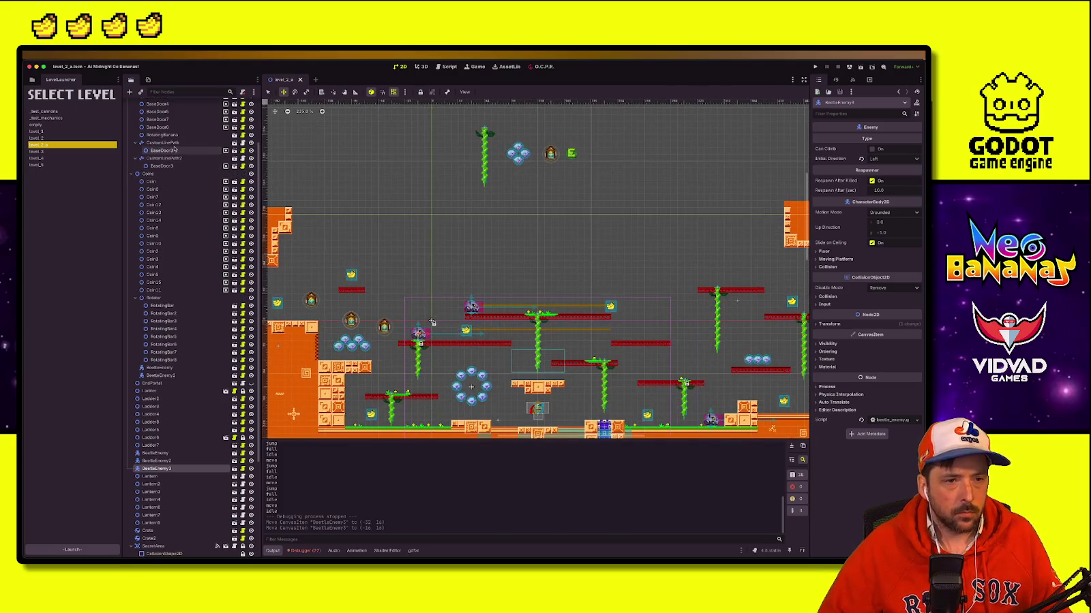
click(170, 144)
ctrl+click(167, 158)
click(871, 187)
scroll(610, 343, up, 2)
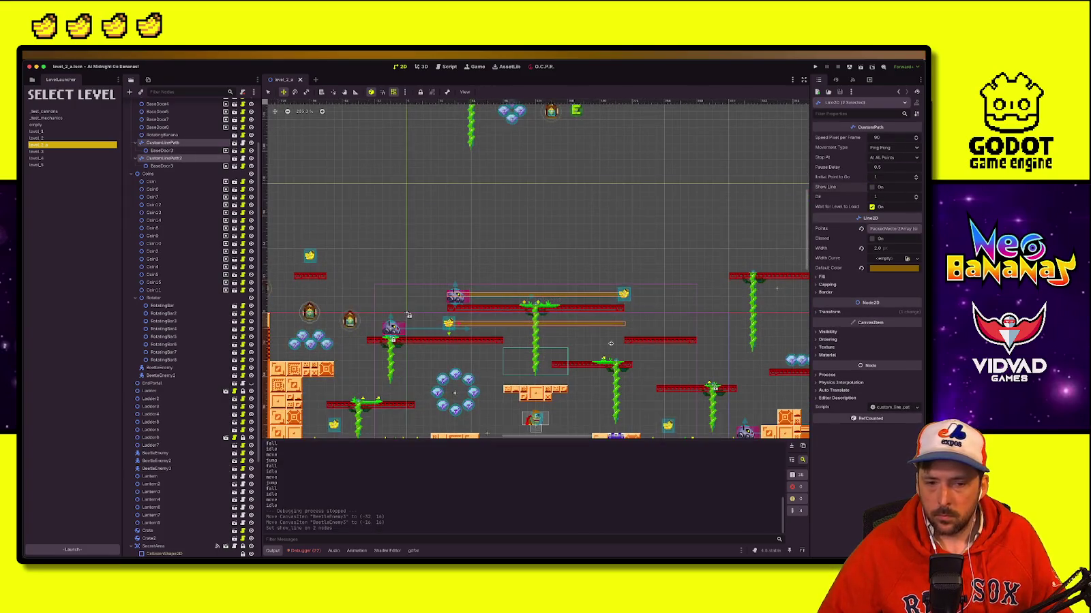
scroll(610, 344, down, 3)
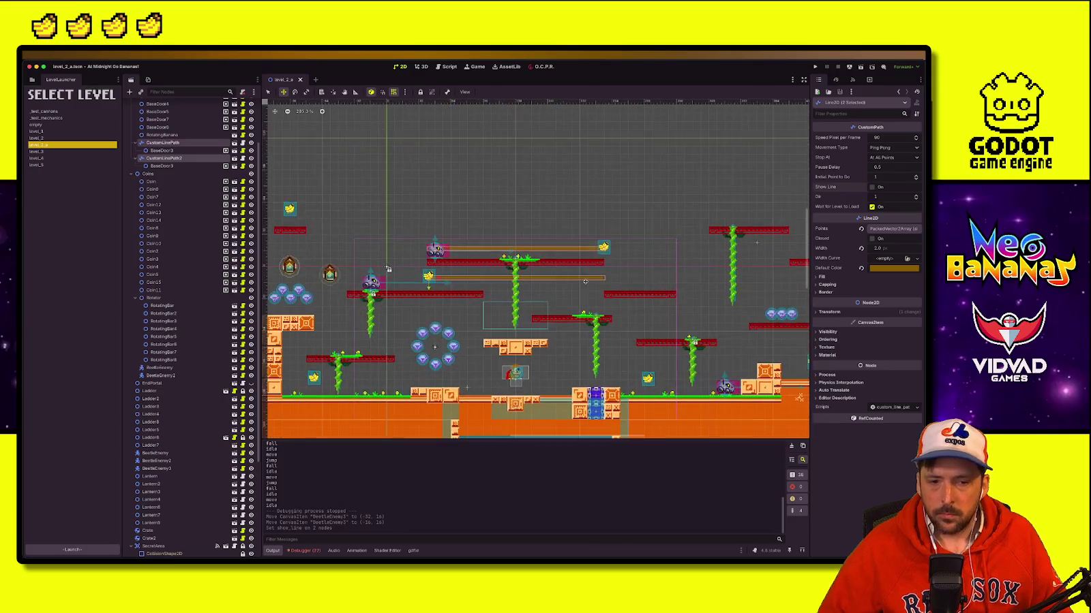
click(814, 67)
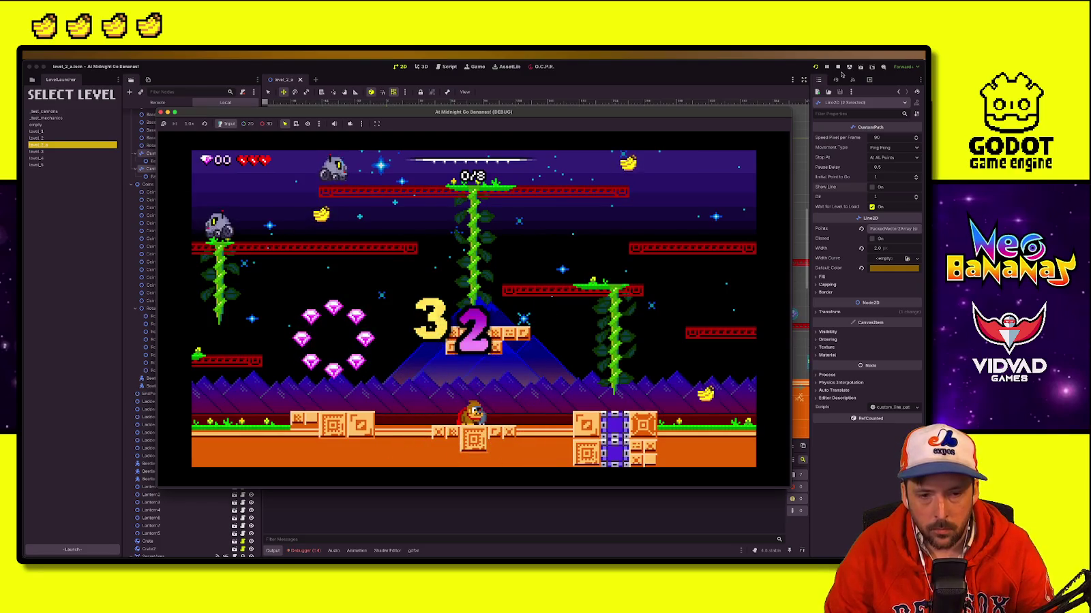
Step: Run left and jump into the gem ring, then drop off the red platform for five gems
key(Left)
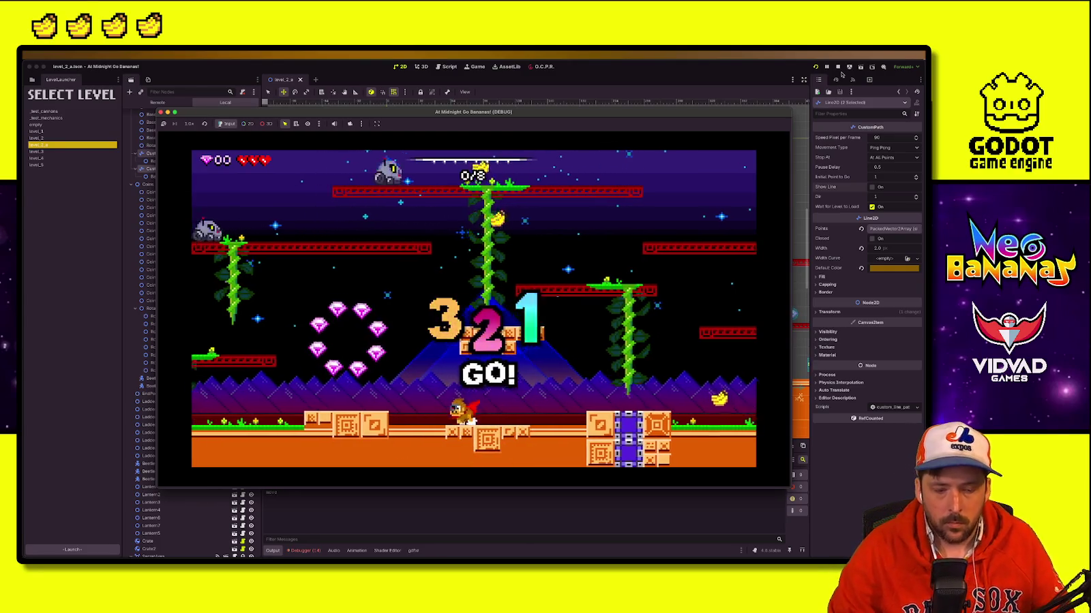
key(space)
key(space)
key(Left)
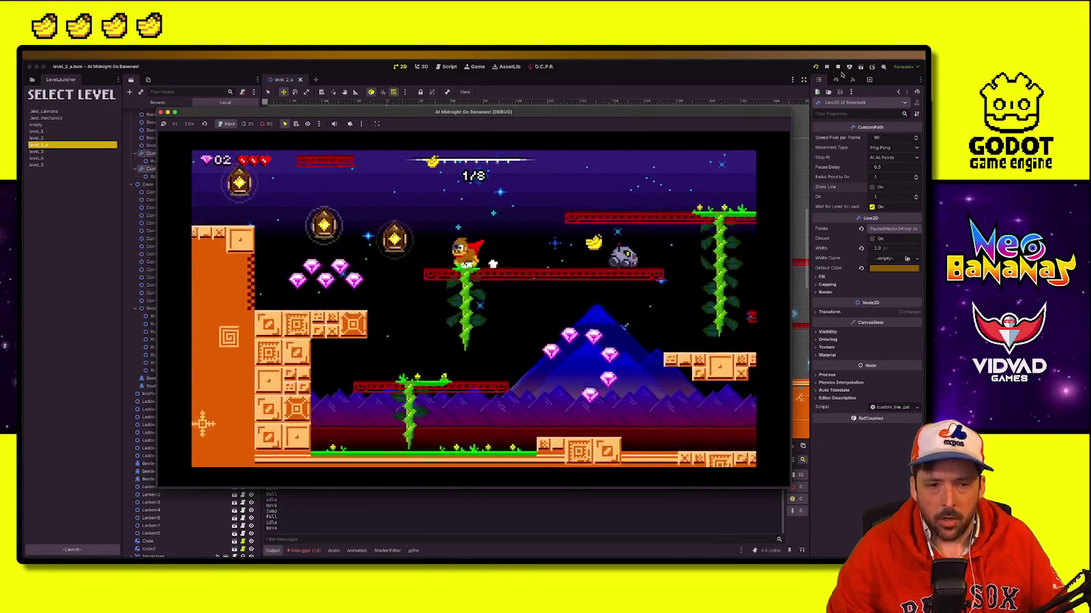
Step: Jump right to hit a lantern, land on the right red platform, then stop the game
key(space)
key(Right)
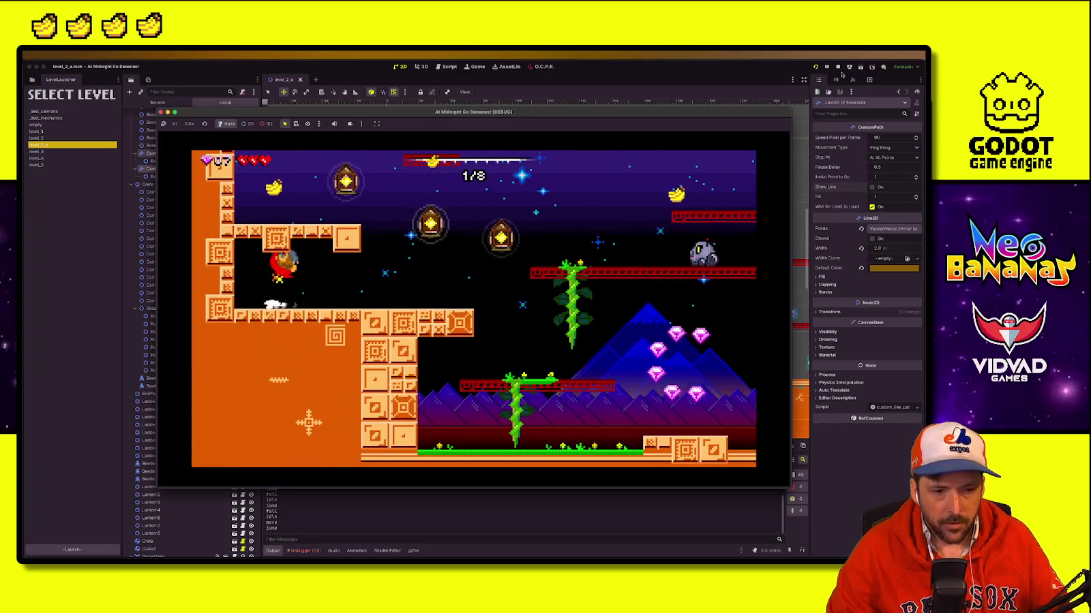
key(Right)
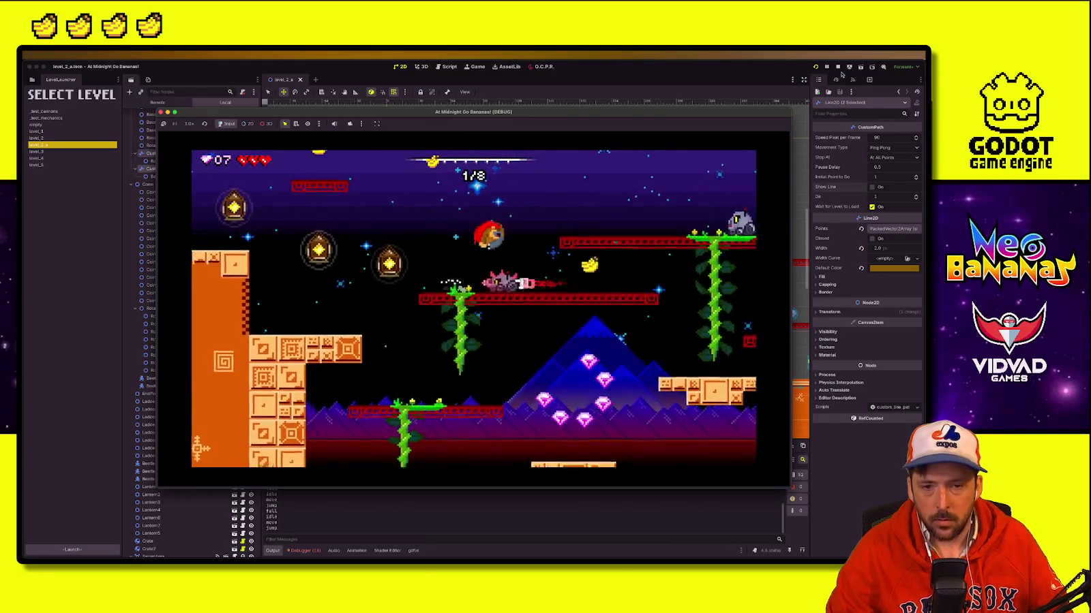
key(space)
key(Right)
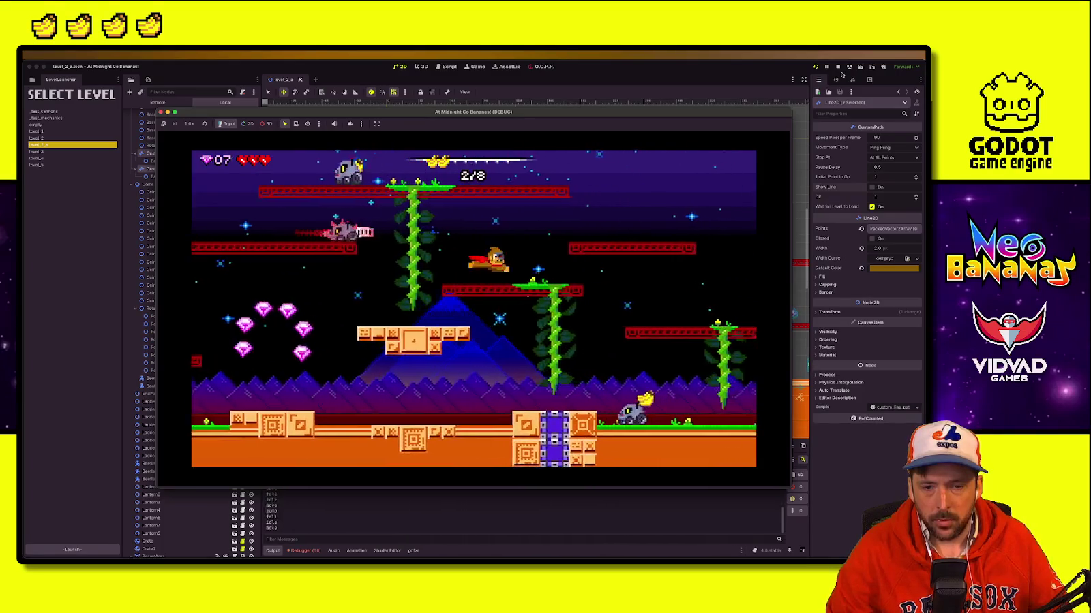
key(Right)
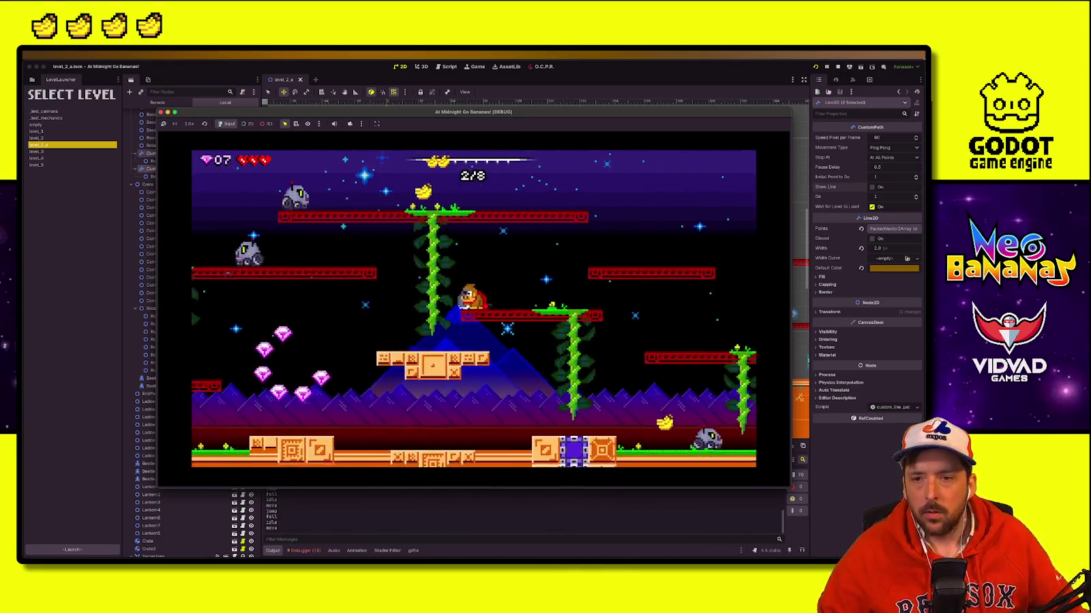
click(837, 69)
scroll(581, 363, up, 2)
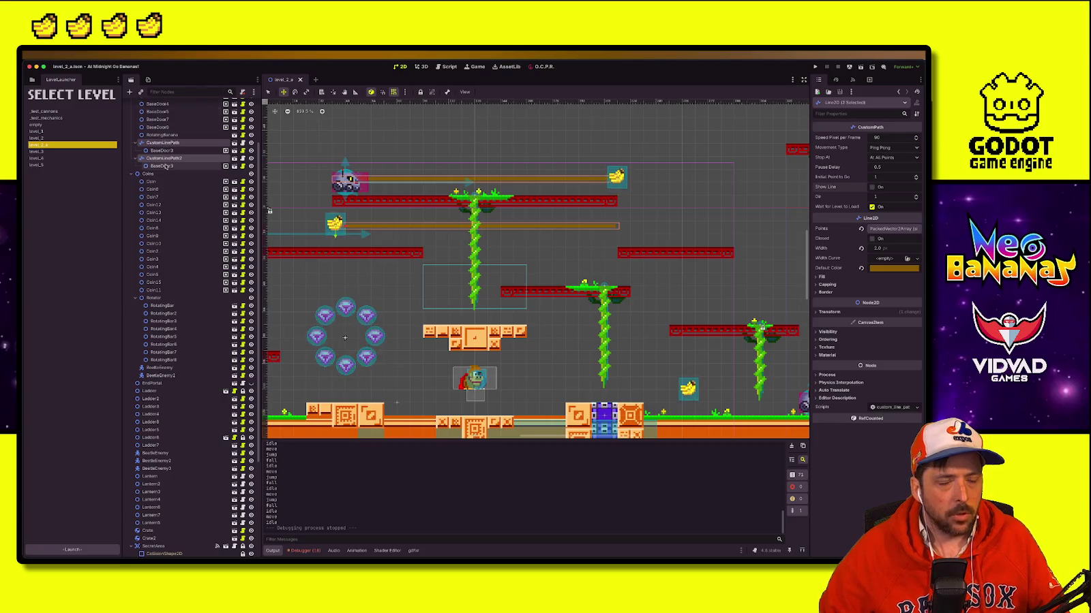
Step: Select TilemapDefault at the top of the Scene tree to edit its tiles
scroll(178, 170, up, 3)
click(157, 121)
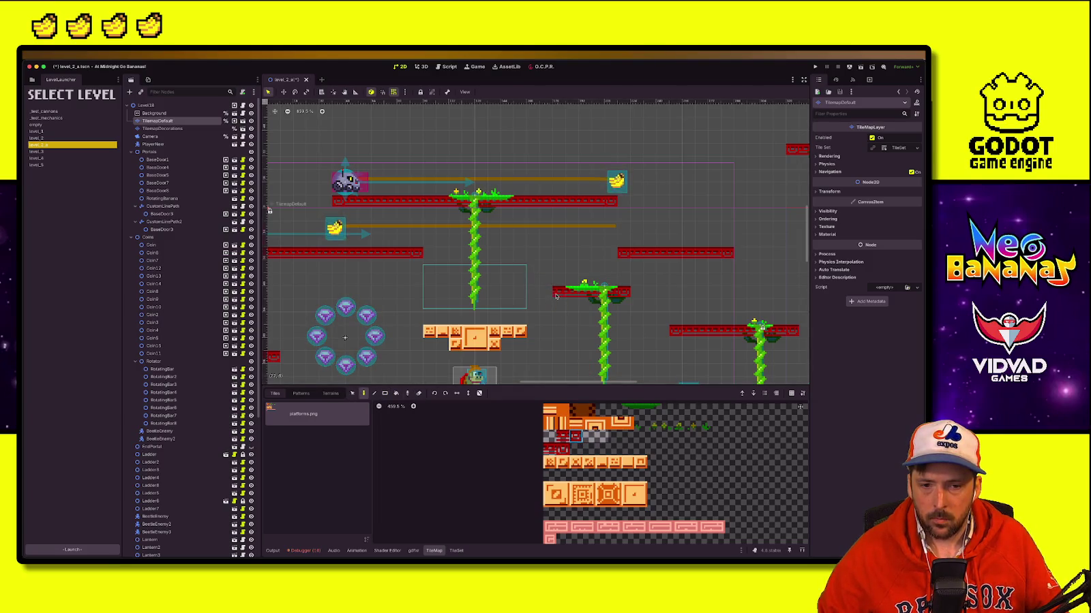
Step: Paint the square orange block tile onto the short red platform right of the middle vine
scroll(610, 361, down, 1)
scroll(630, 300, down, 1)
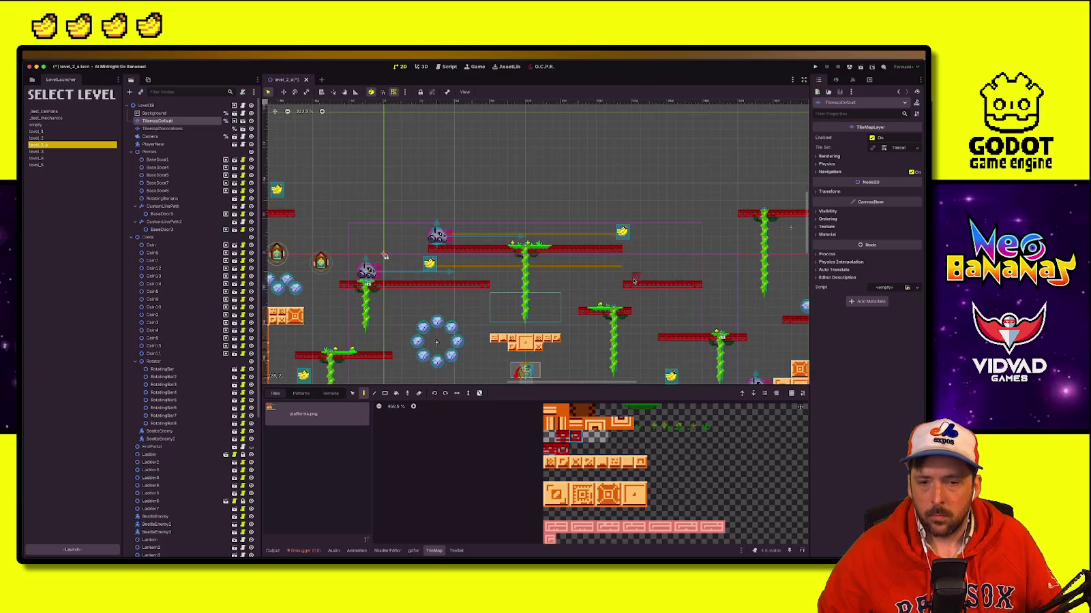
scroll(613, 287, down, 1)
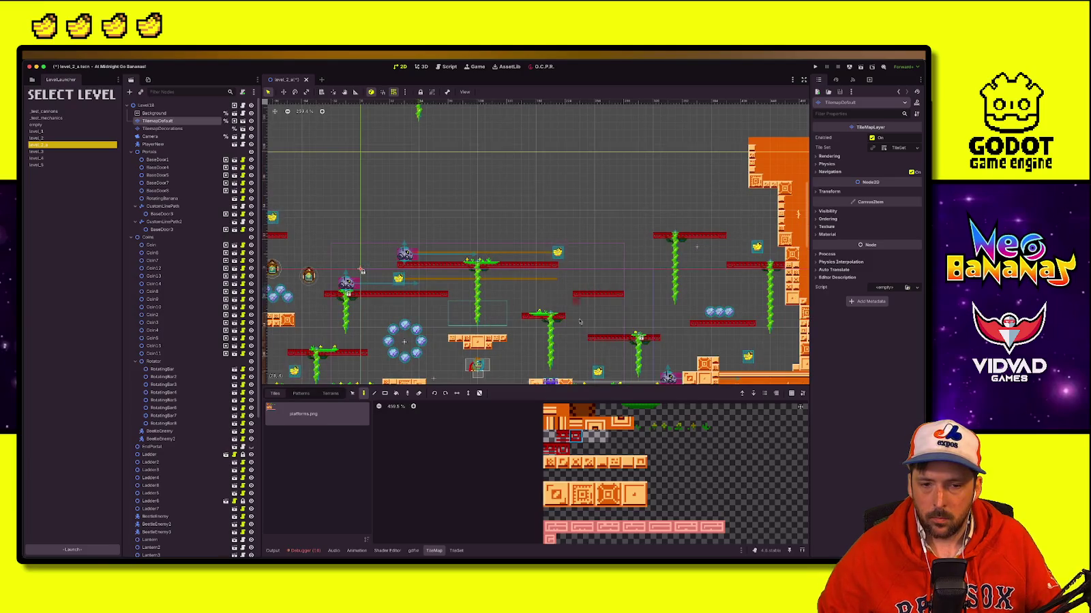
scroll(573, 296, down, 1)
scroll(682, 293, left, 4)
scroll(726, 306, up, 3)
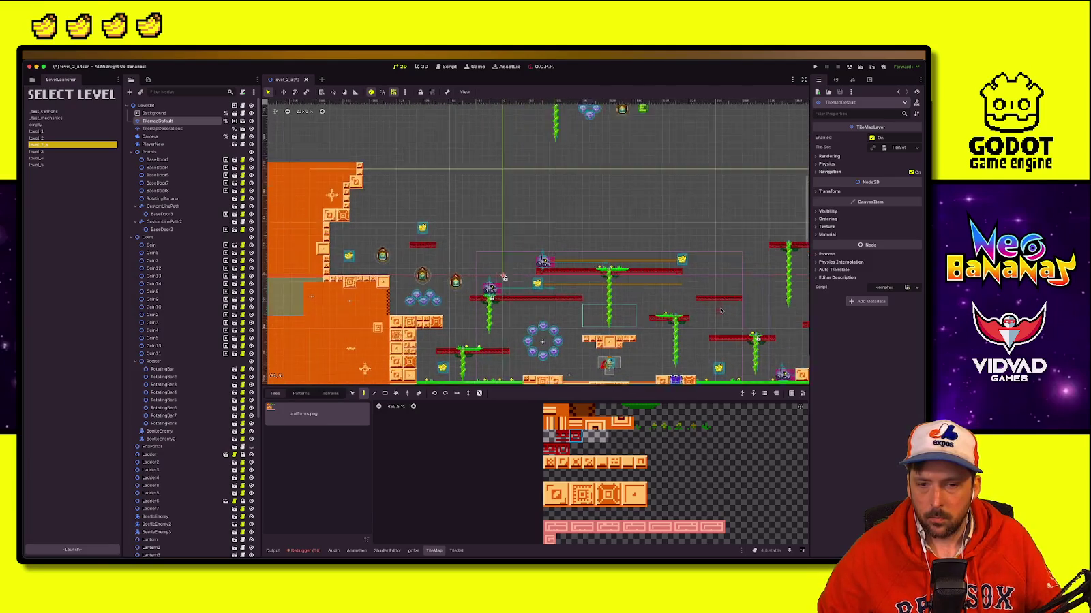
click(623, 496)
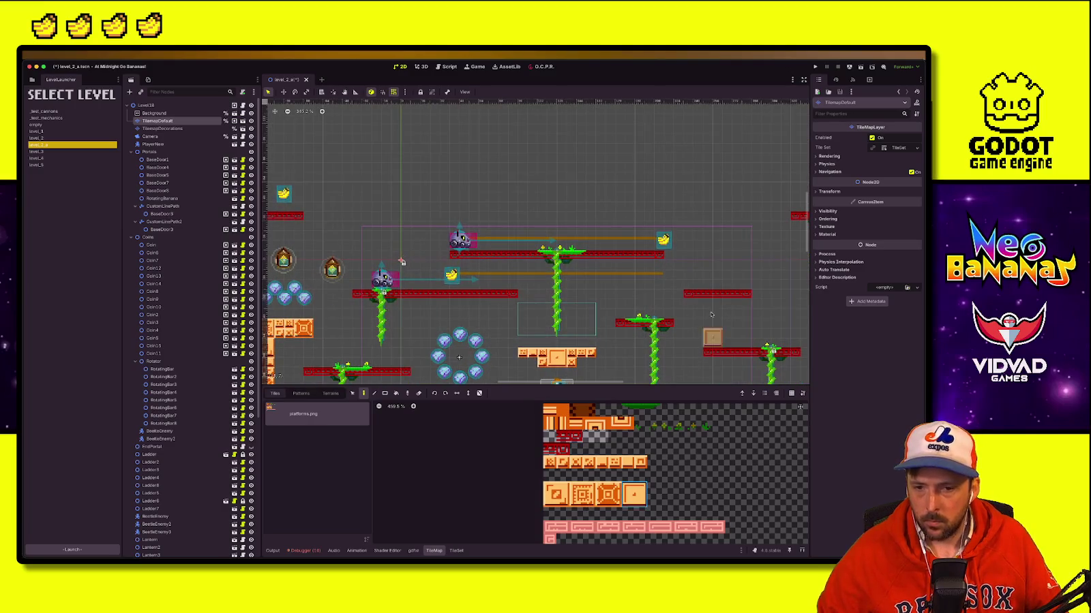
click(721, 298)
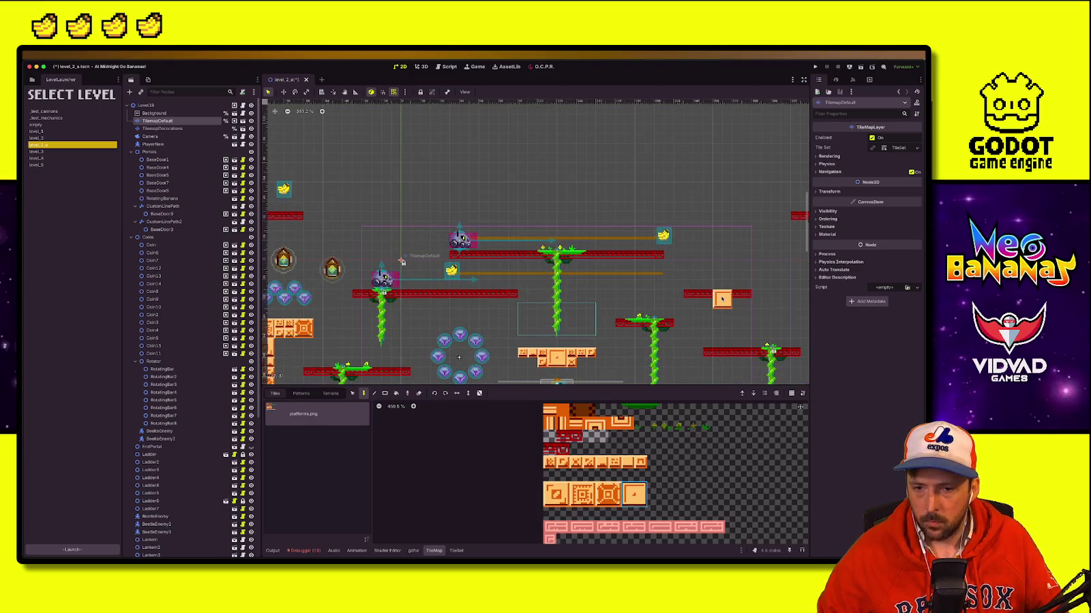
scroll(638, 290, right, 3)
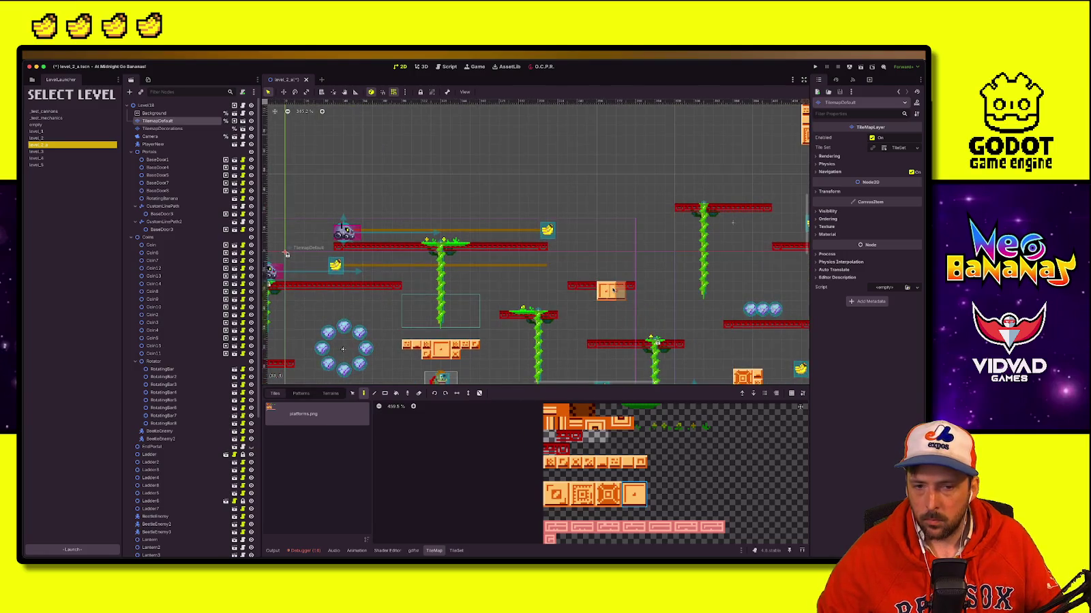
scroll(700, 352, down, 2)
scroll(610, 336, down, 1)
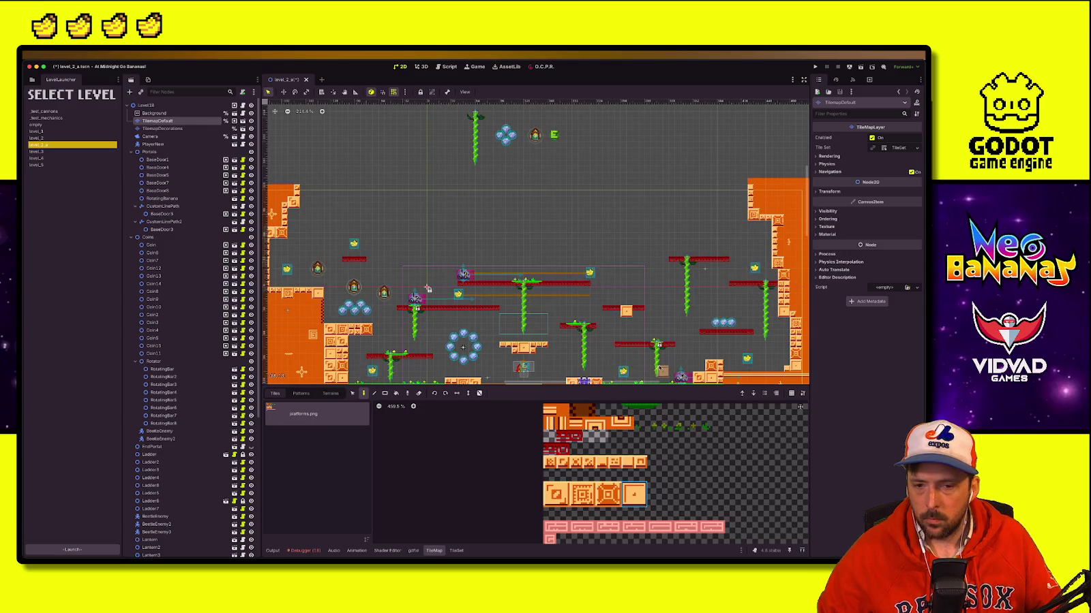
scroll(653, 297, up, 2)
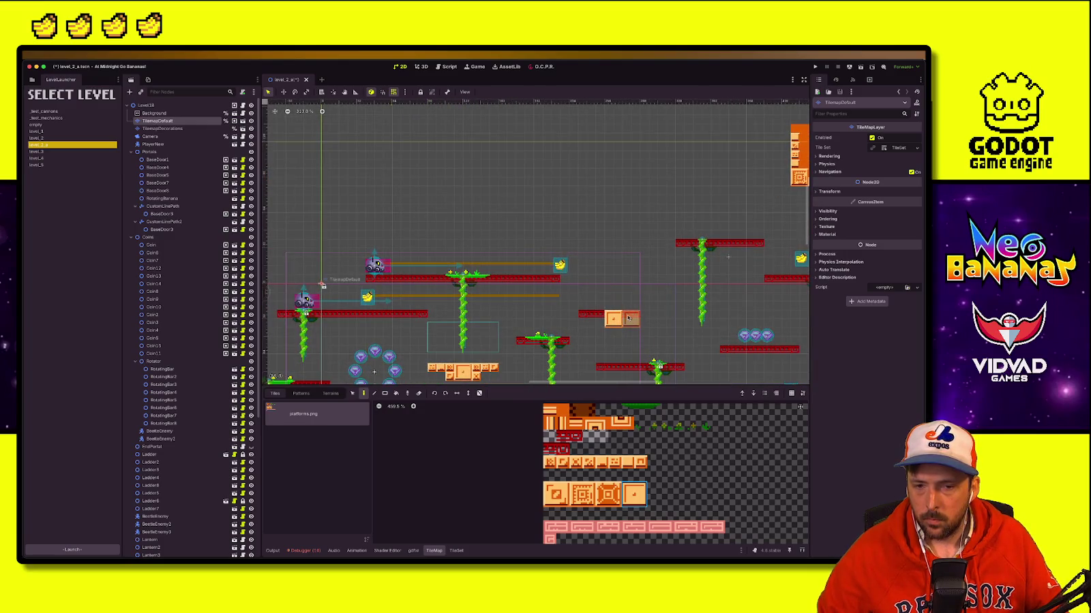